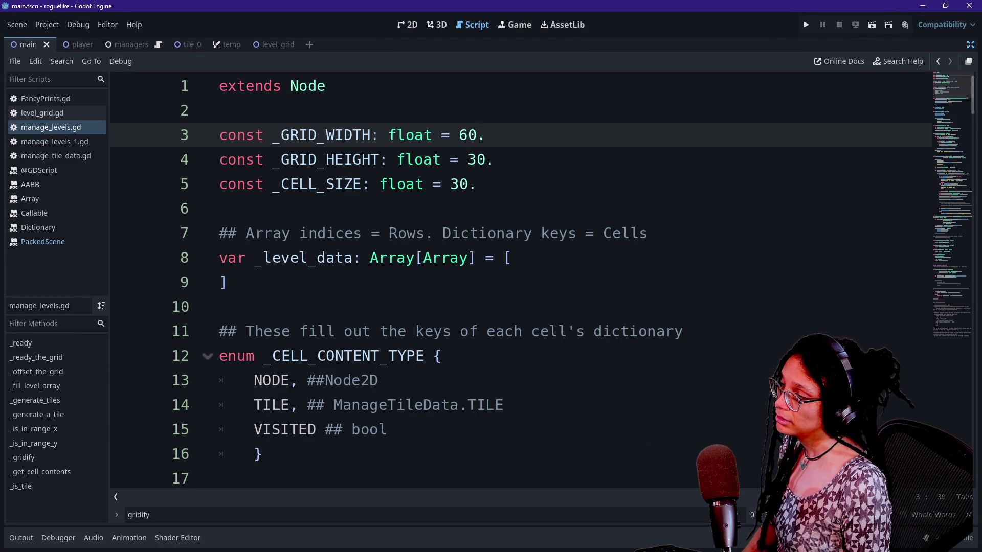
Set _GRID_WIDTH to 40 and _GRID_HEIGHT to 20, then run the game.
key(BackSpace)
key(BackSpace)
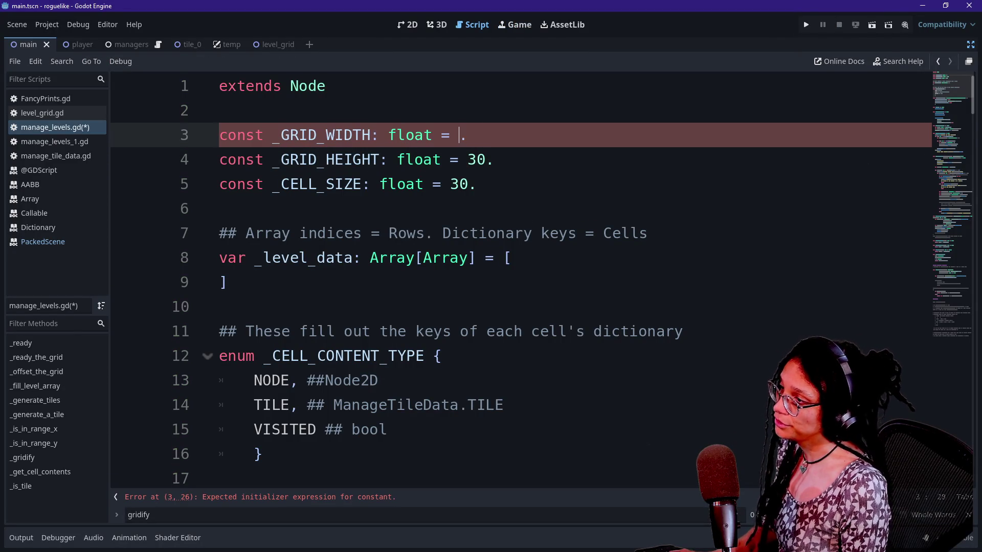
text(60)
key(BackSpace)
key(BackSpace)
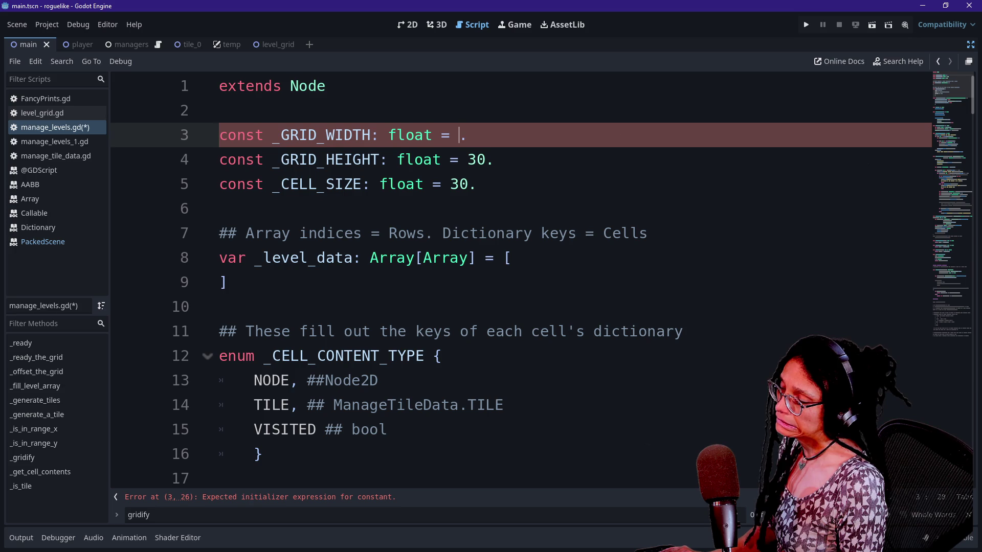
text(40)
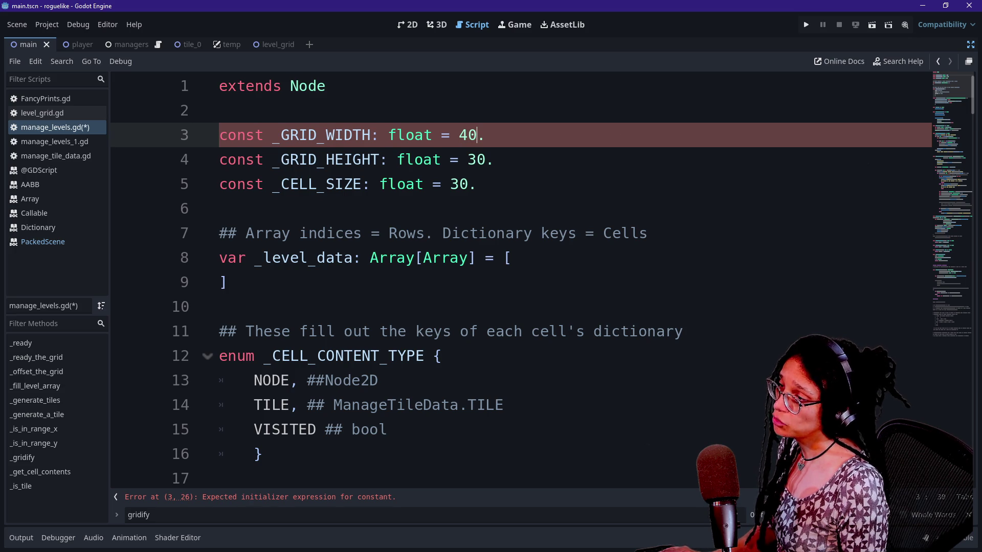
key(Down)
key(BackSpace)
text(2)
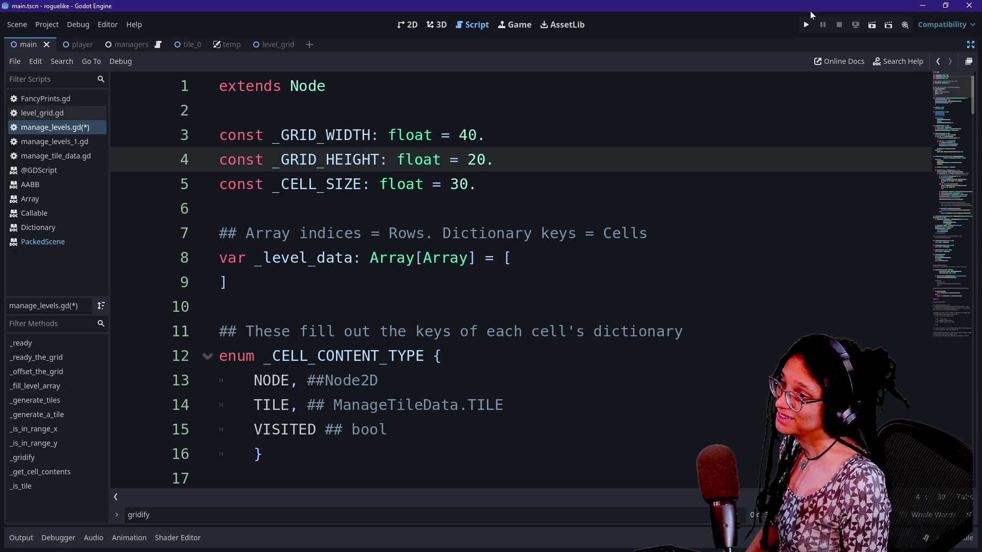
click(805, 24)
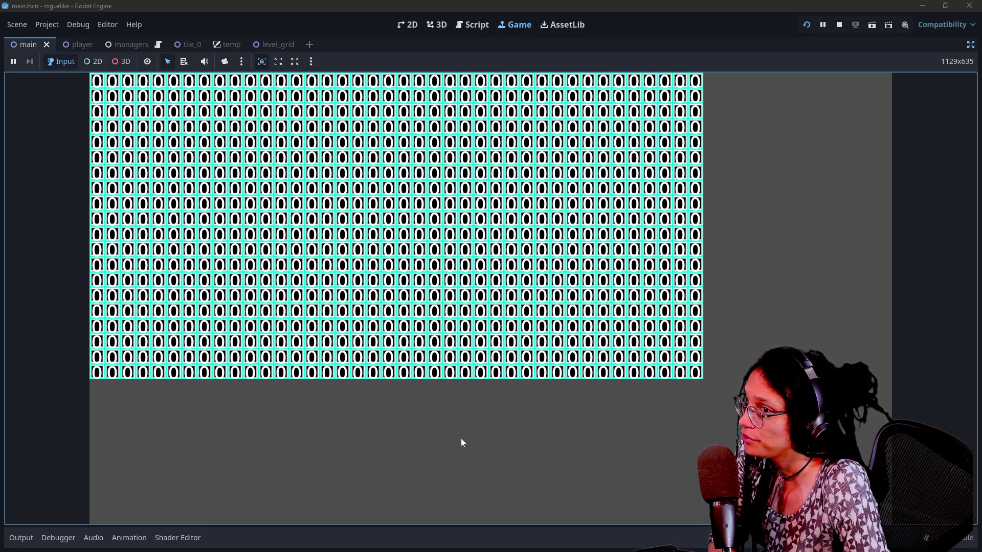
Stop the game, set _CELL_SIZE to 40 and run the project again.
click(836, 27)
click(477, 184)
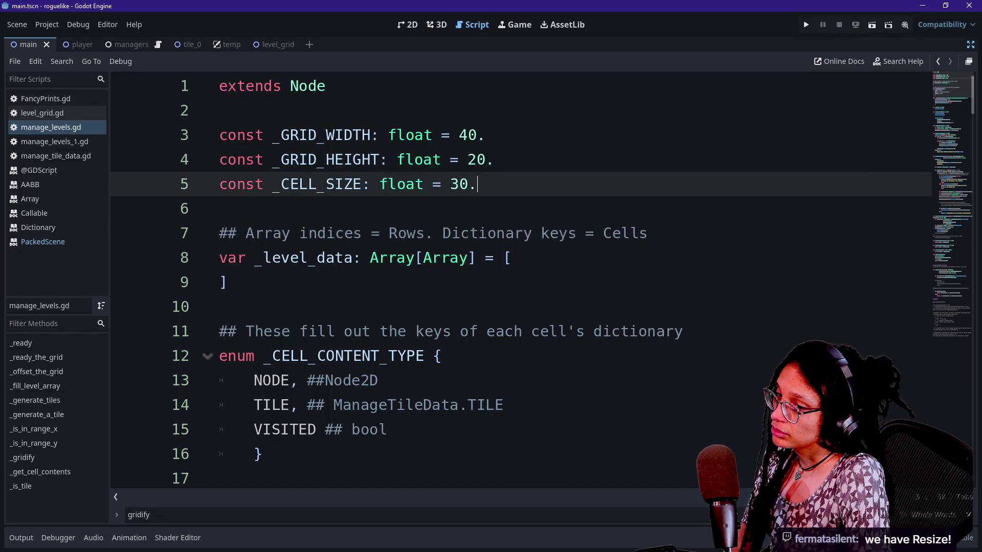
click(511, 257)
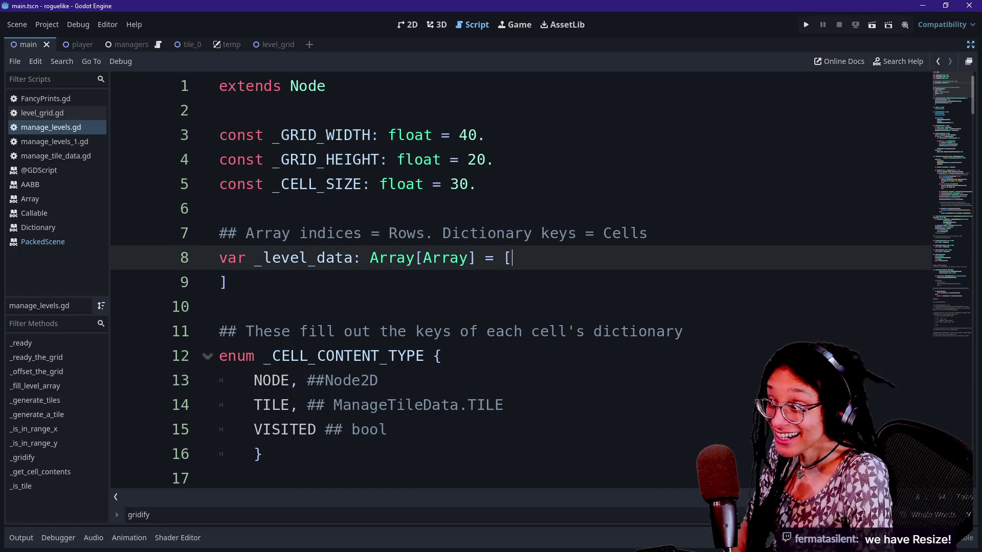
click(468, 184)
key(BackSpace)
key(BackSpace)
text(40)
click(495, 160)
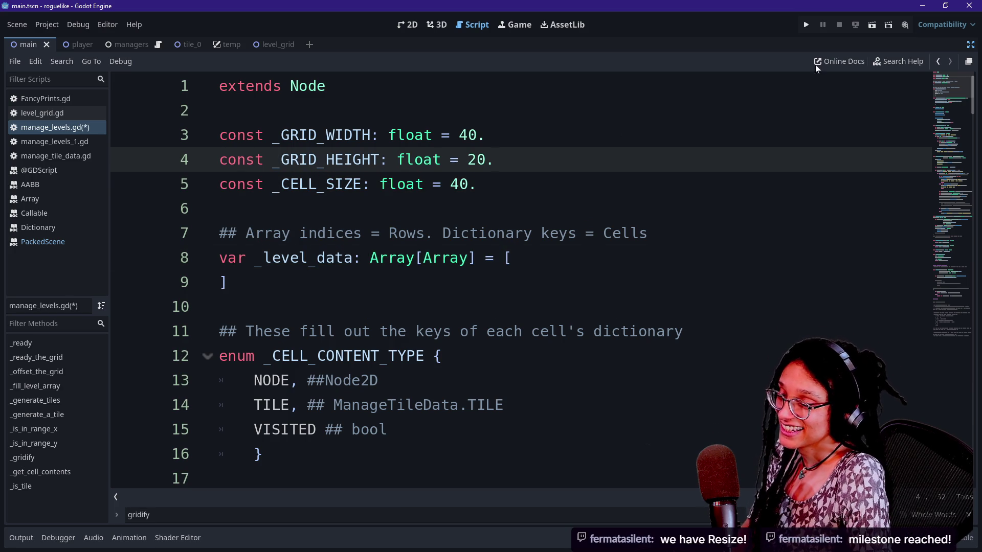
click(809, 29)
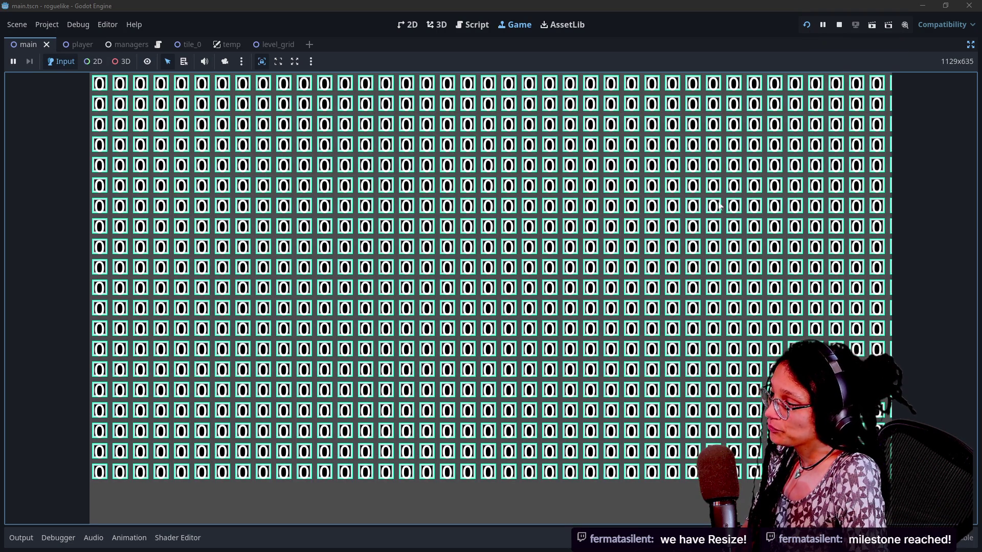
Stop the game, re-enter _CELL_SIZE as 40 and change _GRID_WIDTH to 30.
click(838, 24)
click(469, 184)
key(BackSpace)
key(BackSpace)
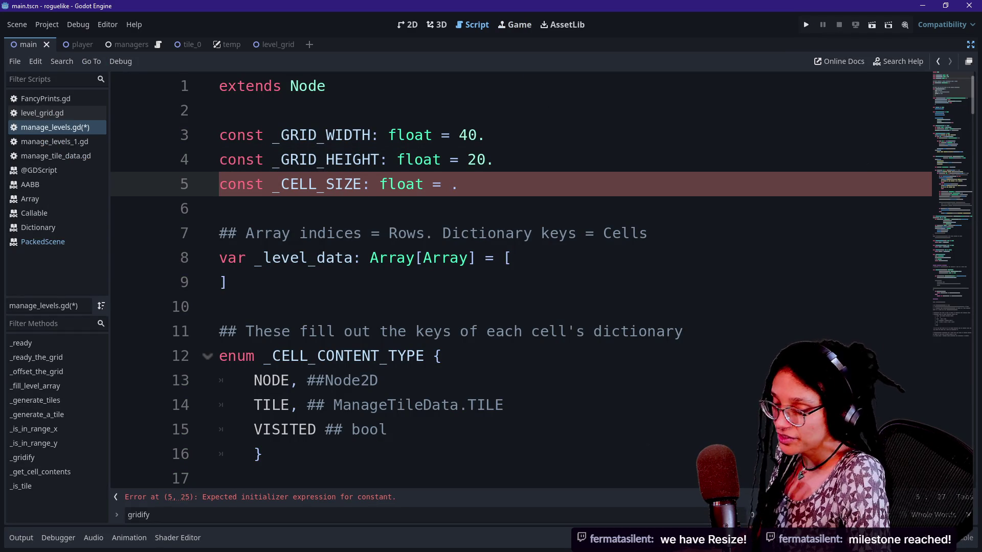
text(40)
click(485, 160)
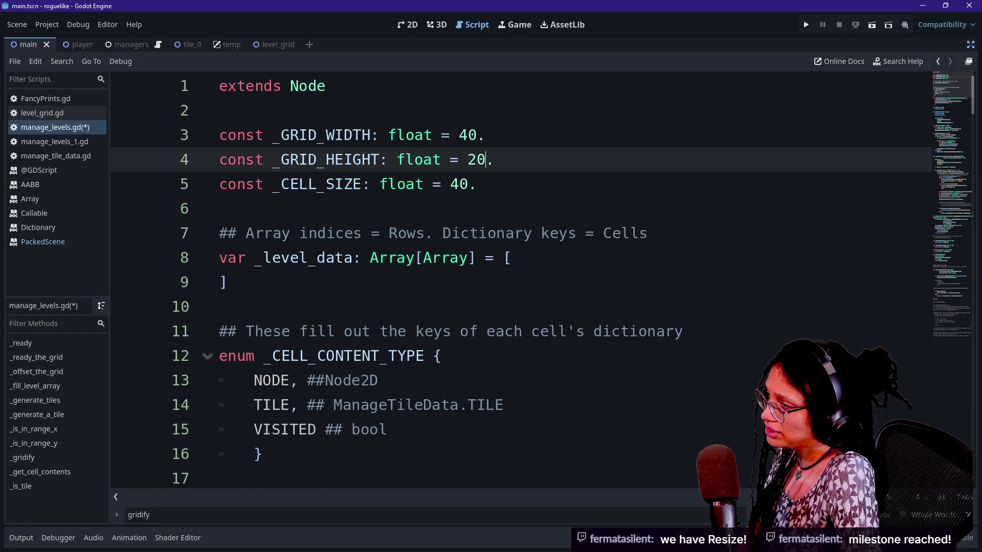
click(477, 135)
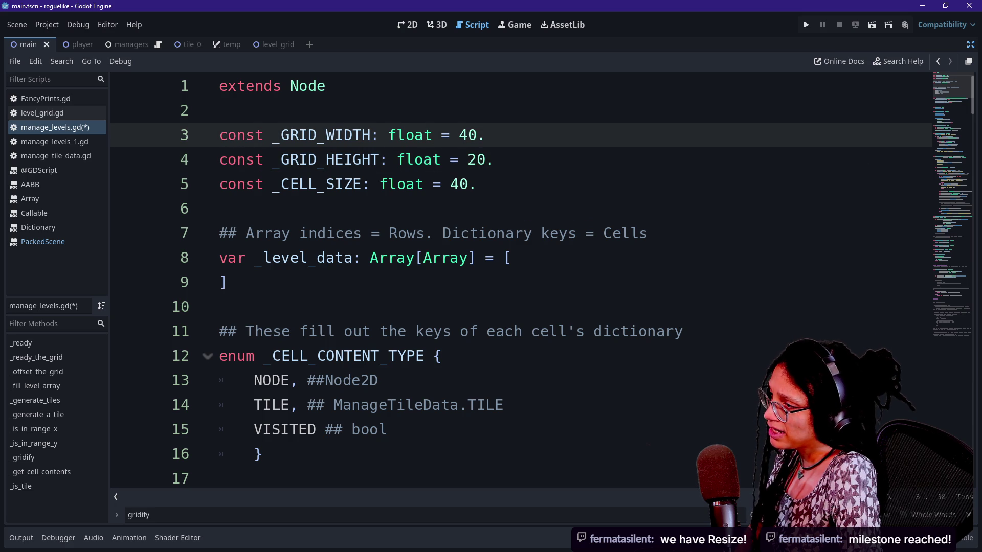
key(BackSpace)
key(BackSpace)
text(30)
key(Down)
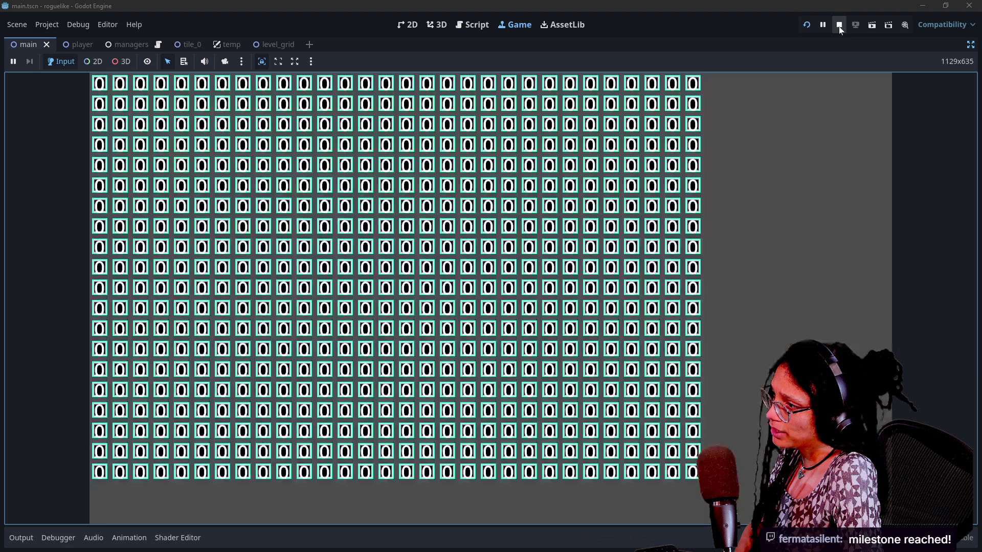
Change _GRID_WIDTH from 30 to 35, run the game, then stop it.
click(839, 27)
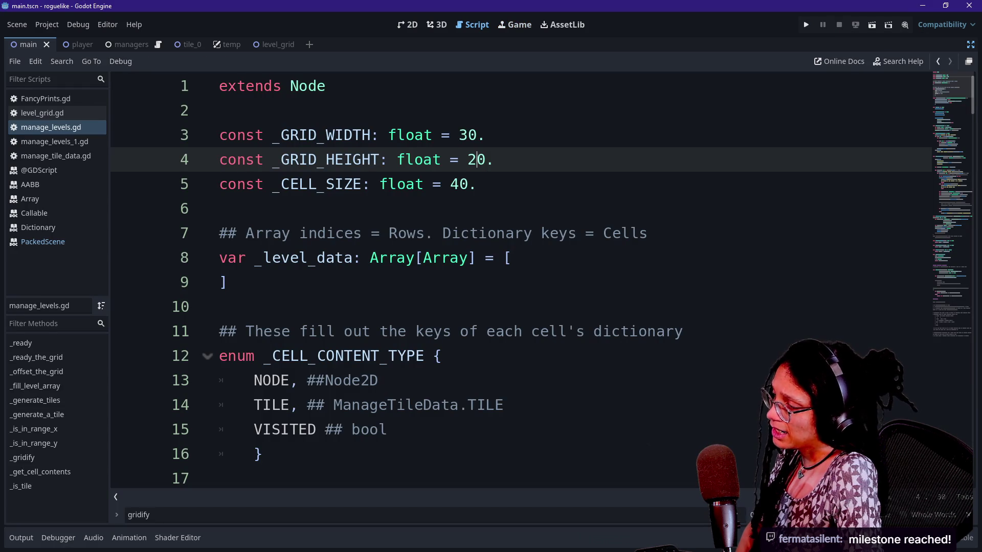
click(476, 135)
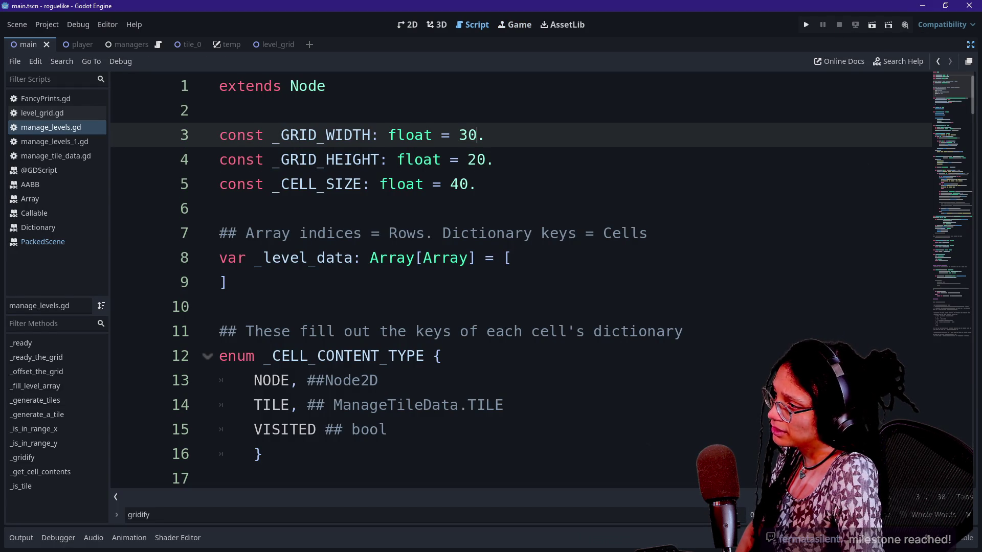
key(BackSpace)
text(5)
key(Up)
key(Up)
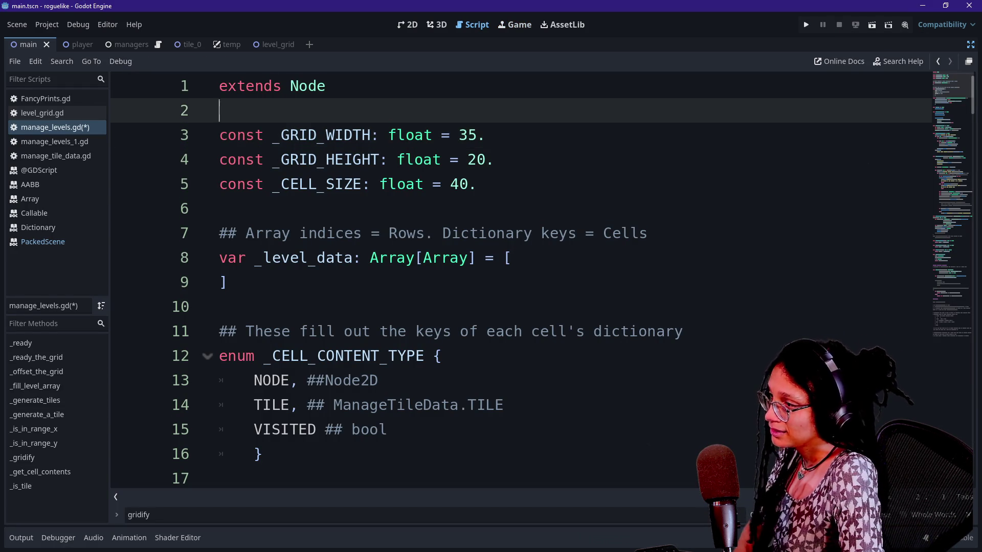
click(807, 28)
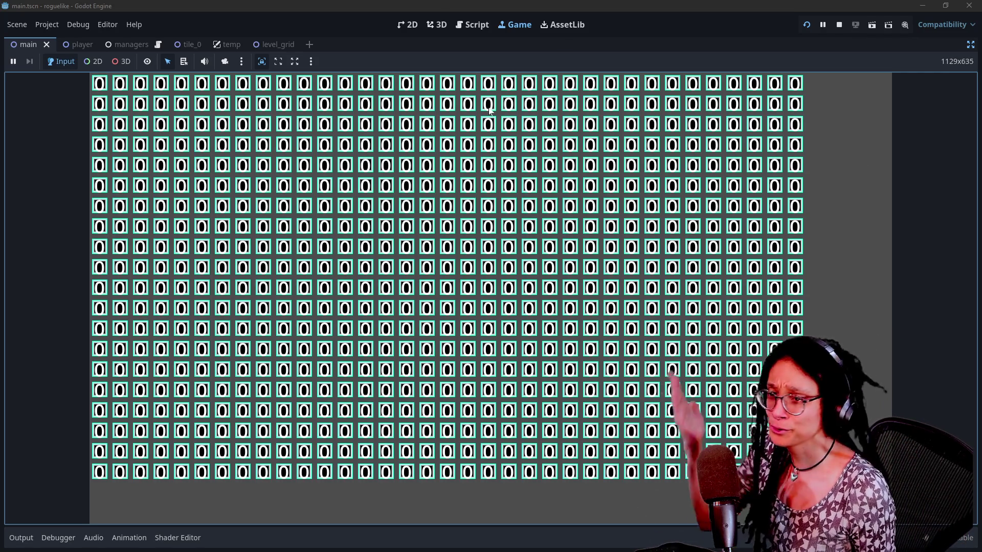
click(839, 24)
Review the _GRID_WIDTH, _GRID_HEIGHT and _CELL_SIZE lines, then open the Project menu.
click(227, 282)
click(219, 208)
click(220, 111)
click(495, 159)
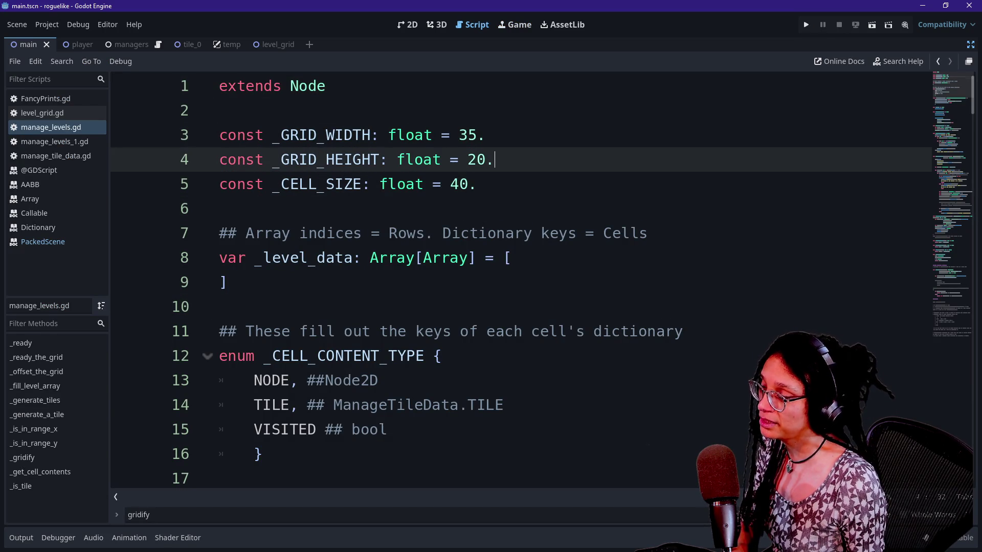
click(485, 135)
drag(495, 160, 477, 184)
click(495, 159)
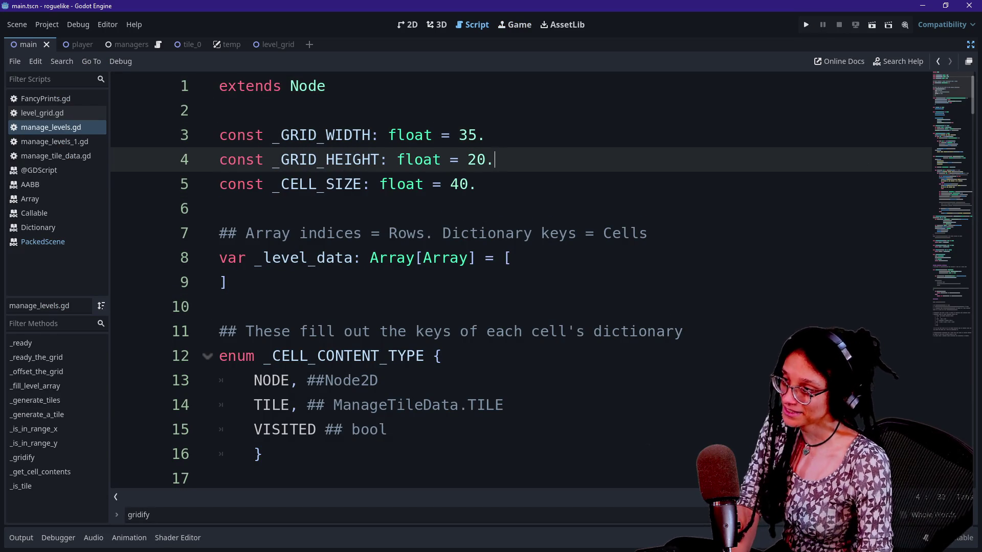
click(485, 134)
click(495, 159)
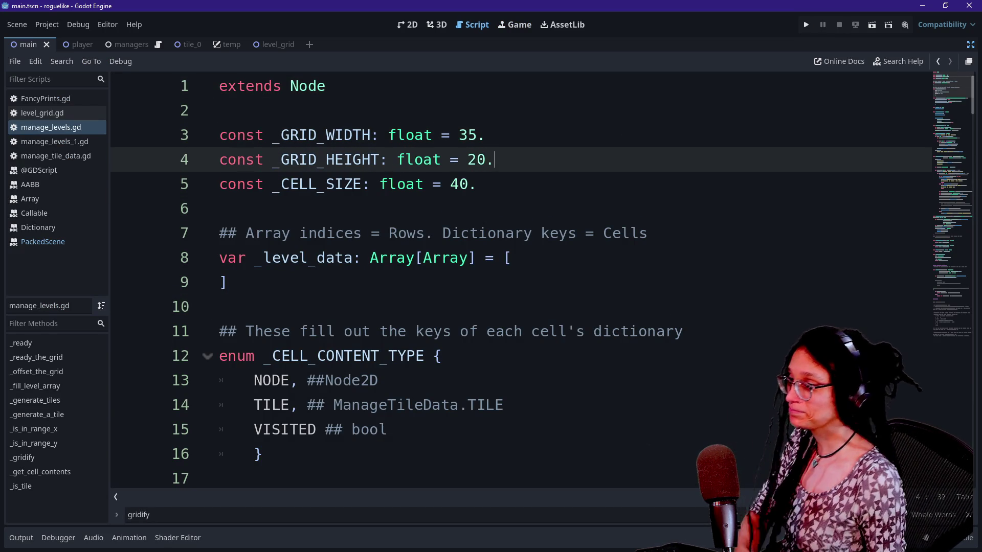
click(484, 135)
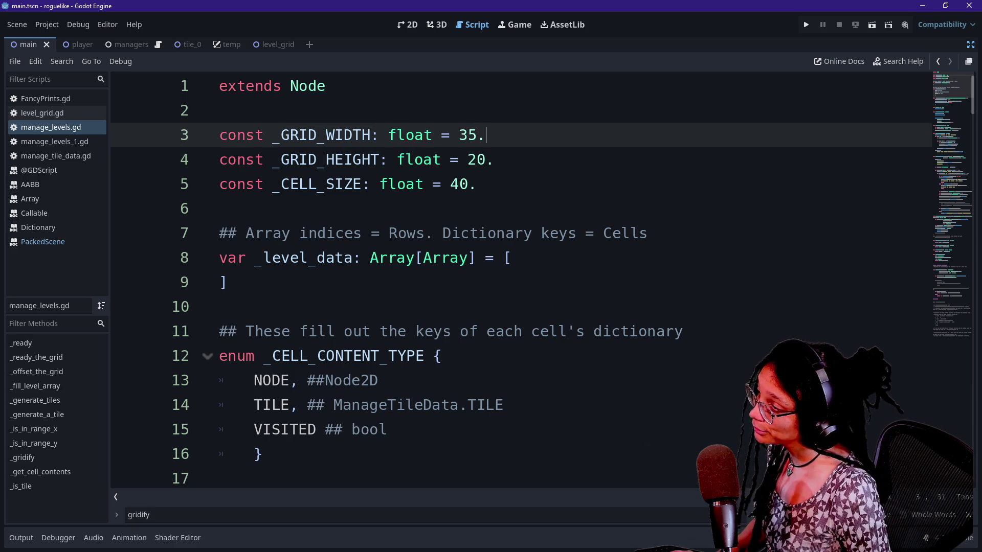
click(494, 159)
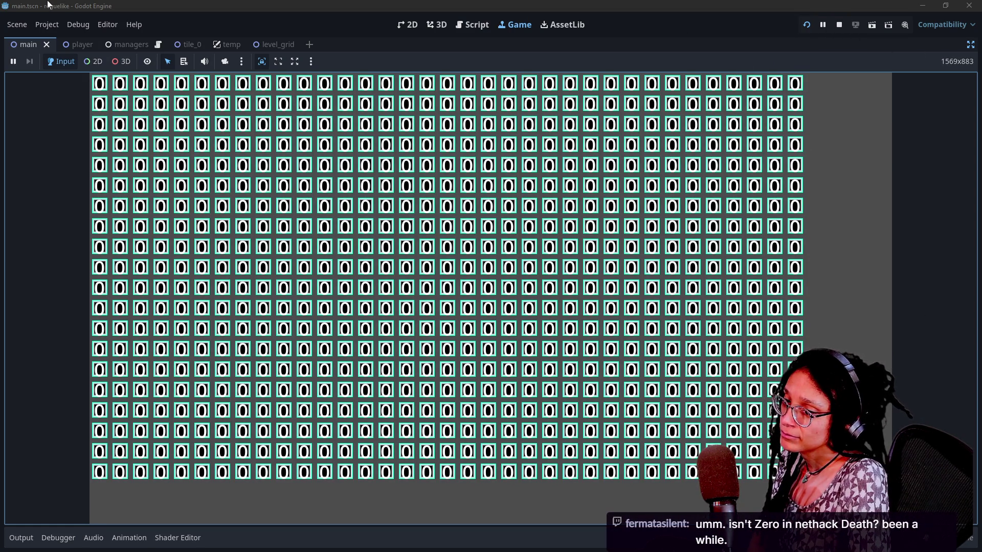
click(47, 24)
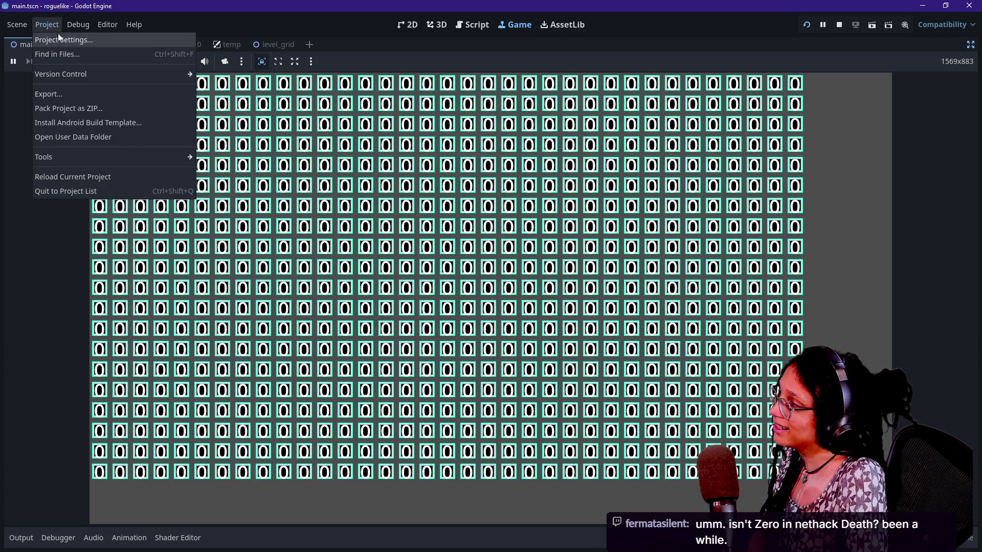
click(57, 34)
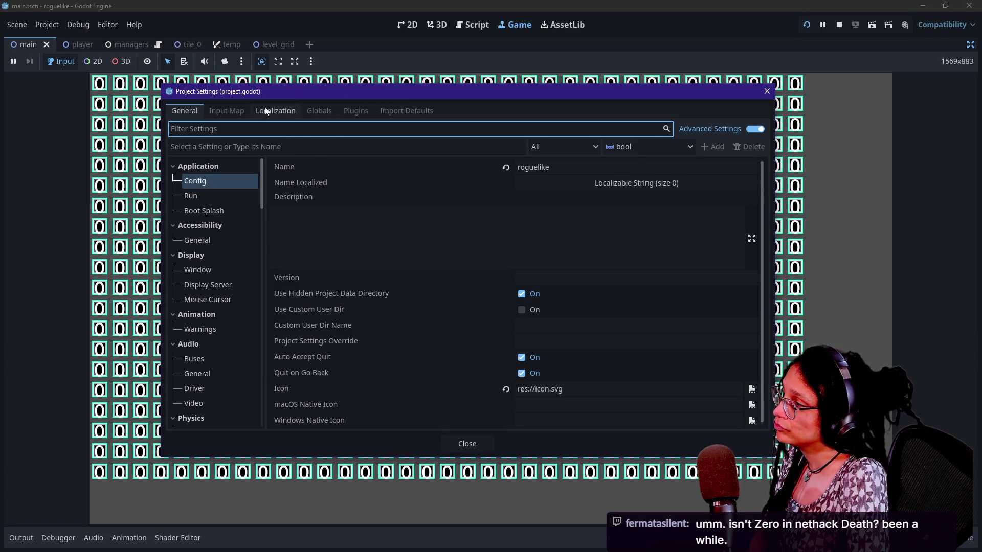
click(321, 112)
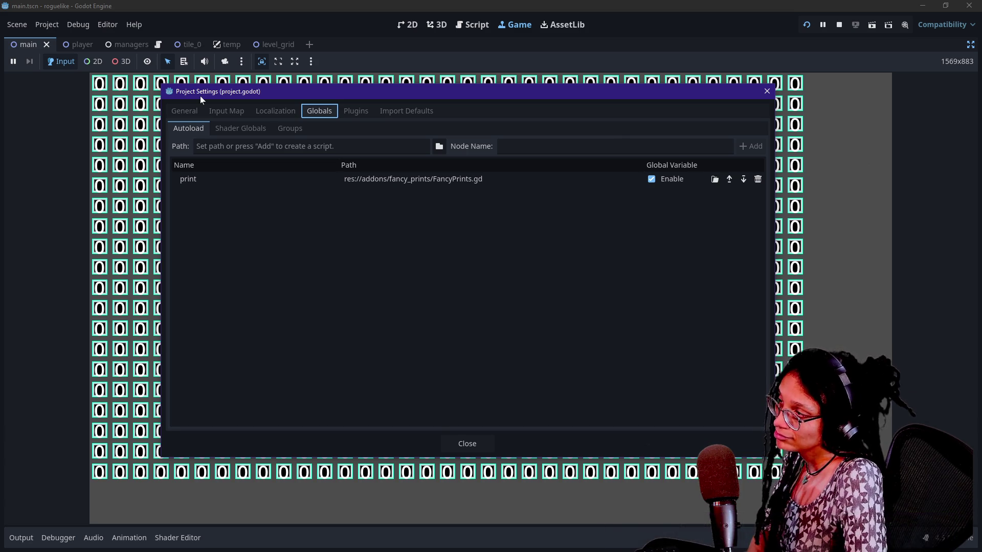
drag(201, 96, 207, 99)
click(228, 111)
click(187, 113)
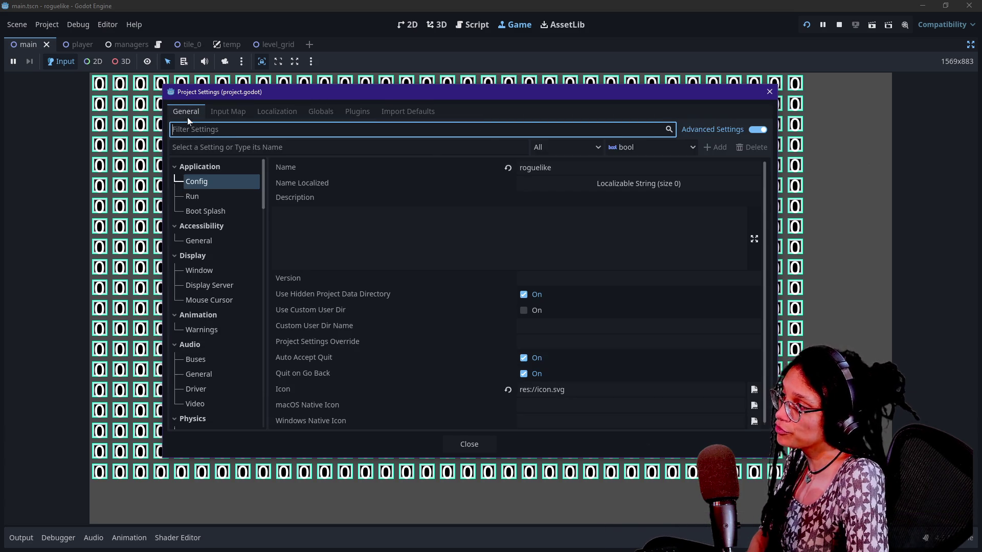
click(358, 112)
click(318, 112)
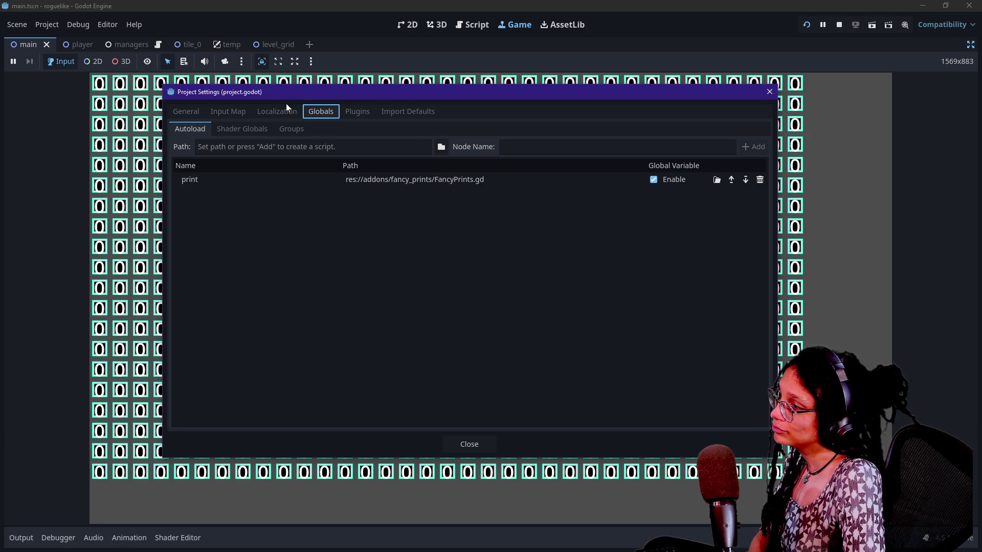
click(184, 110)
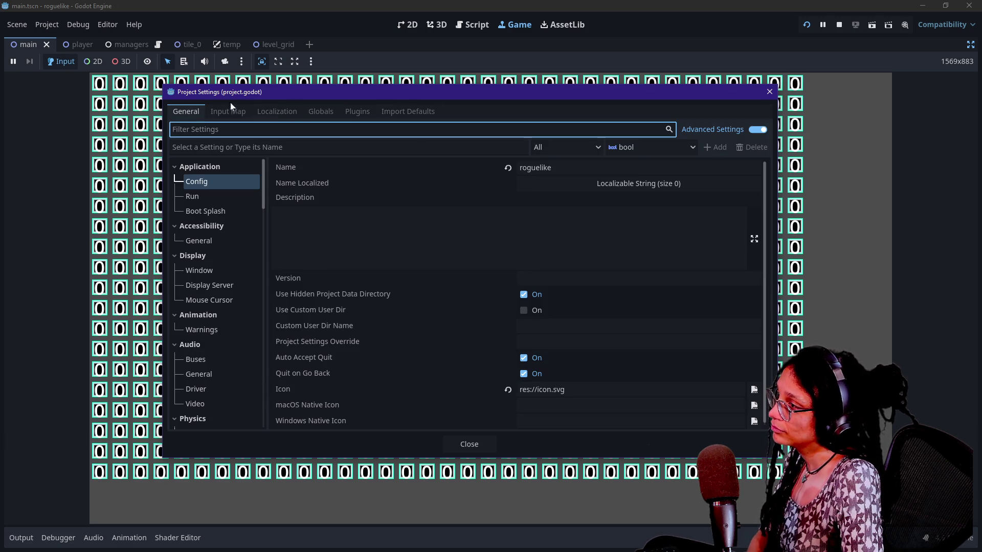
click(241, 271)
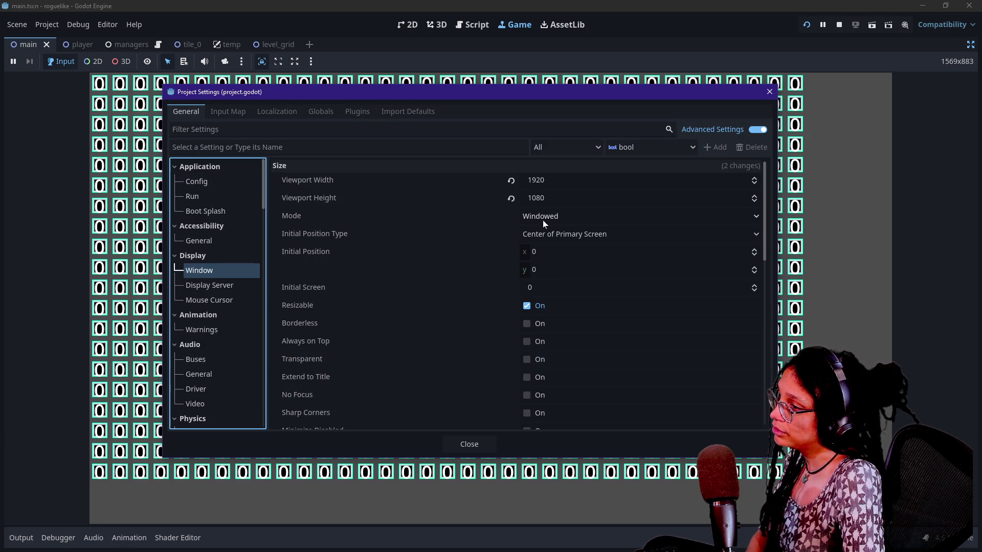
click(477, 448)
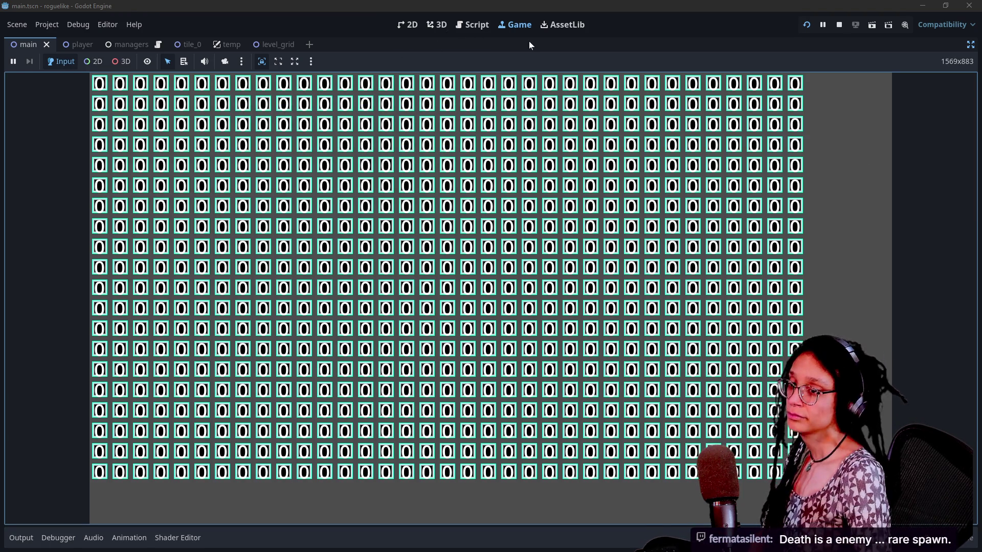
Back in manage_levels.gd, test grid widths 37 and 38 by running the game.
click(473, 24)
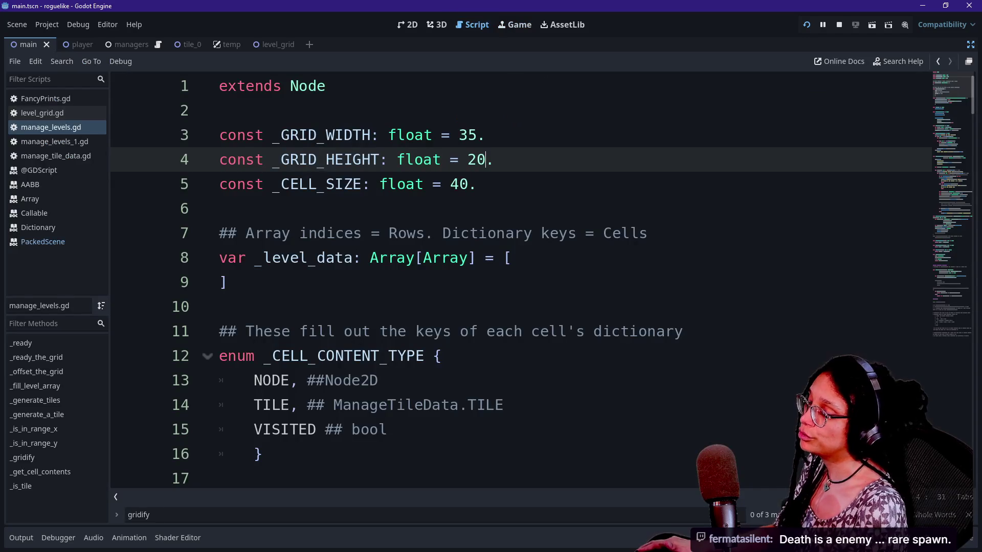
click(476, 135)
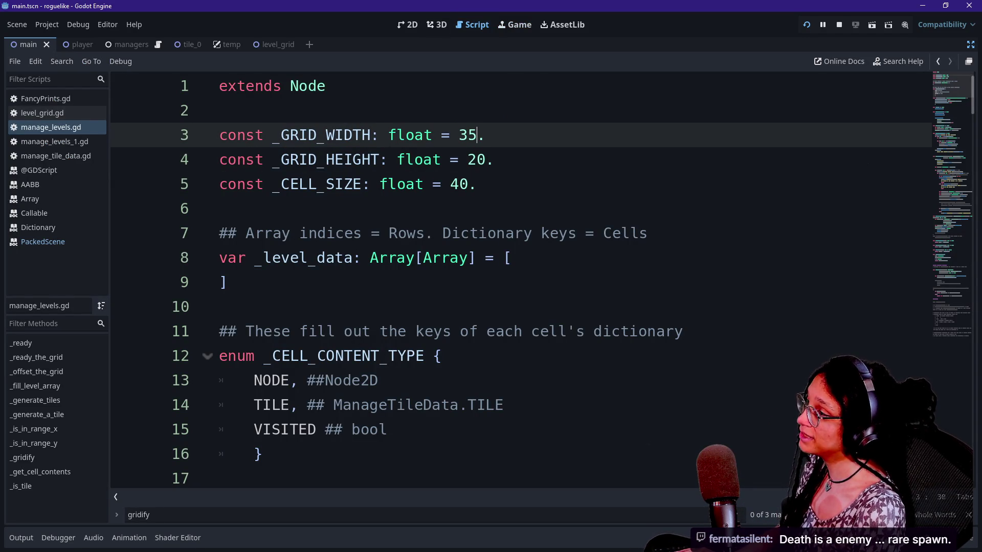
key(BackSpace)
text(7)
click(805, 28)
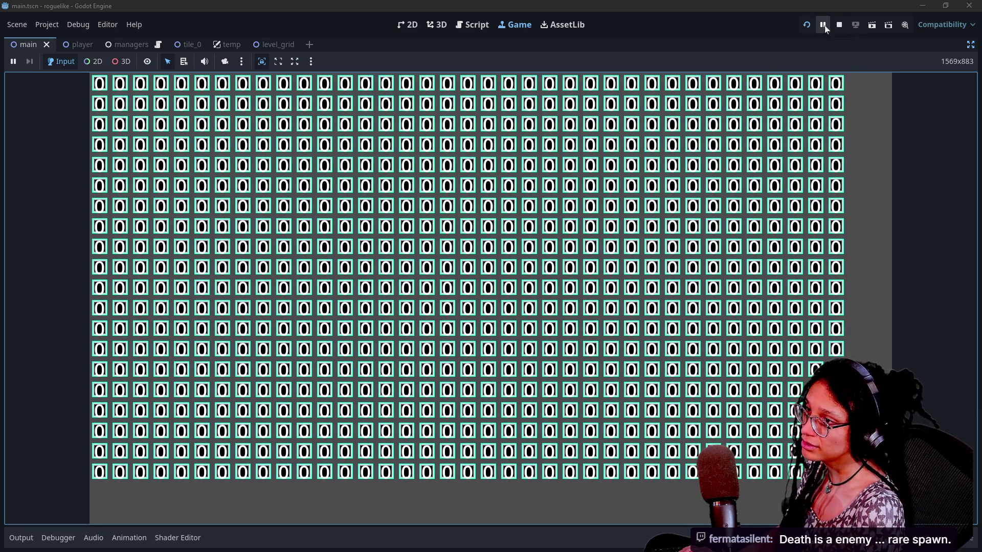
click(836, 27)
key(BackSpace)
text(8)
click(805, 24)
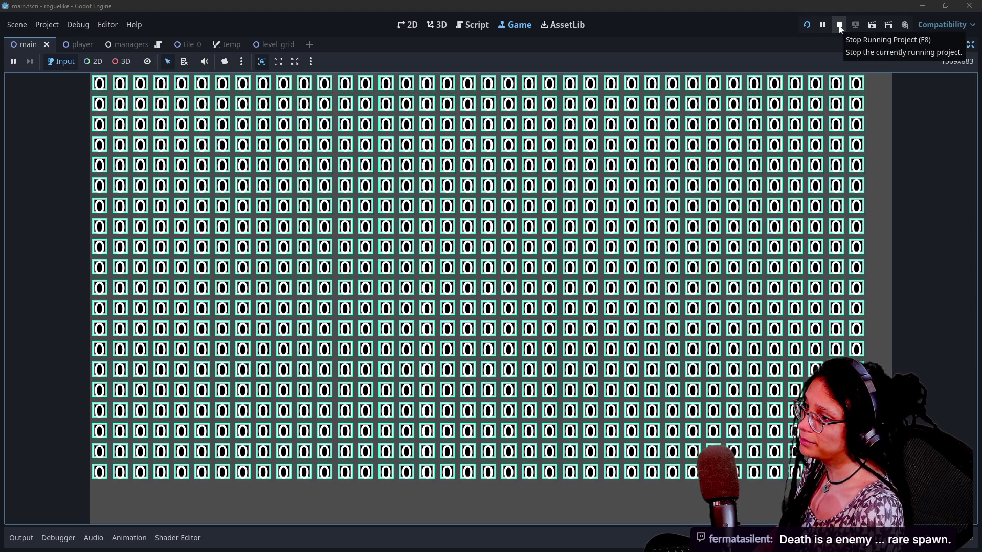
Set the width to 40, save and test it, then try width 39.
click(839, 26)
key(BackSpace)
key(BackSpace)
text(40.)
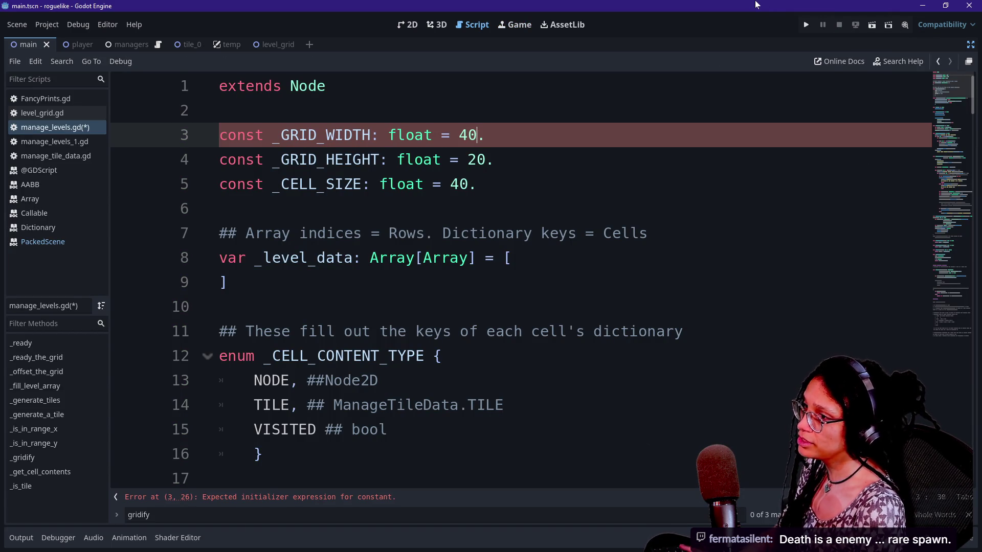
key(ctrl+s)
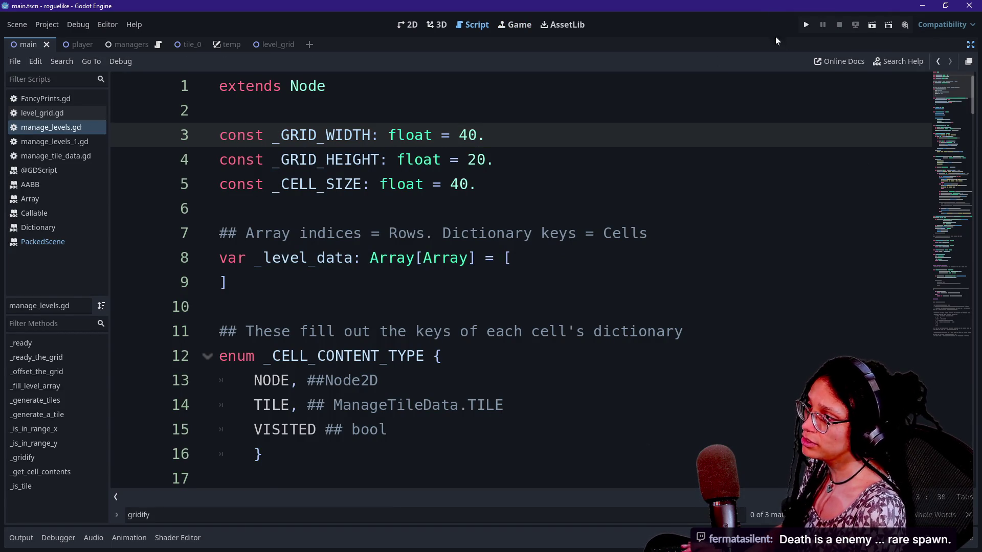
click(807, 27)
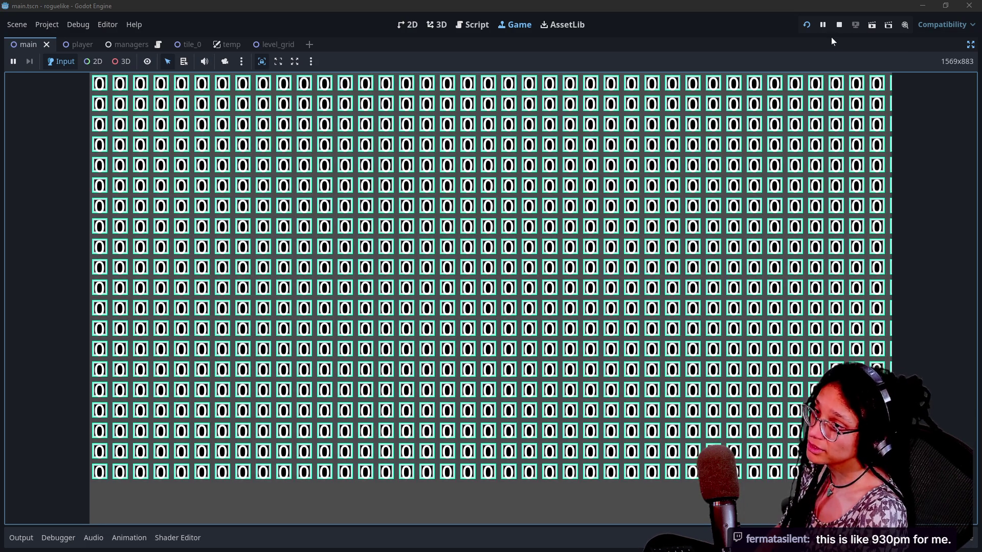
click(838, 26)
key(BackSpace)
key(BackSpace)
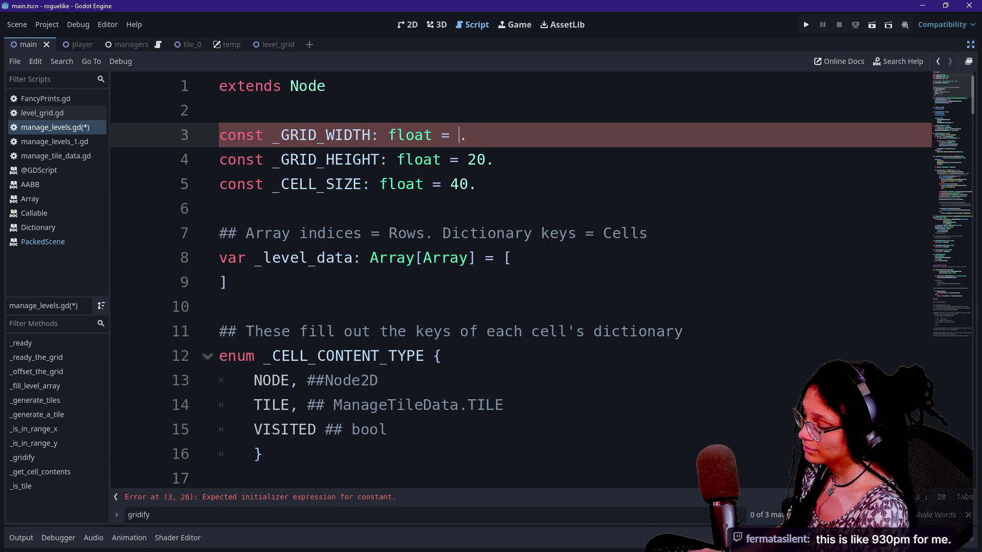
text(39)
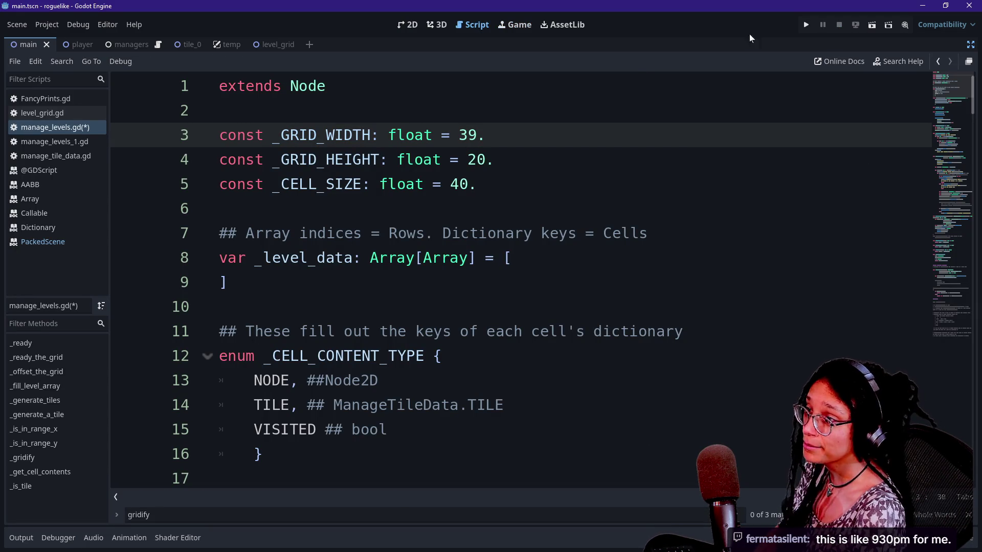
click(805, 26)
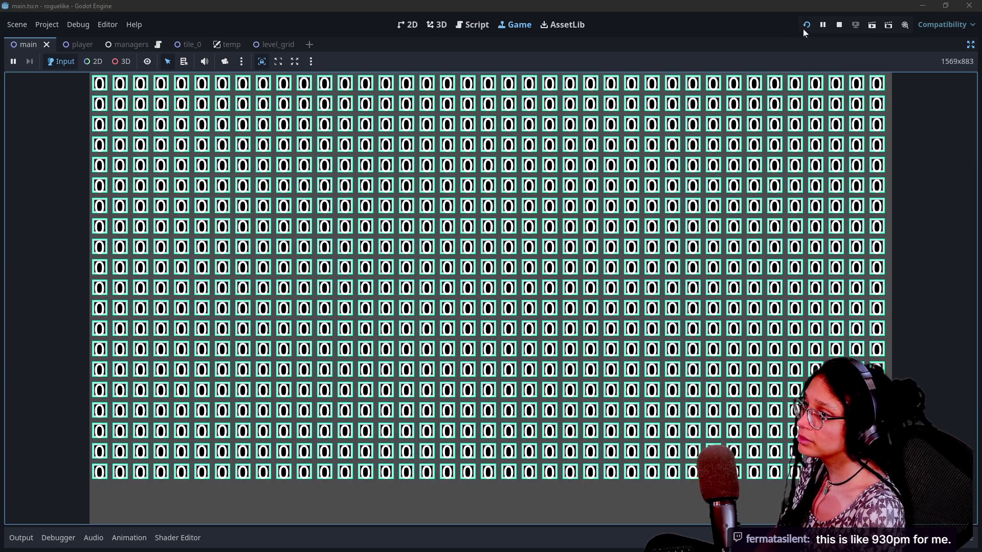
Tidy the height line and test a grid width of 39.5.
click(838, 25)
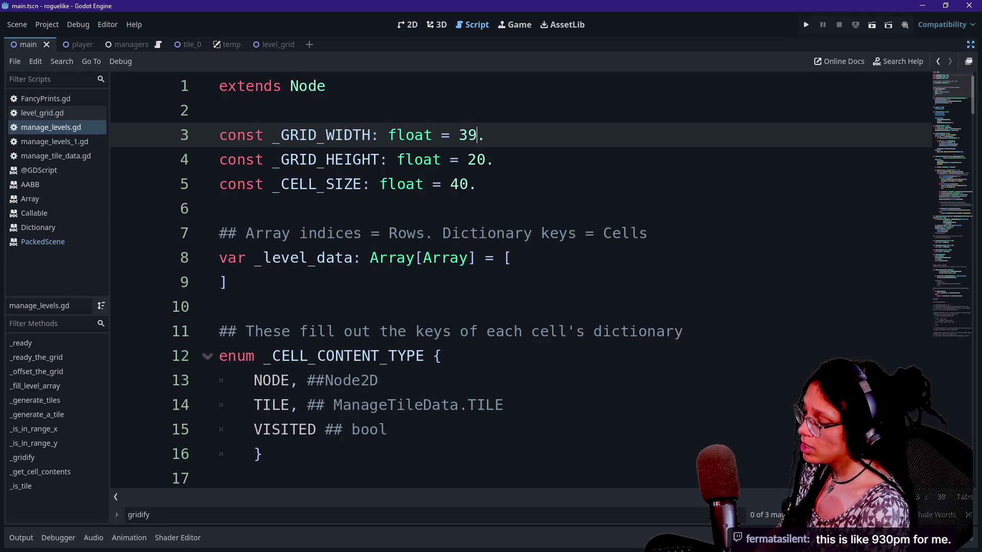
click(494, 159)
text(5)
key(BackSpace)
key(BackSpace)
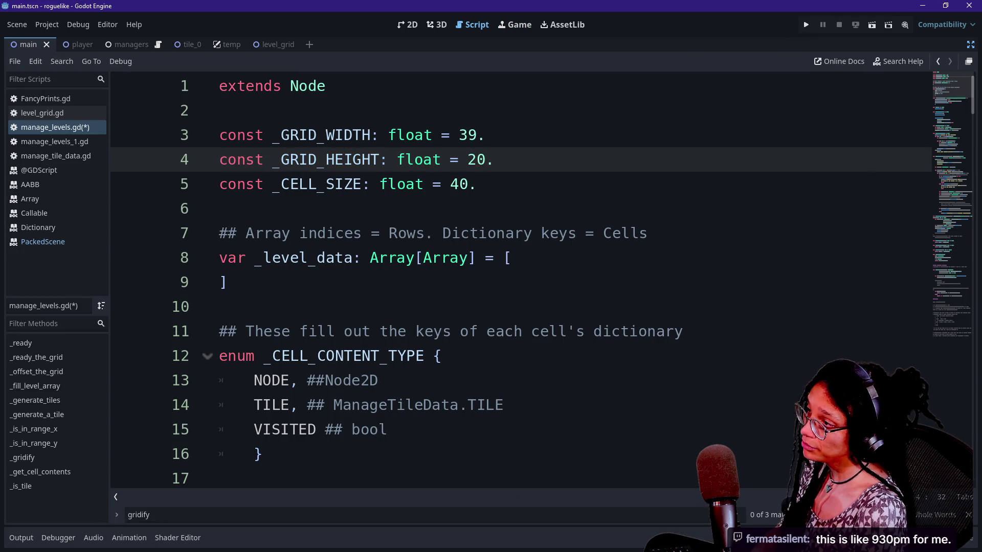
click(476, 135)
text(.5.)
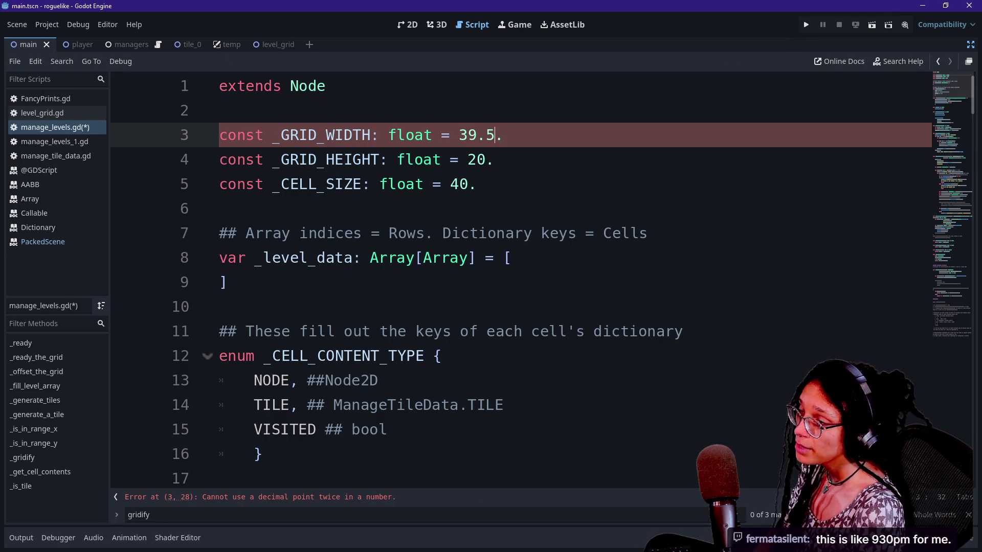
click(806, 25)
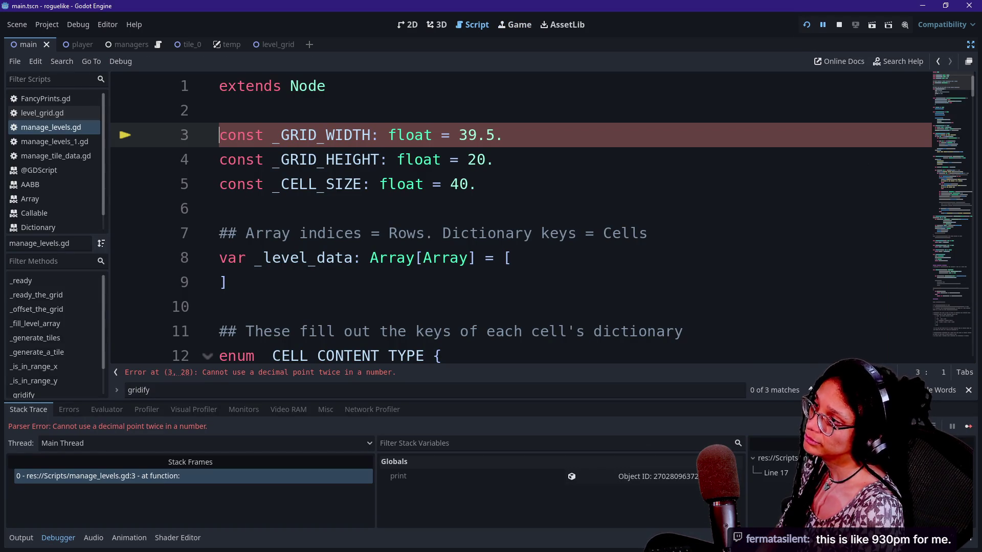
click(802, 28)
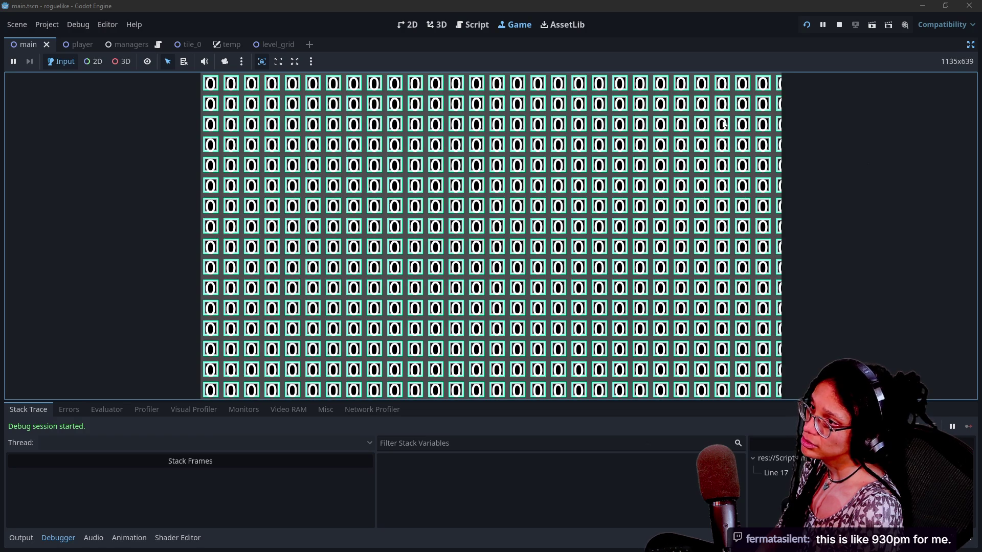
click(839, 24)
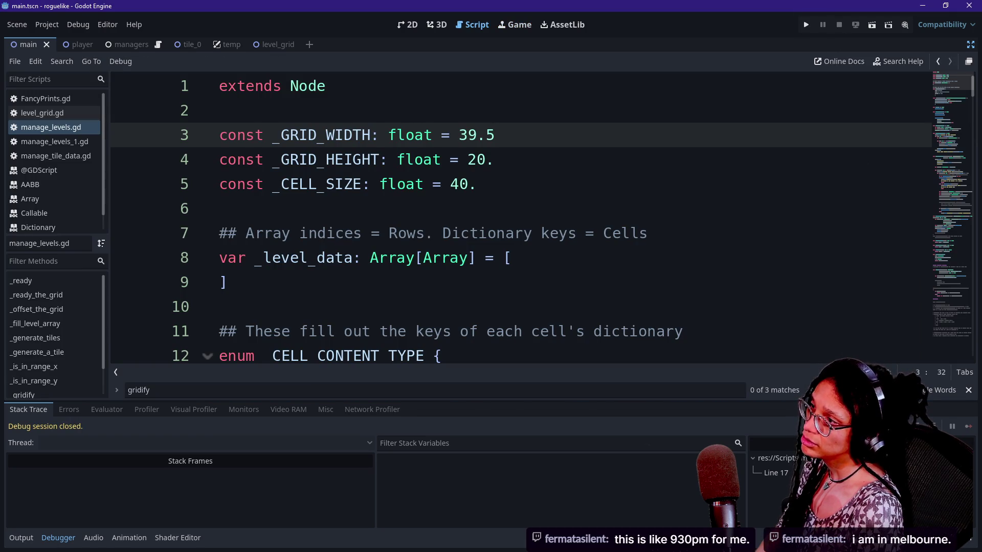
Test a grid width of 39.1, then revert to 39 and run again.
text(1)
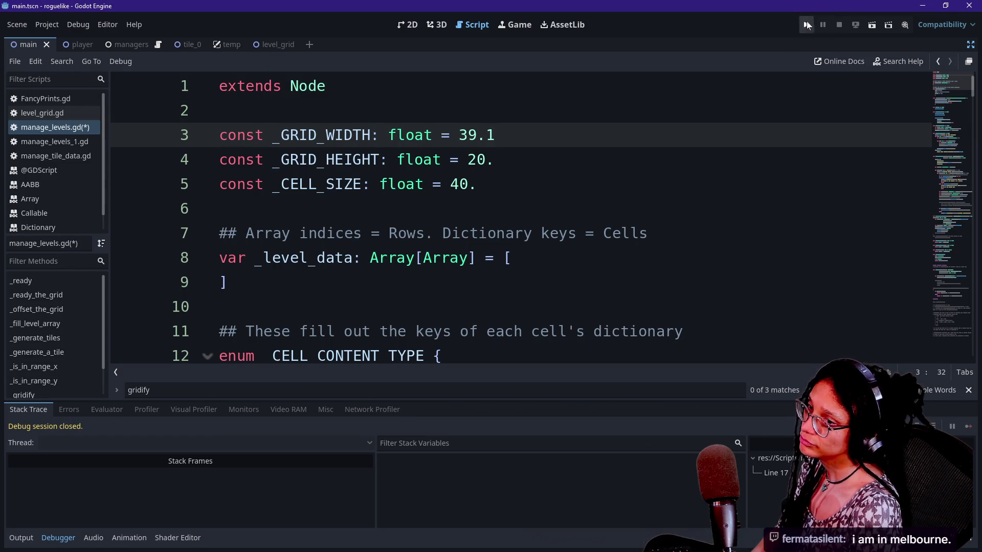
click(806, 24)
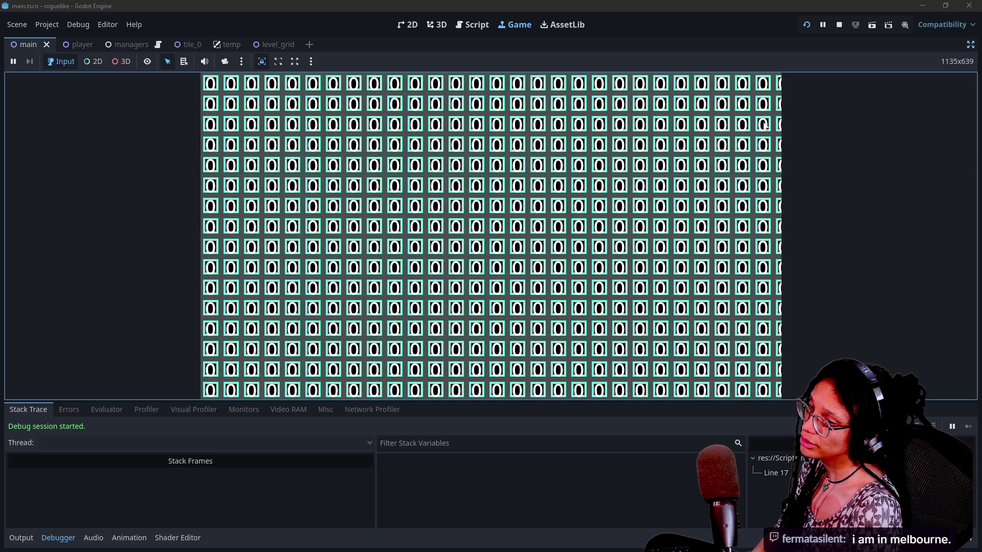
click(844, 23)
key(BackSpace)
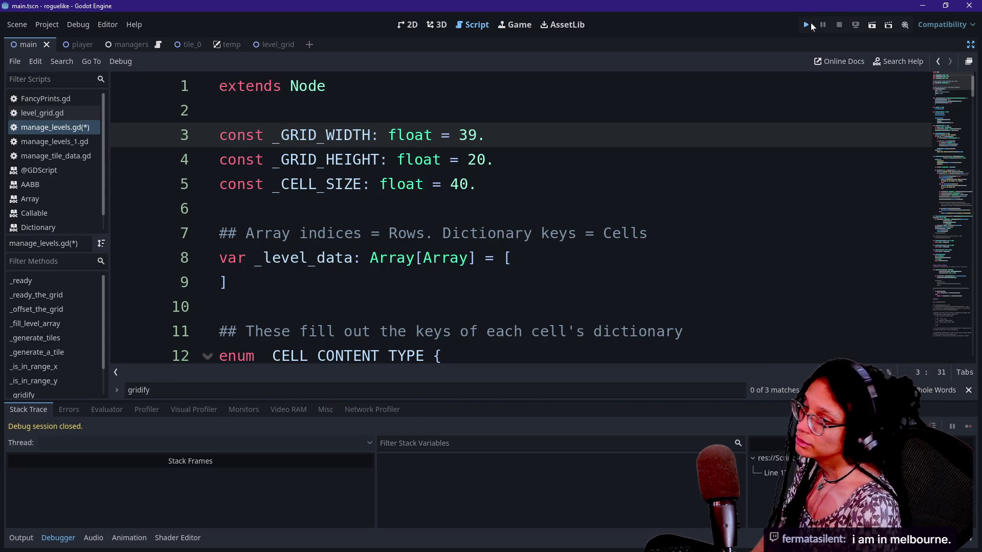
click(808, 24)
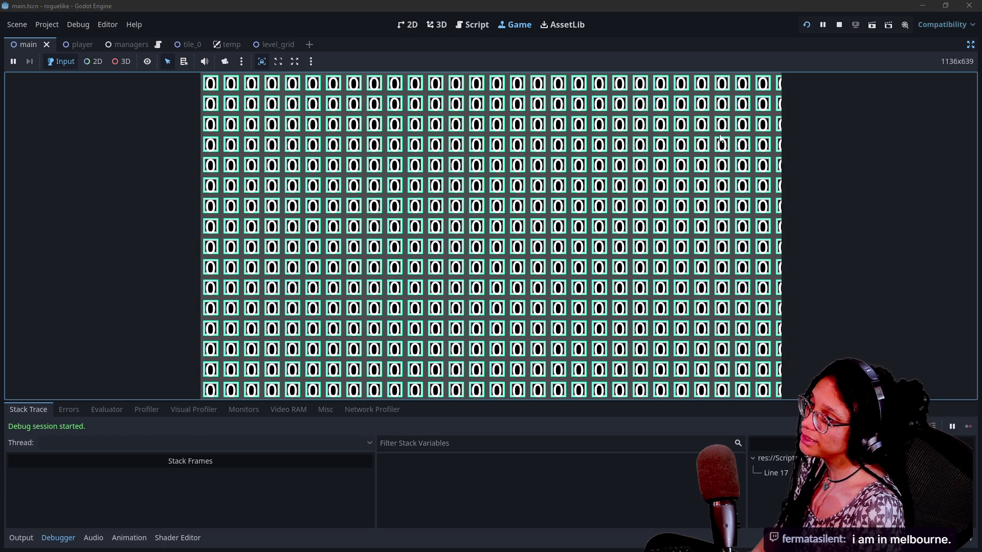
click(837, 26)
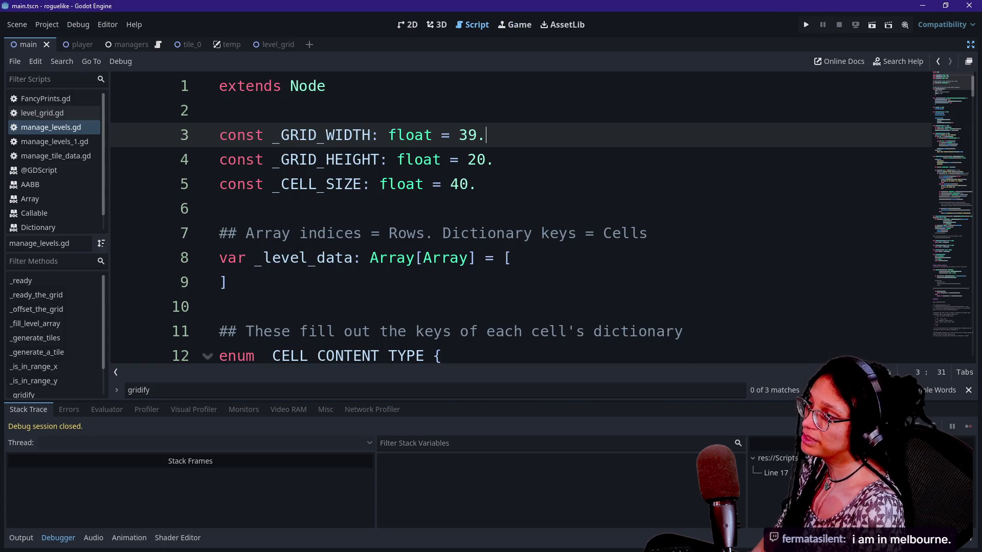
Change the grid width to 38.5 and test it in the game.
key(Left)
key(BackSpace)
text(8.)
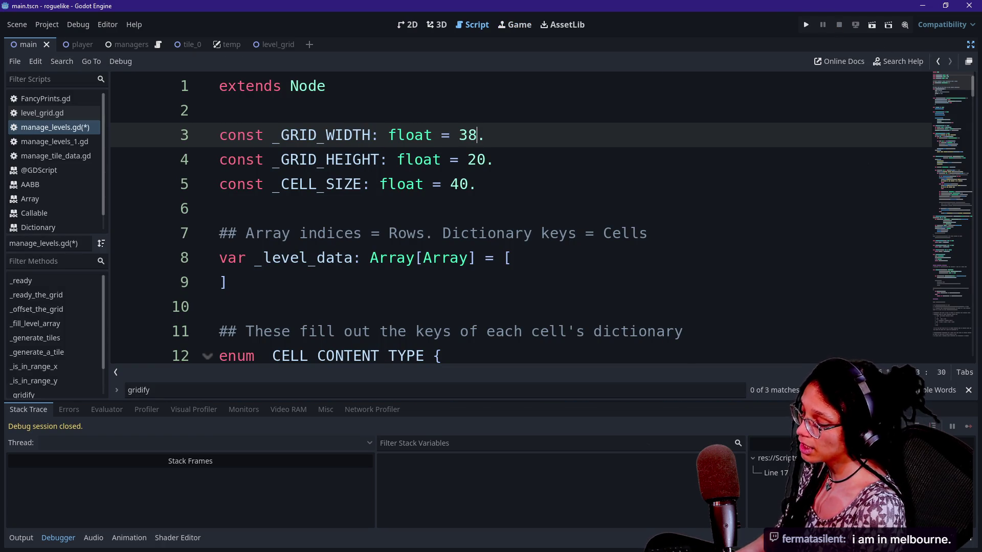
text(5)
click(806, 25)
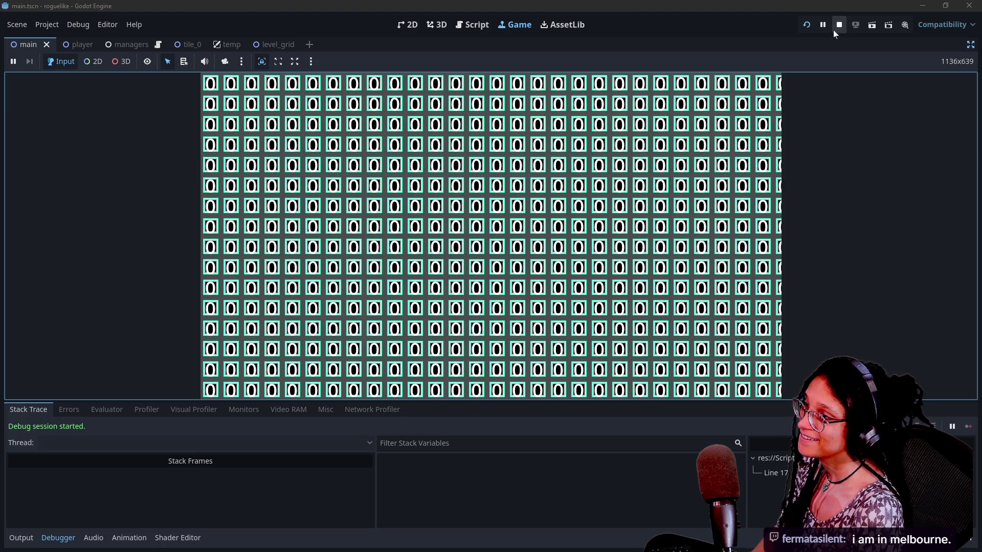
click(835, 28)
Try grid widths 38 and 30, running the game after each.
key(BackSpace)
text(4)
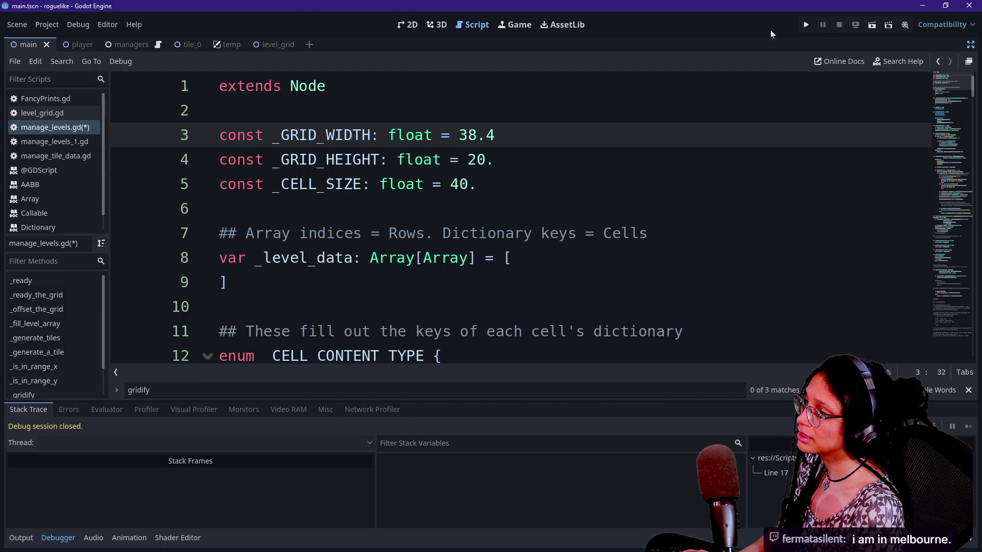
key(BackSpace)
key(BackSpace)
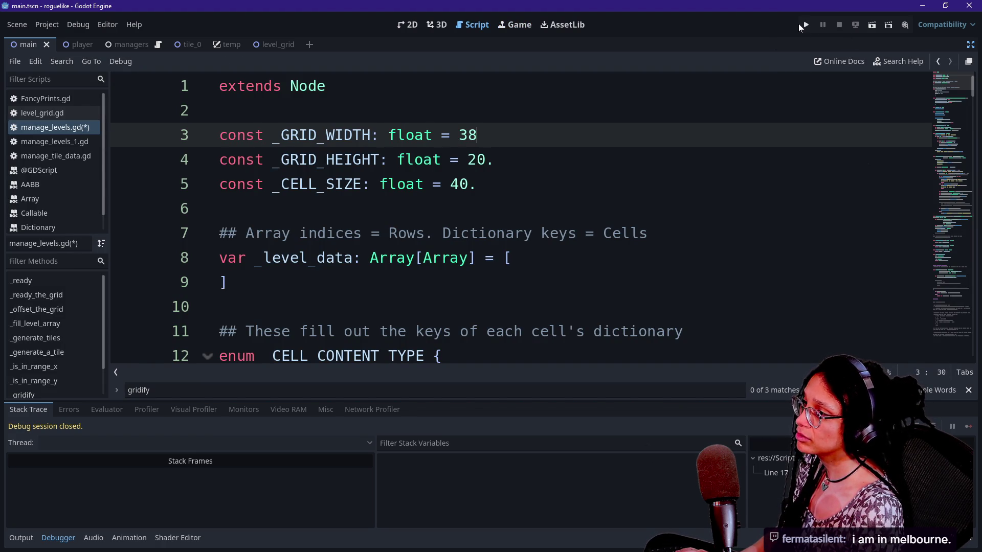
click(802, 25)
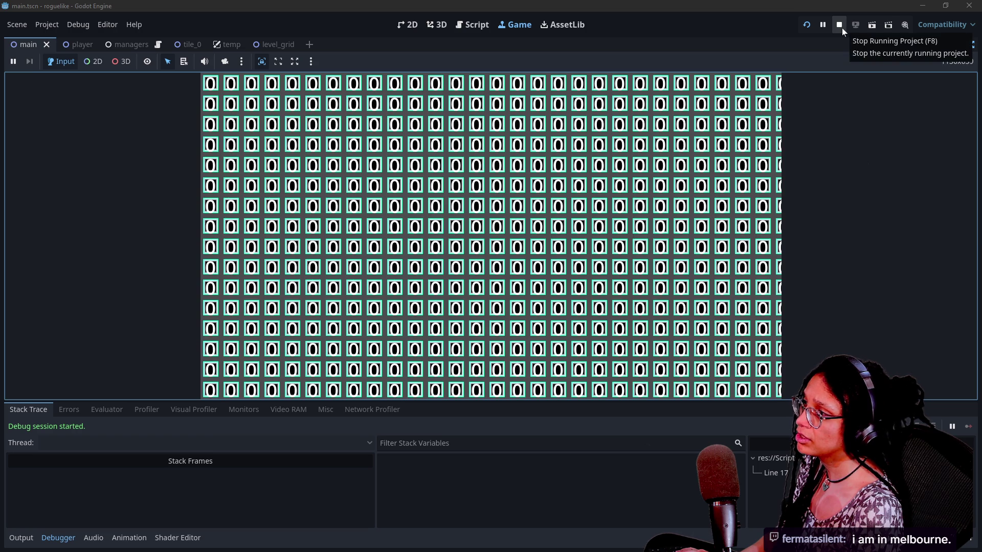
click(842, 29)
key(BackSpace)
text(0)
click(806, 25)
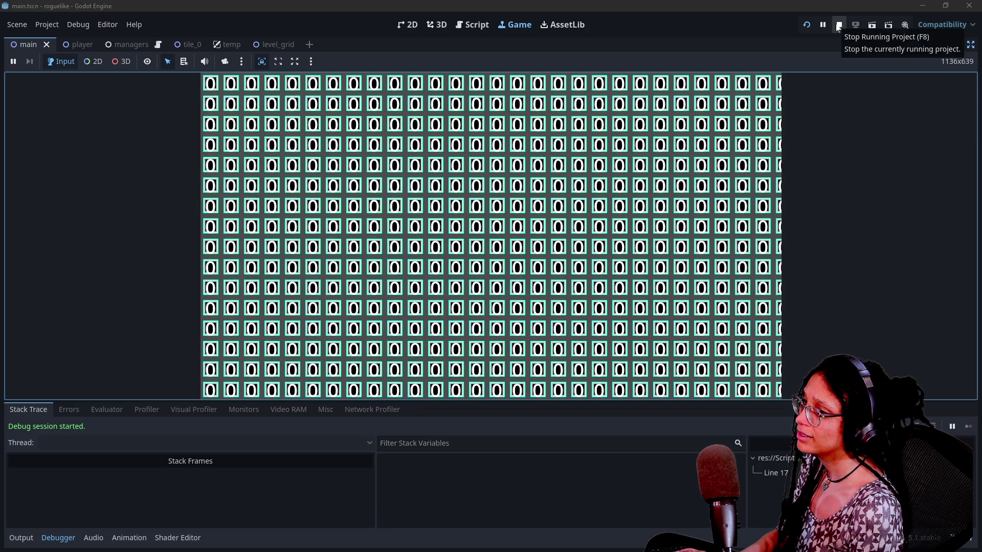
click(839, 28)
Settle _GRID_WIDTH at 39, clear stray edits on the height line, and run the game.
key(BackSpace)
text(8.4)
key(BackSpace)
text(5)
key(BackSpace)
key(BackSpace)
key(BackSpace)
text(9.1)
key(BackSpace)
text(5)
key(BackSpace)
key(Down)
text(.5)
key(BackSpace)
key(BackSpace)
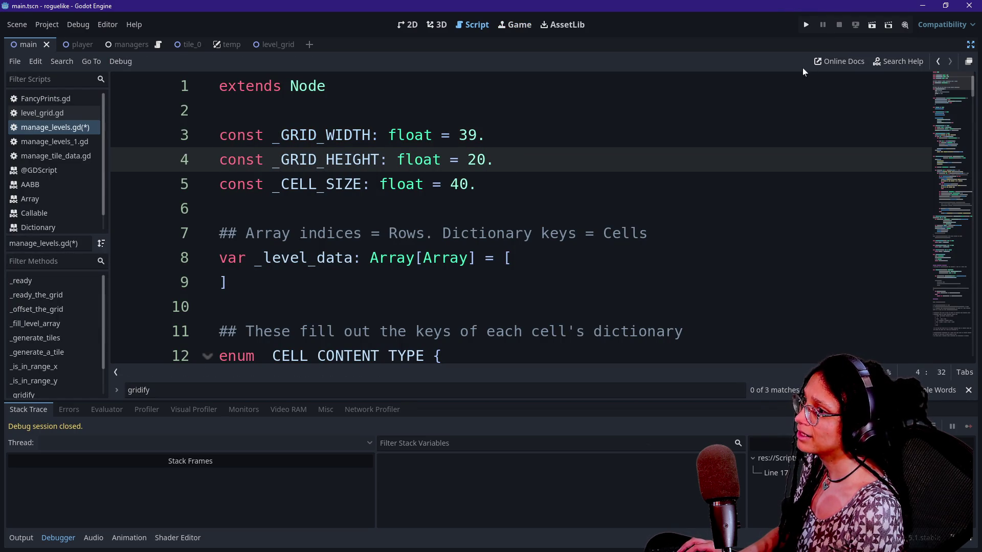
click(804, 30)
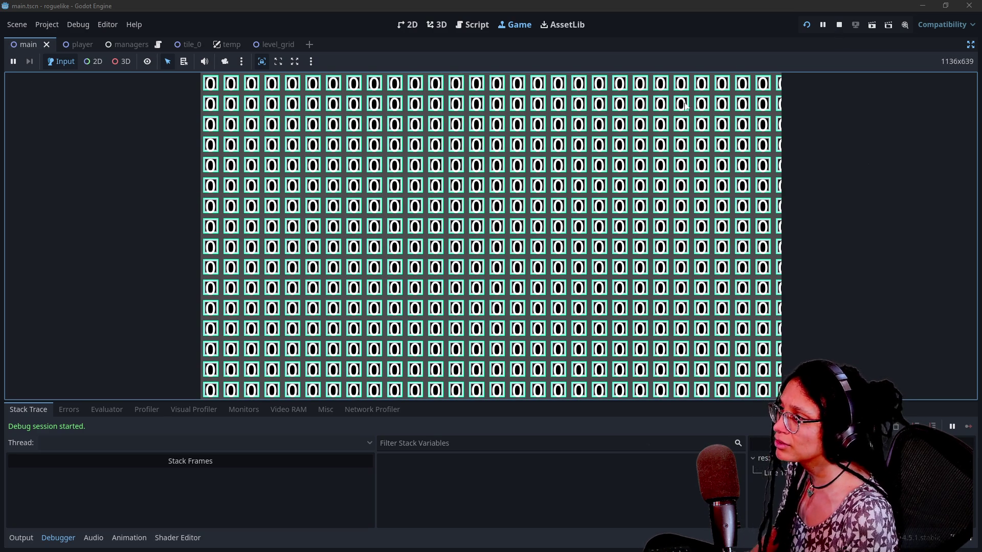
Stop the game, run a tiny 3-by-2 grid, then restore the height to 20.
click(294, 62)
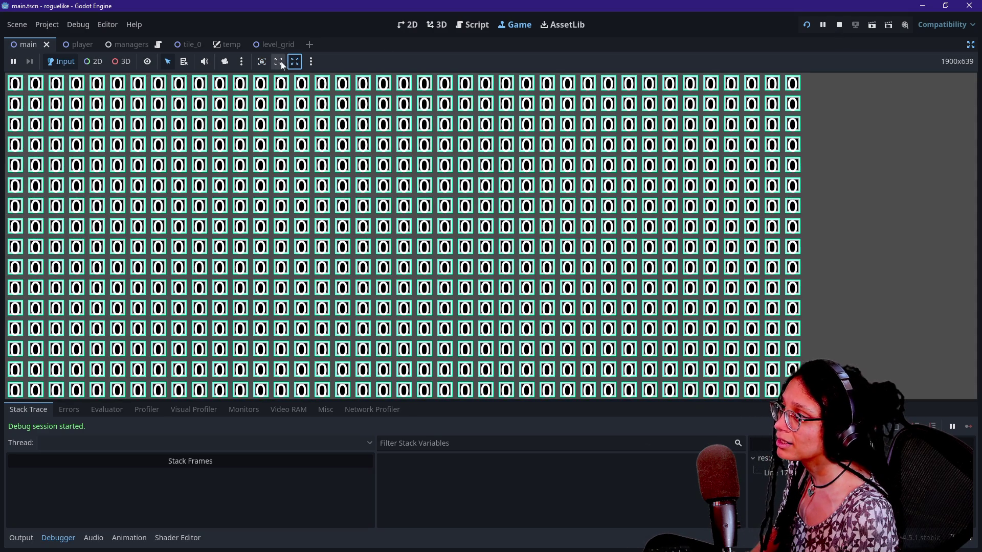
click(279, 61)
click(263, 63)
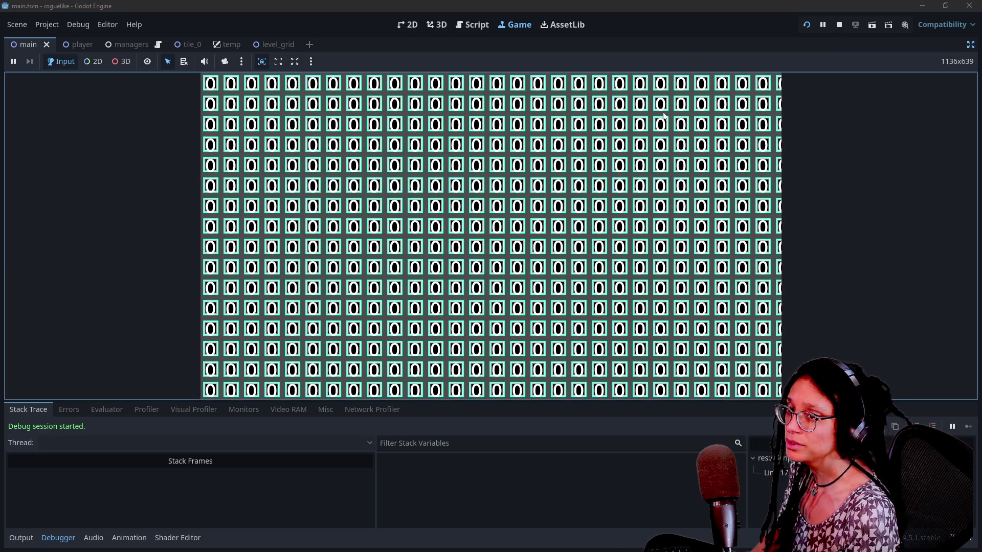
key(F8)
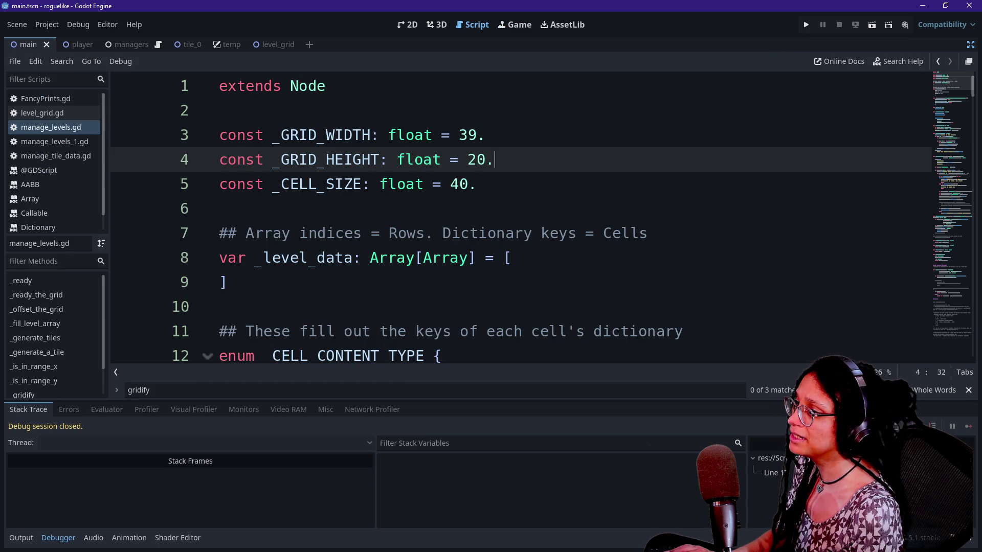
click(477, 135)
key(BackSpace)
click(485, 160)
key(BackSpace)
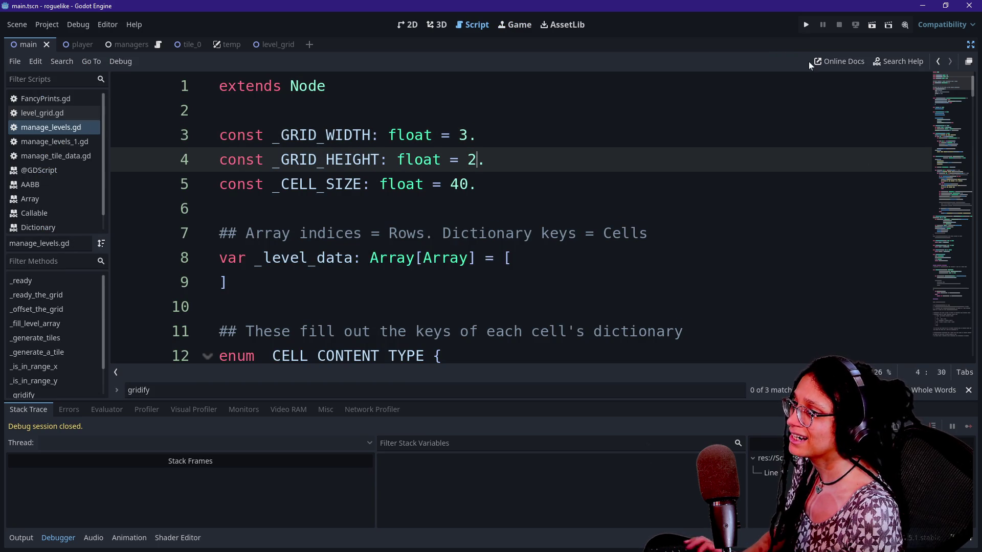
click(802, 28)
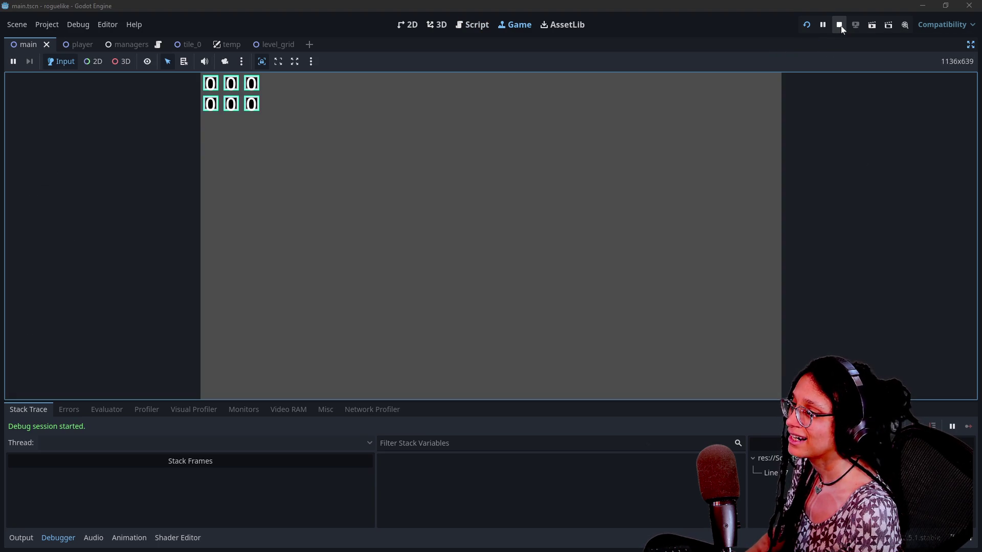
click(841, 25)
text(0)
Set _GRID_WIDTH to 20 and run the 20-by-20 tile grid.
click(468, 135)
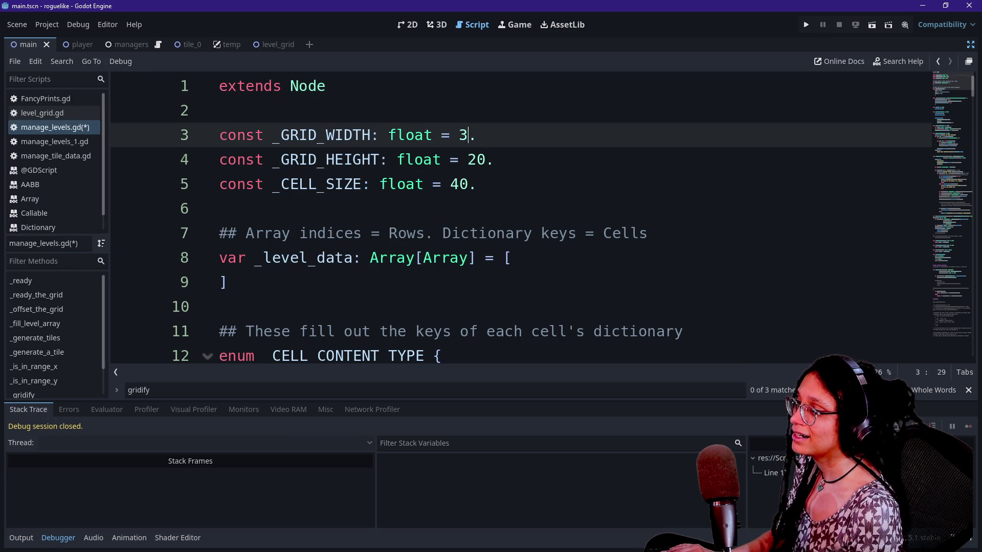
key(BackSpace)
text(20)
click(805, 24)
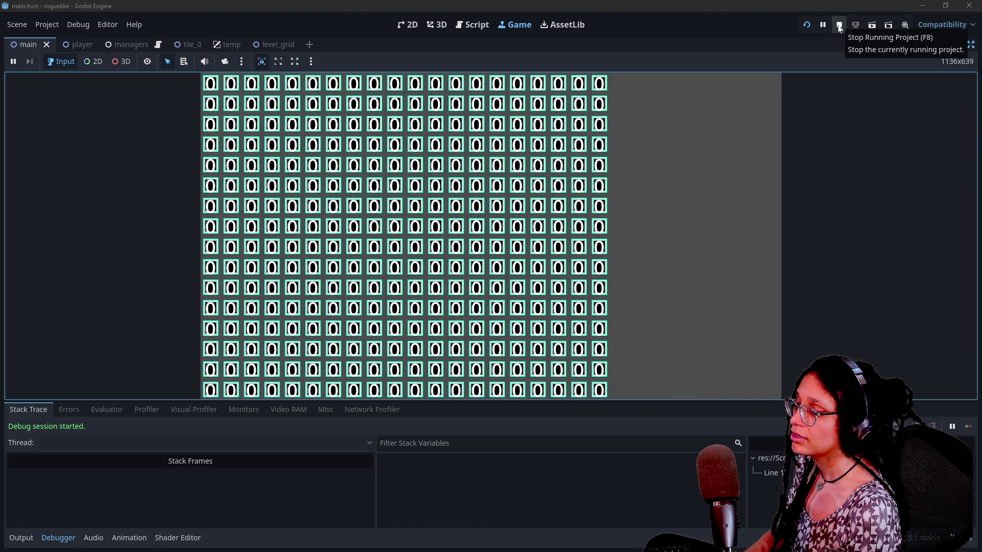
click(838, 27)
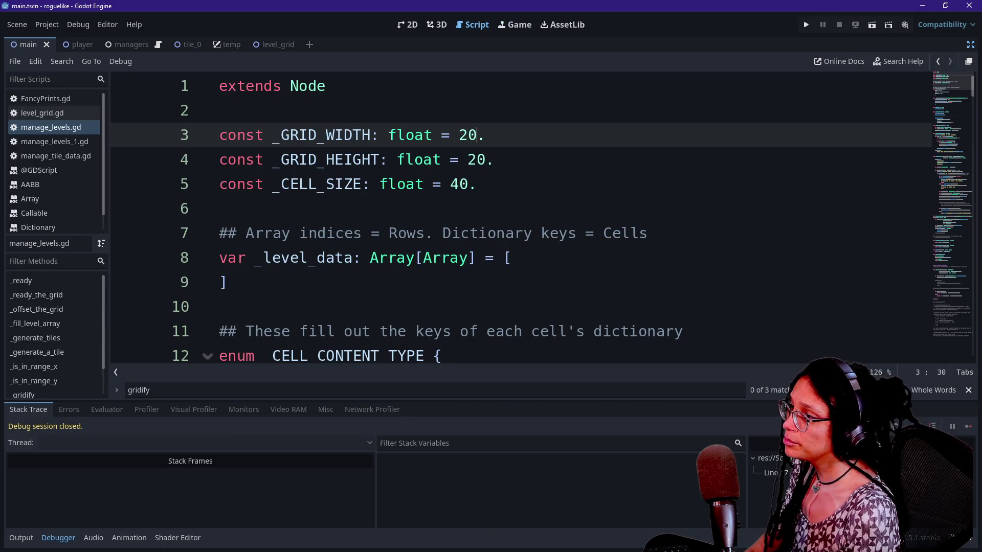
Try a grid height of 15, revert it to 20, and clear the width for 30.
click(485, 159)
key(BackSpace)
key(BackSpace)
text(15)
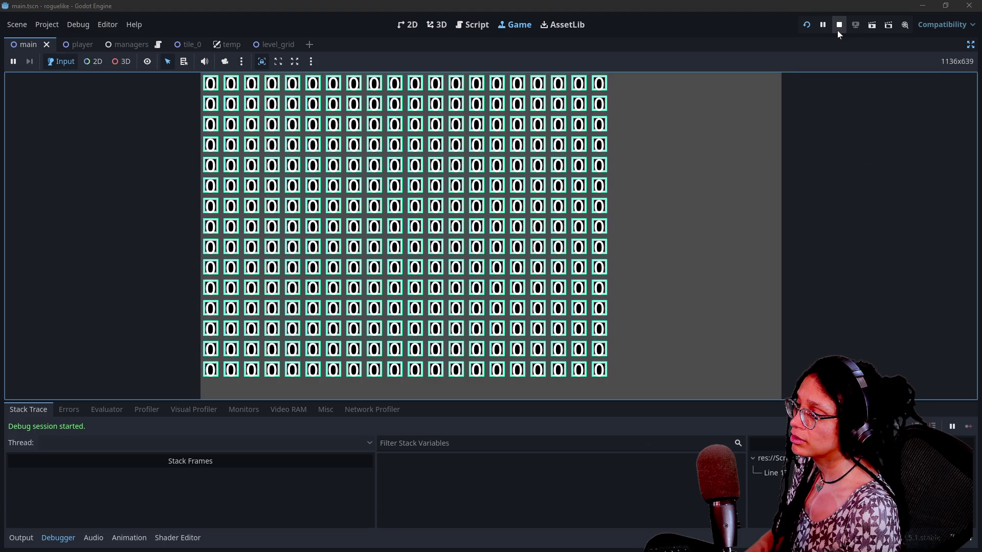
click(837, 30)
key(BackSpace)
key(BackSpace)
text(20.)
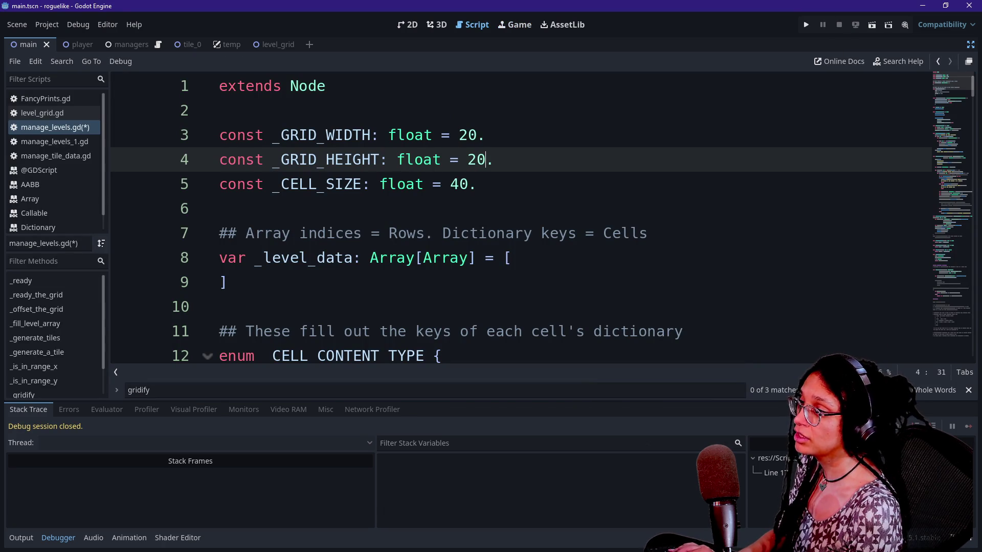
click(476, 135)
key(BackSpace)
key(BackSpace)
Test-run grid widths 30, 25, 26 and 27, settling on _GRID_WIDTH 28.
text(30)
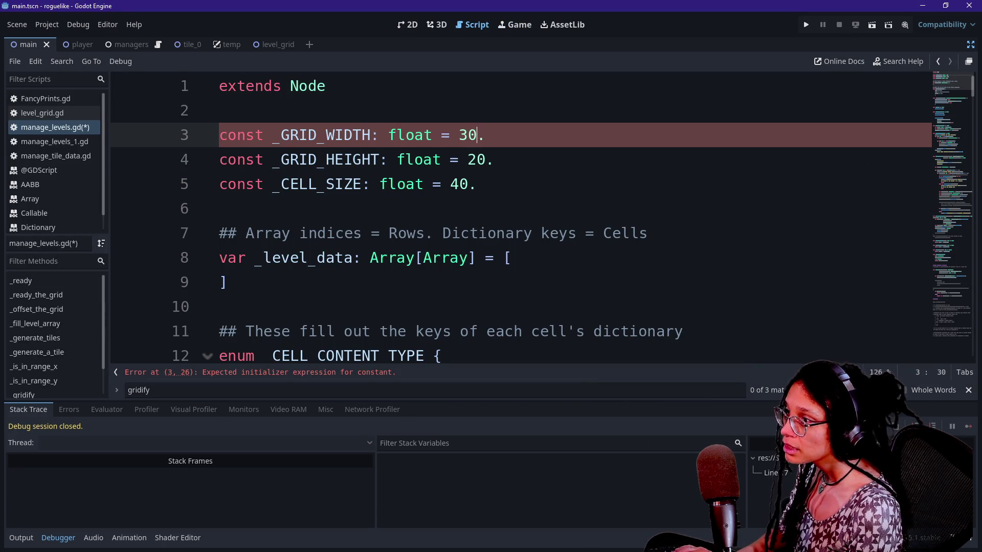
click(805, 26)
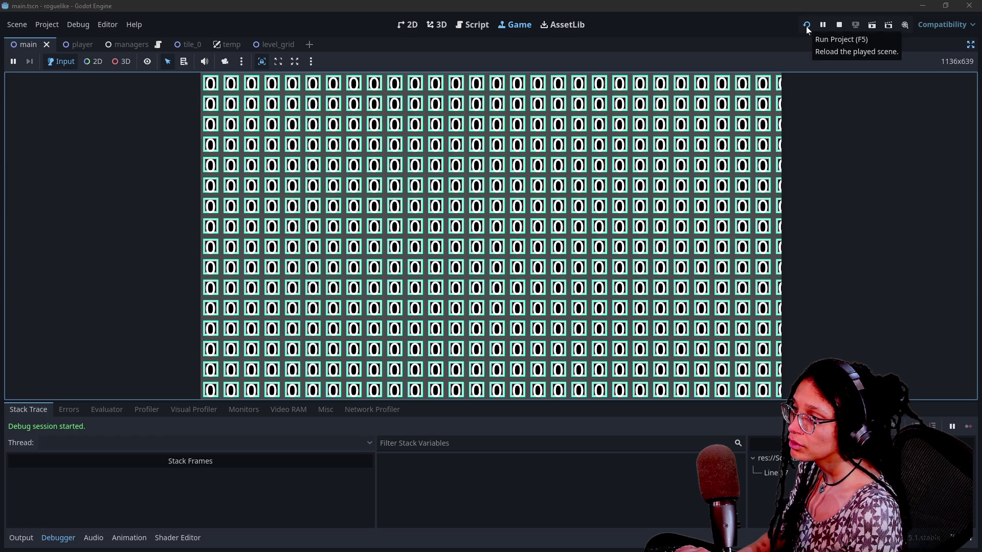
click(806, 30)
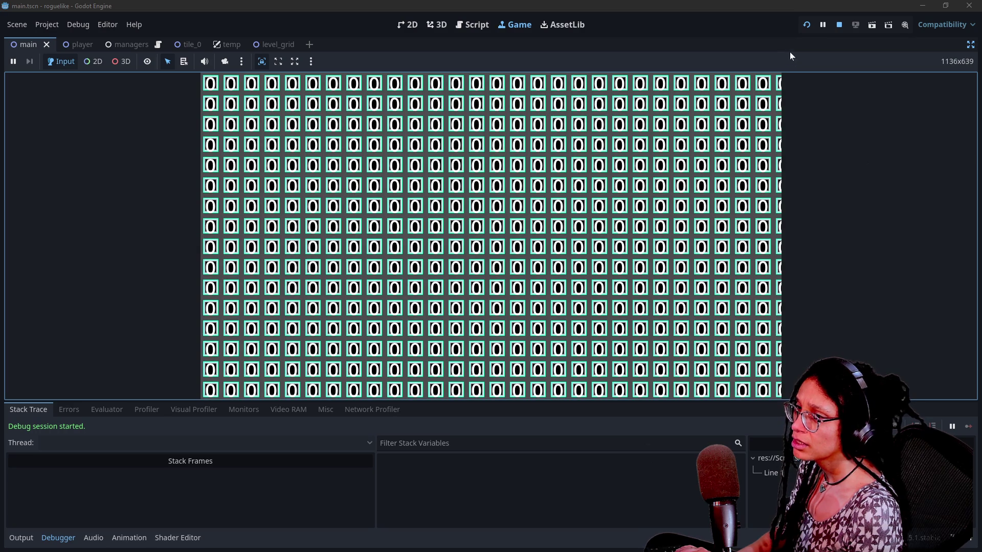
click(839, 25)
key(BackSpace)
key(BackSpace)
text(25)
click(806, 28)
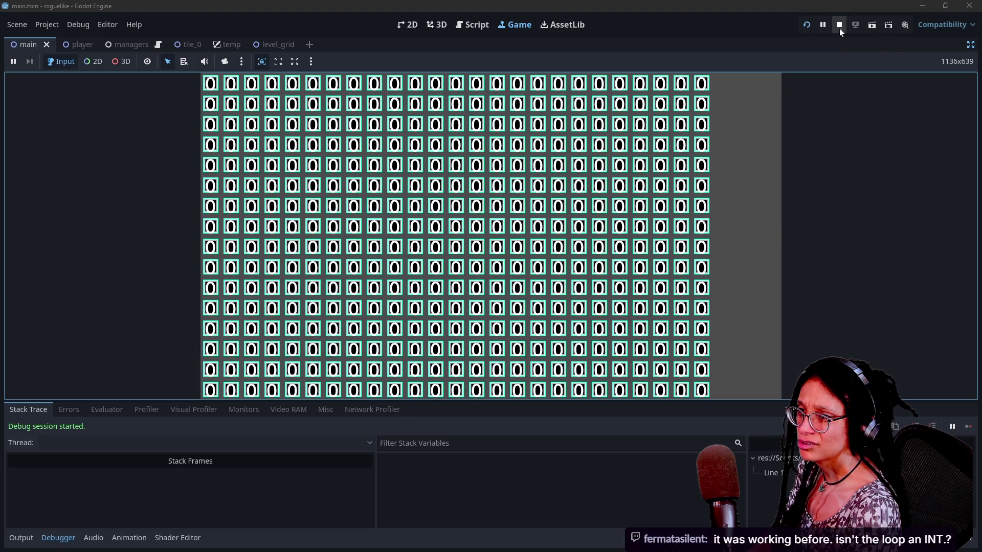
click(839, 26)
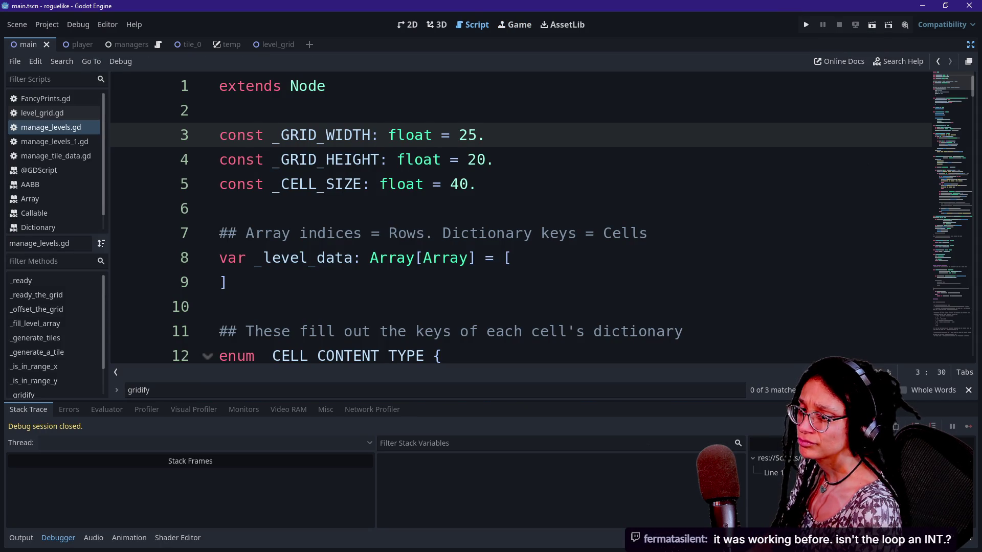
key(BackSpace)
text(6)
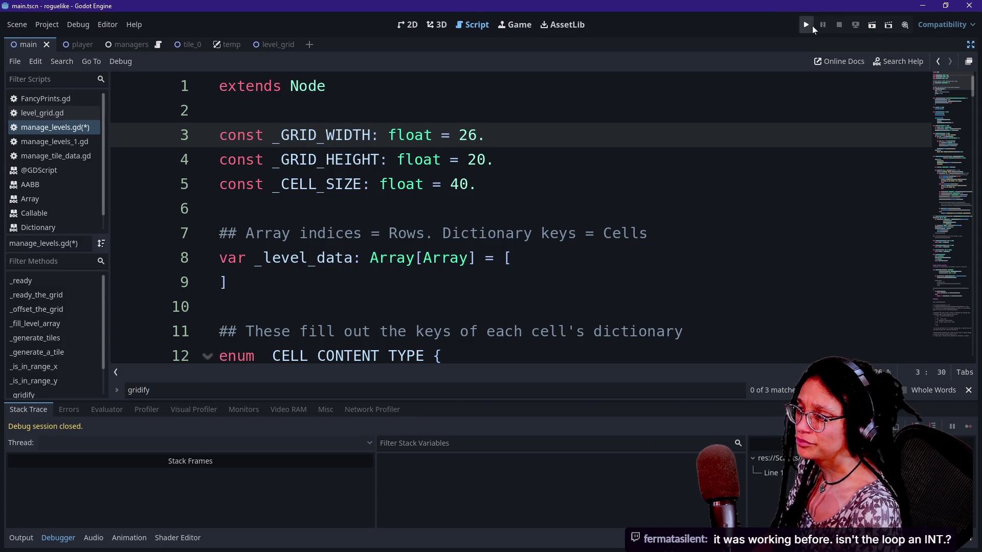
click(812, 26)
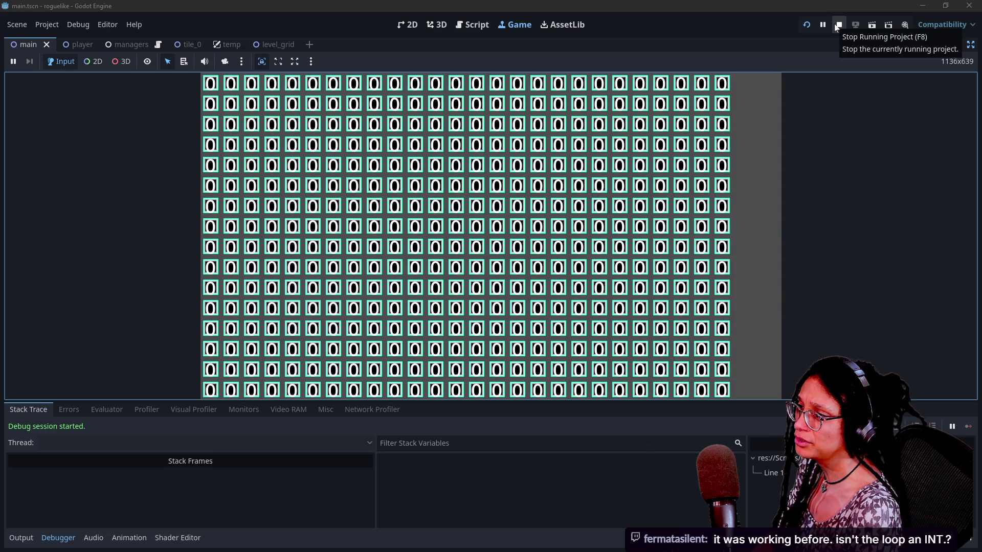
click(837, 25)
key(BackSpace)
text(7)
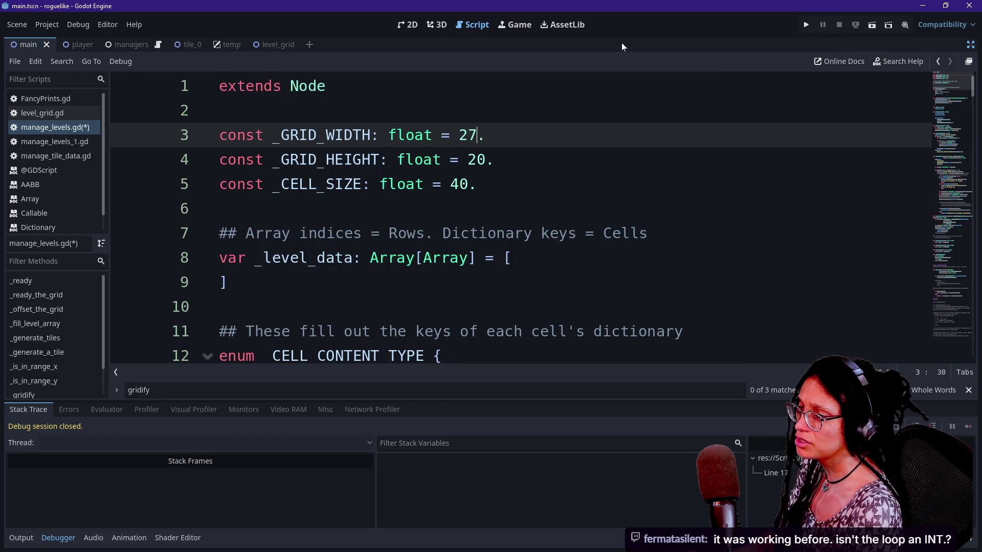
click(806, 26)
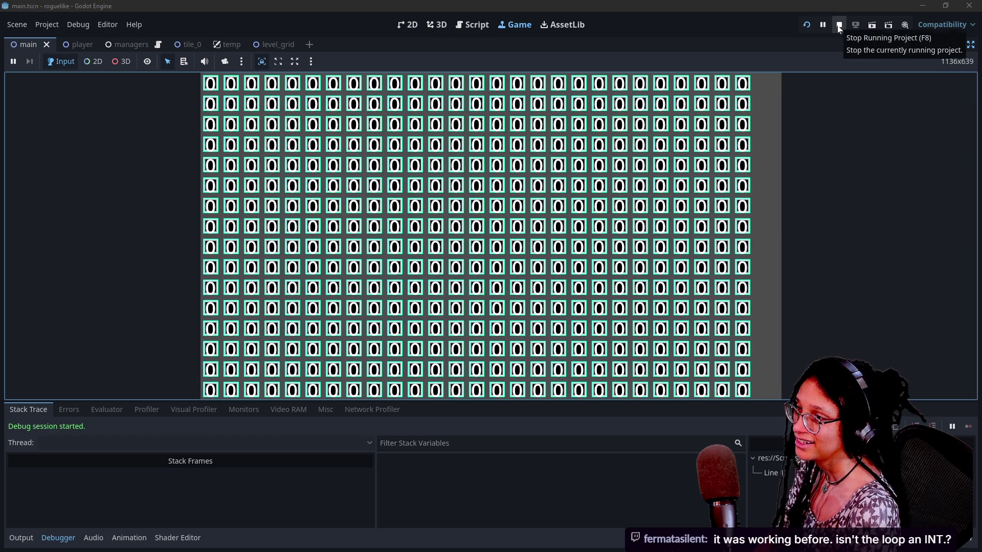
click(839, 26)
key(BackSpace)
text(8.)
key(Up)
click(806, 26)
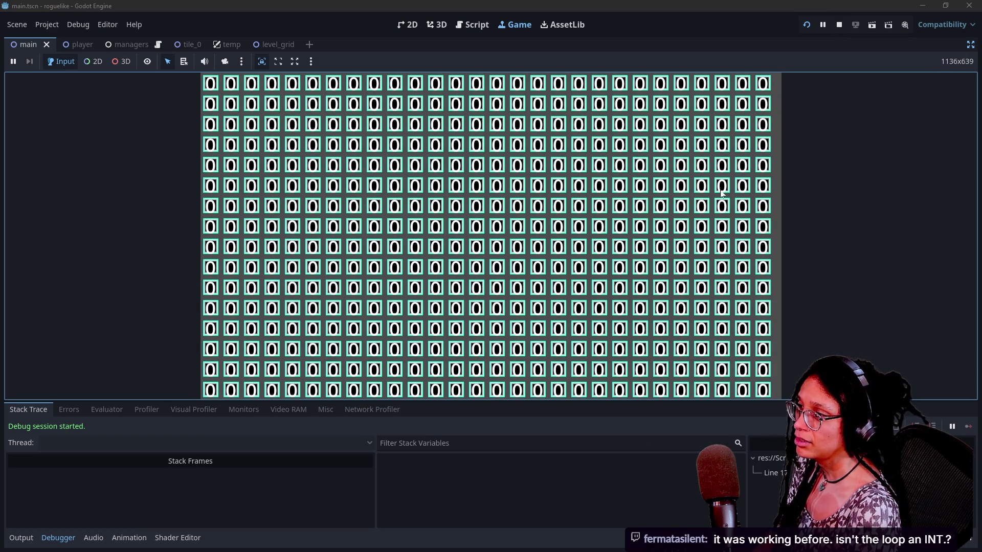
click(838, 28)
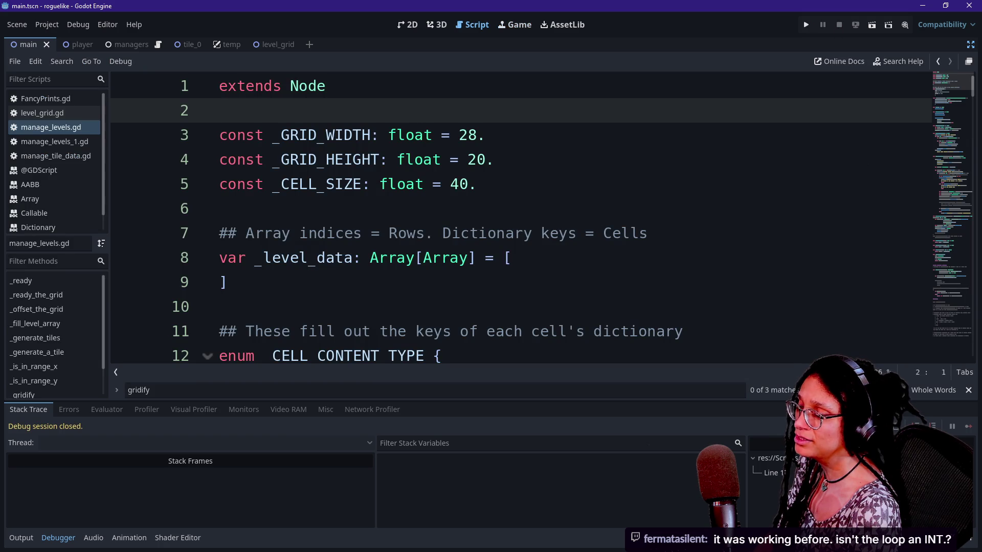
Try cell sizes 41 and 40, then run with _CELL_SIZE set to 40.5.
key(Down)
key(Down)
key(End)
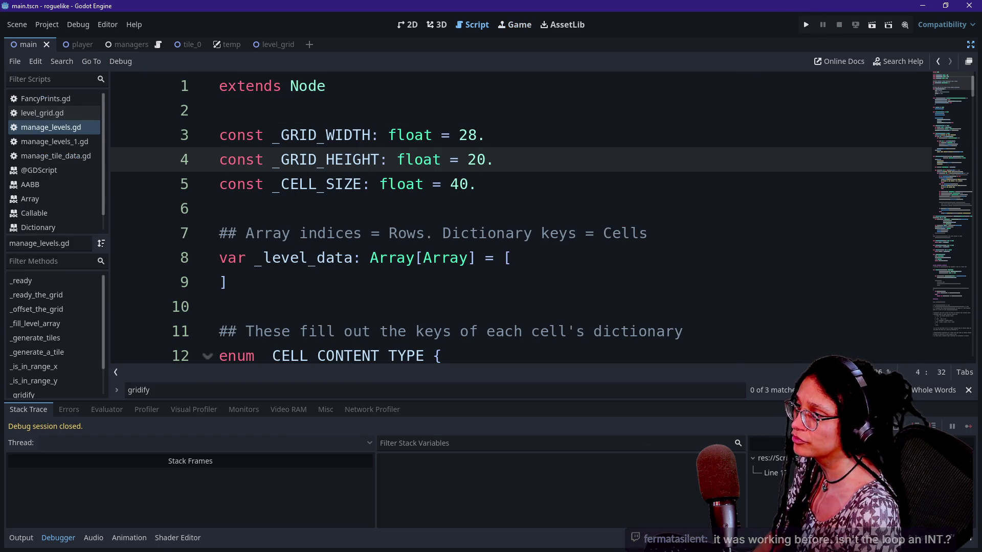
key(Down)
key(Left)
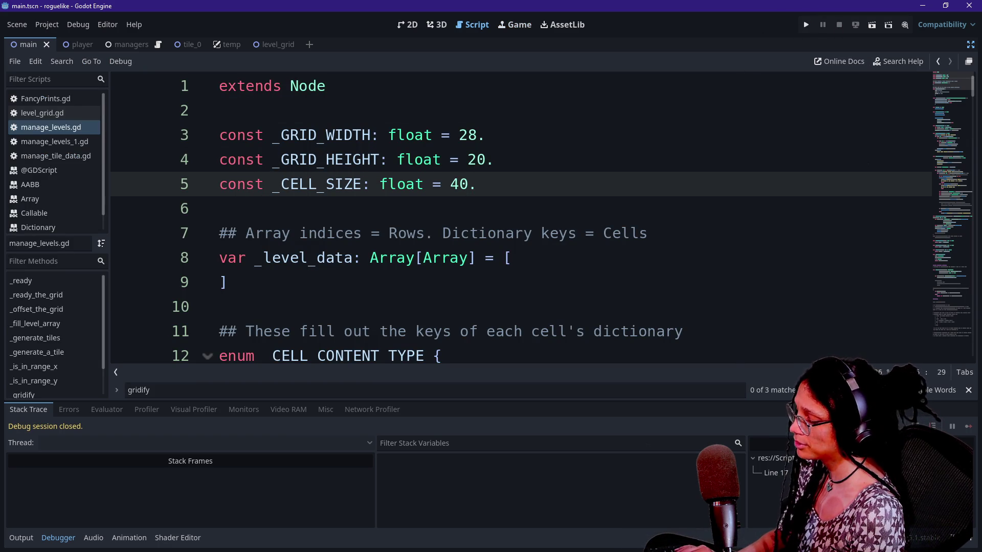
key(BackSpace)
text(2)
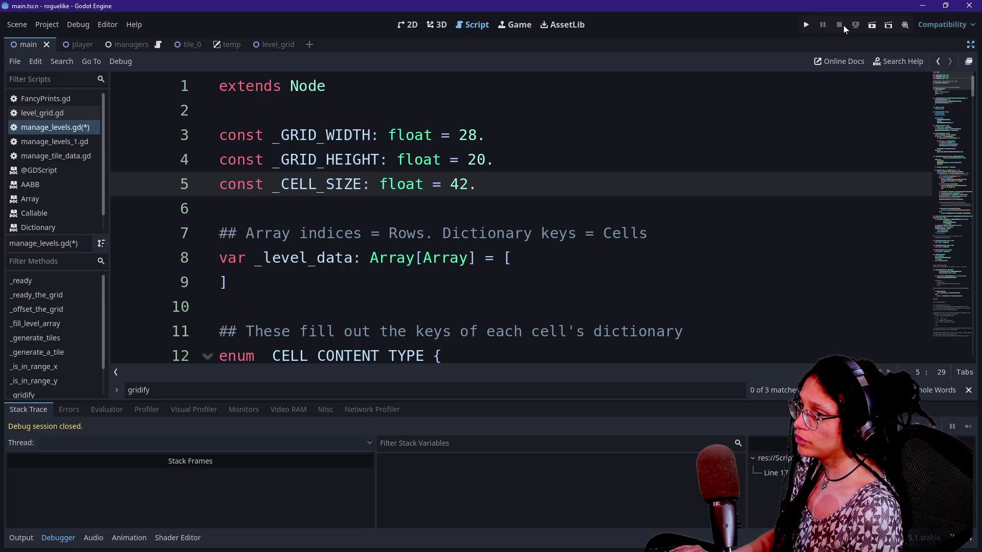
key(BackSpace)
text(1)
click(805, 25)
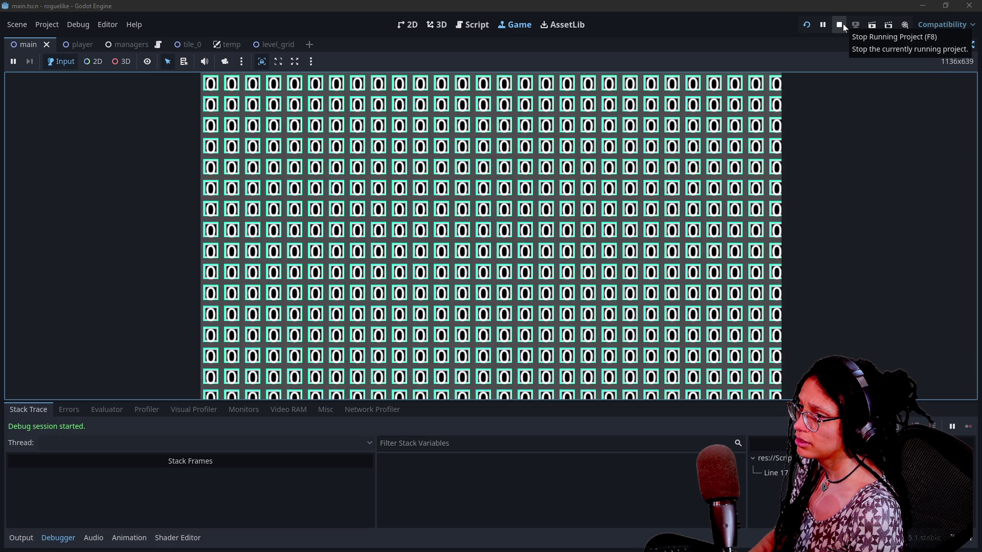
click(842, 24)
key(BackSpace)
text(0.)
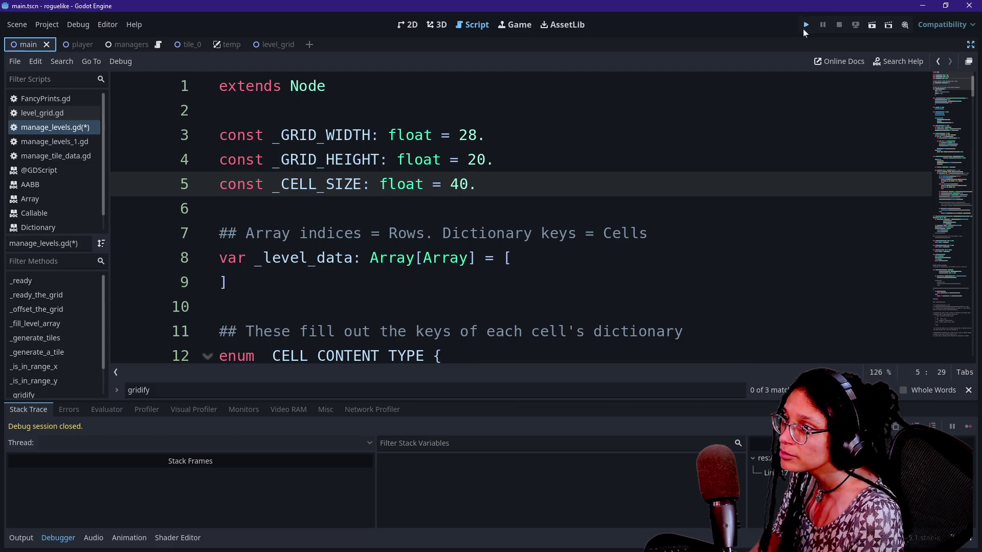
click(805, 26)
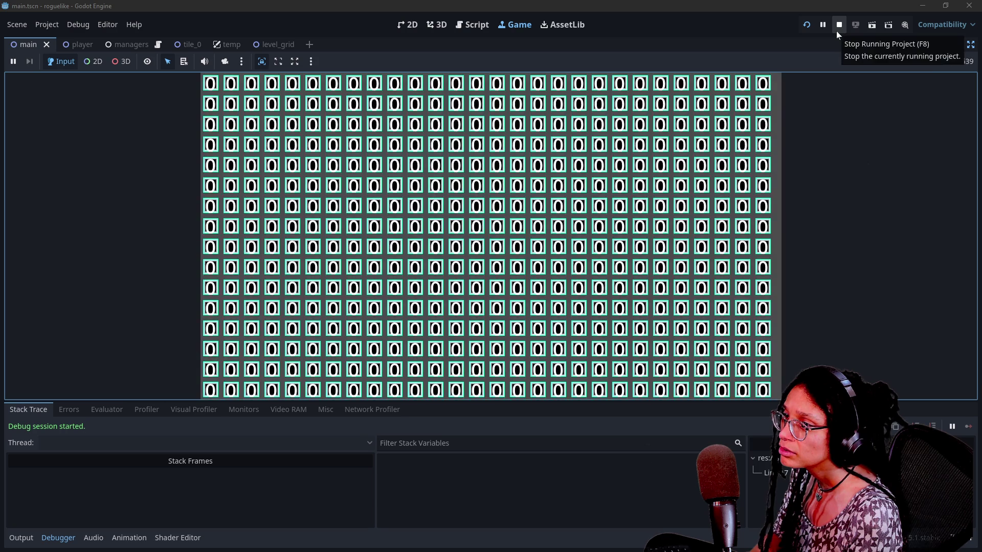
click(837, 31)
text(5.)
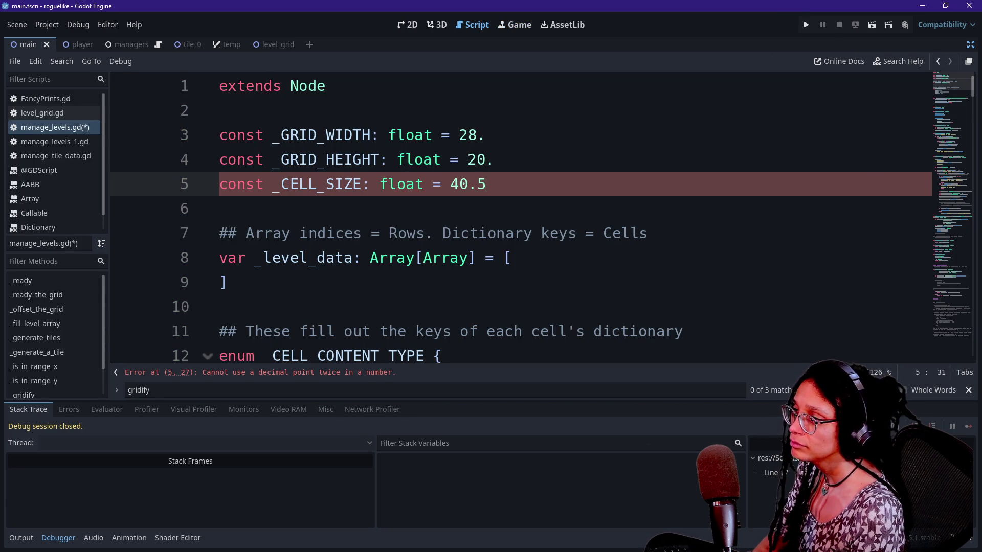
key(F5)
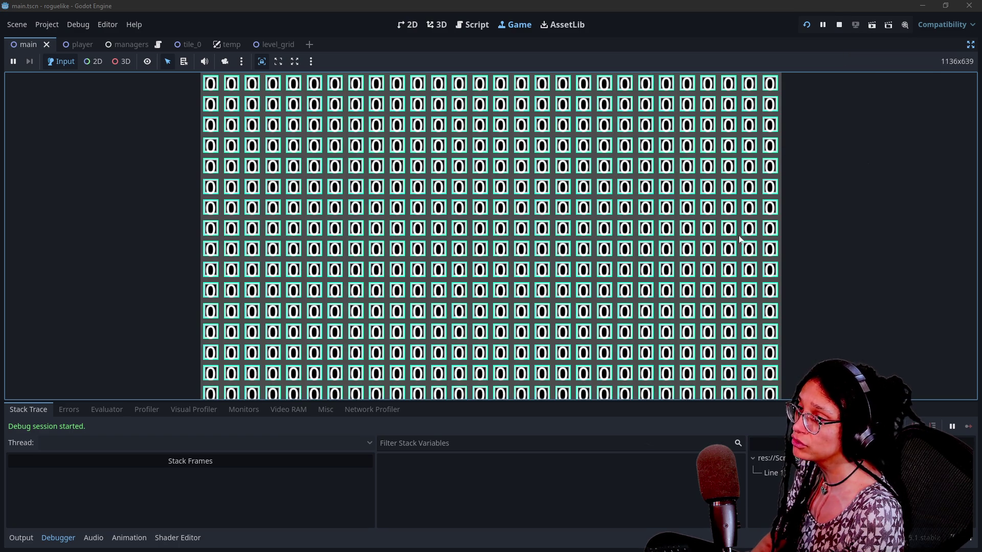
click(838, 24)
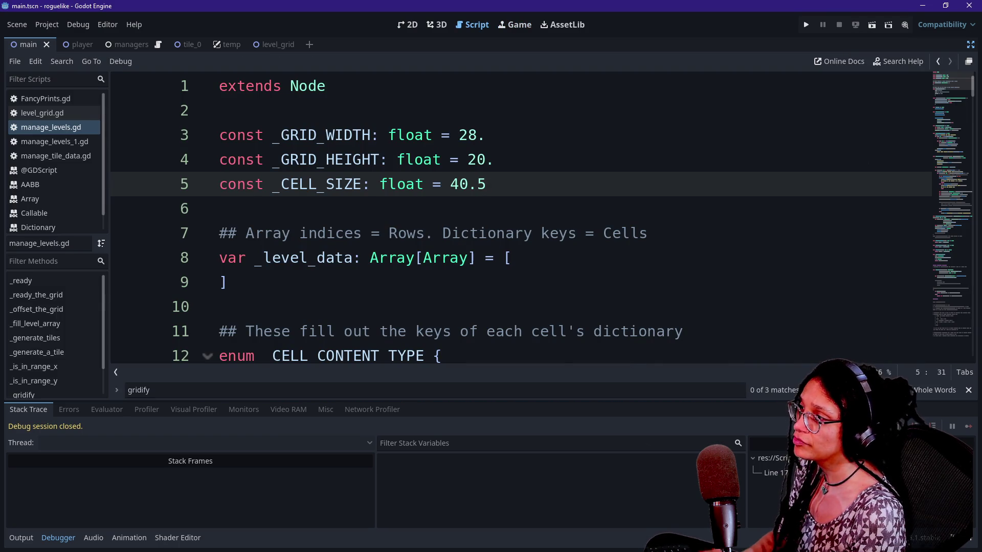
Test-run grid heights 19.5, 19 and 18 in place of 20.
key(Up)
key(BackSpace)
key(BackSpace)
text(19)
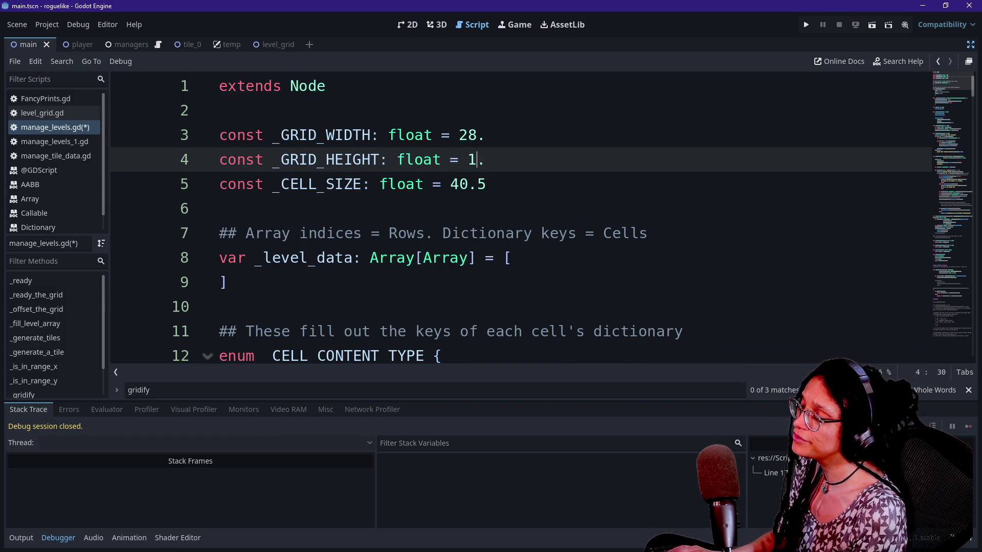
key(End)
text(5)
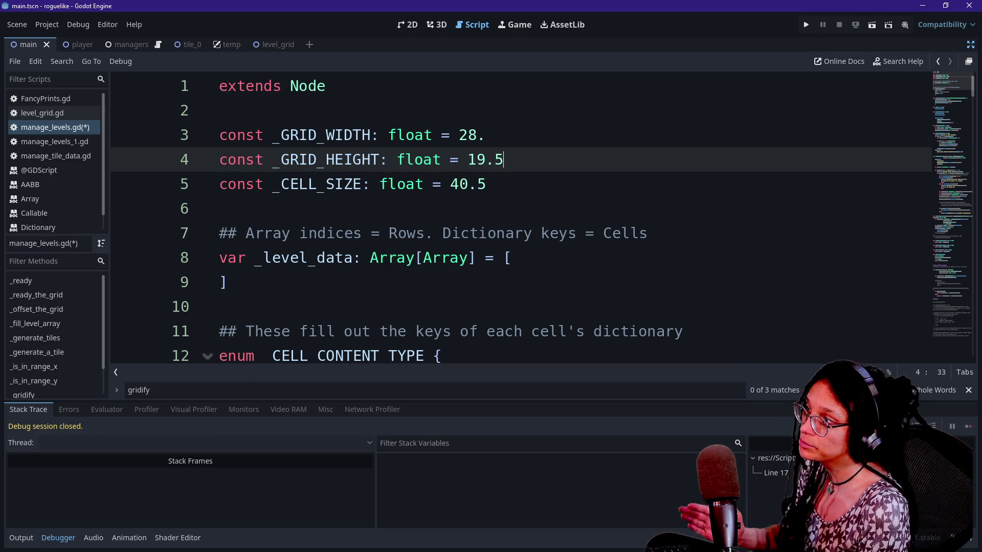
click(804, 26)
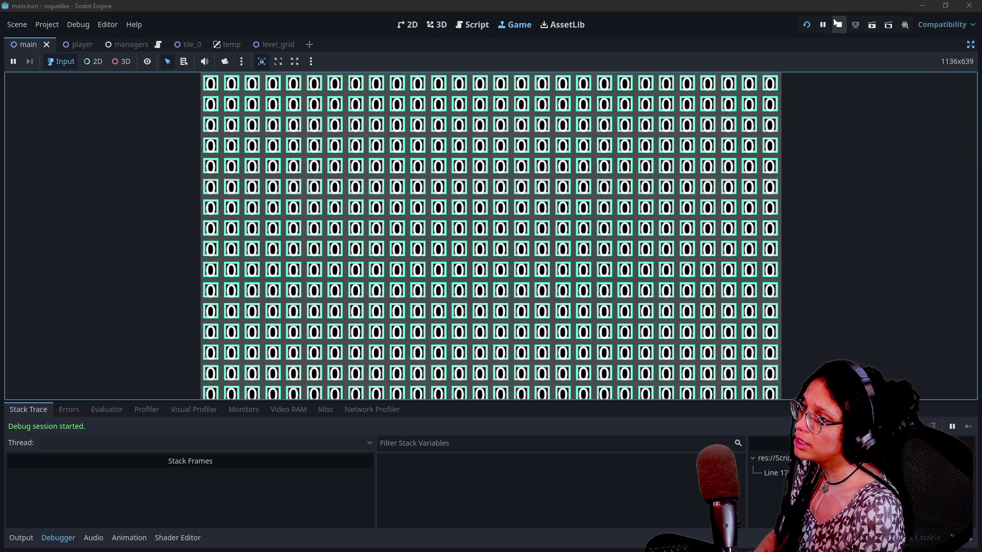
click(836, 24)
key(BackSpace)
key(BackSpace)
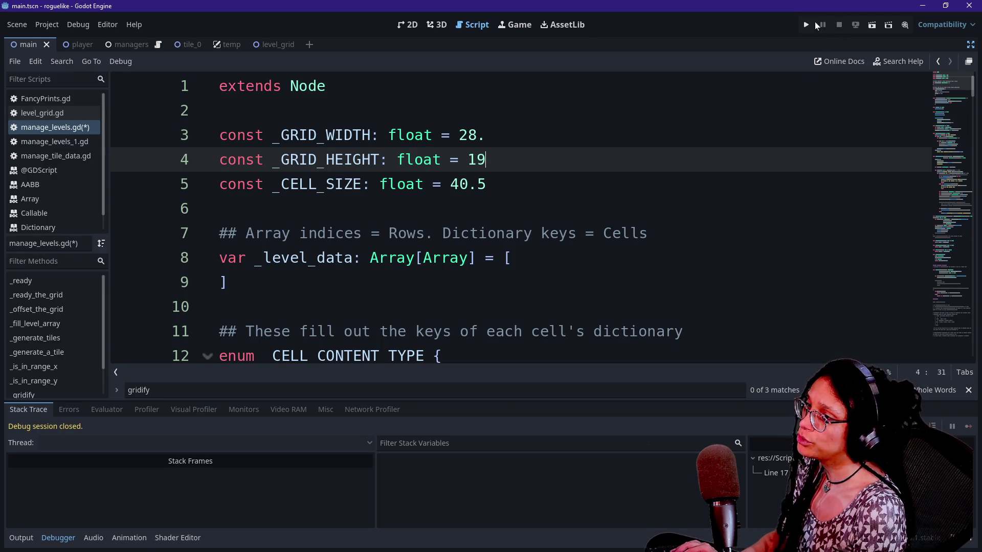
click(807, 26)
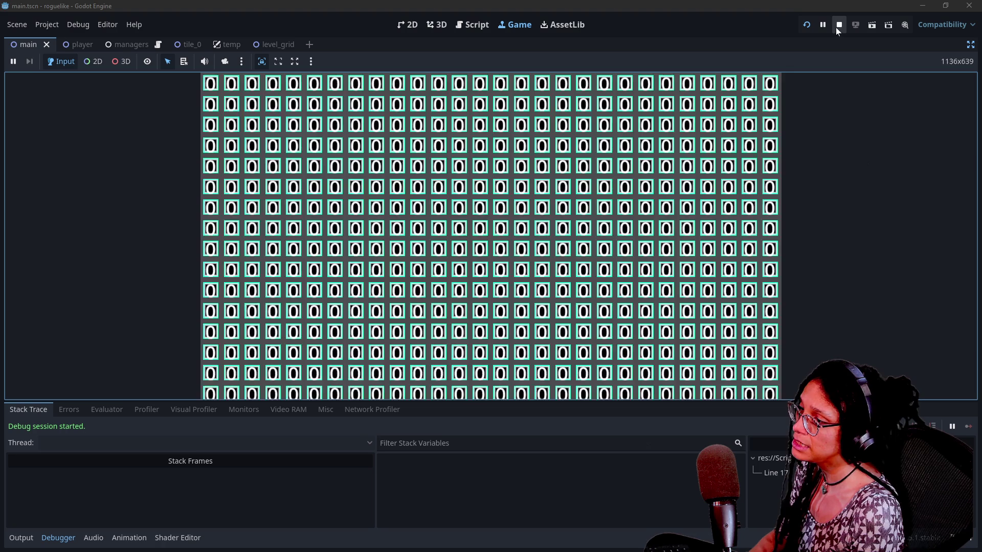
click(839, 26)
key(BackSpace)
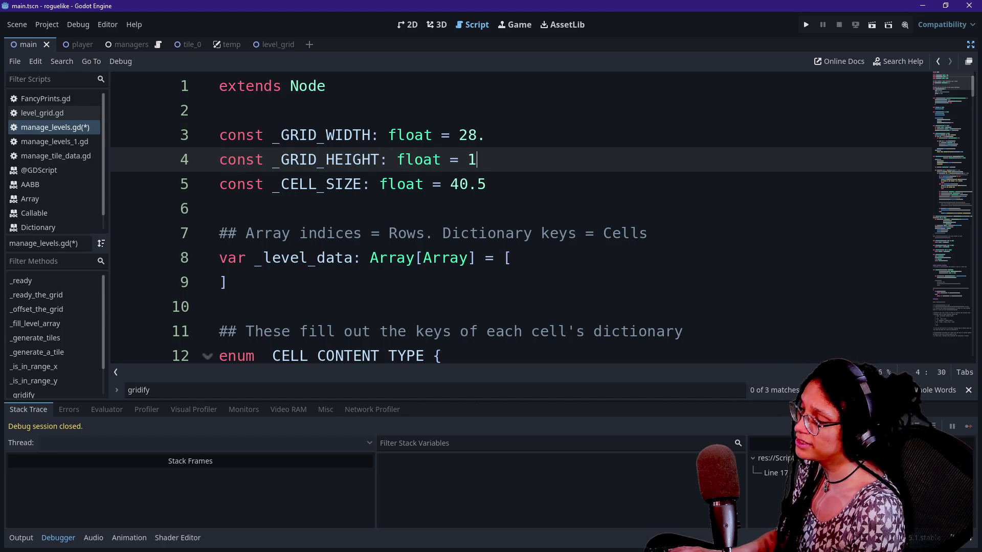
text(8)
click(806, 25)
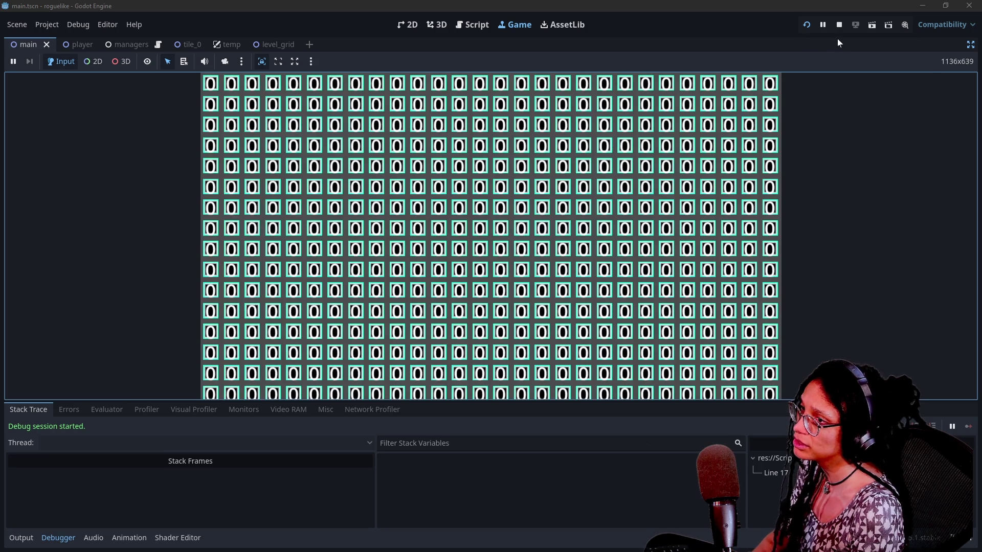
click(839, 25)
key(BackSpace)
Test-run _GRID_HEIGHT at 15, then 16, then 15 again.
text(5)
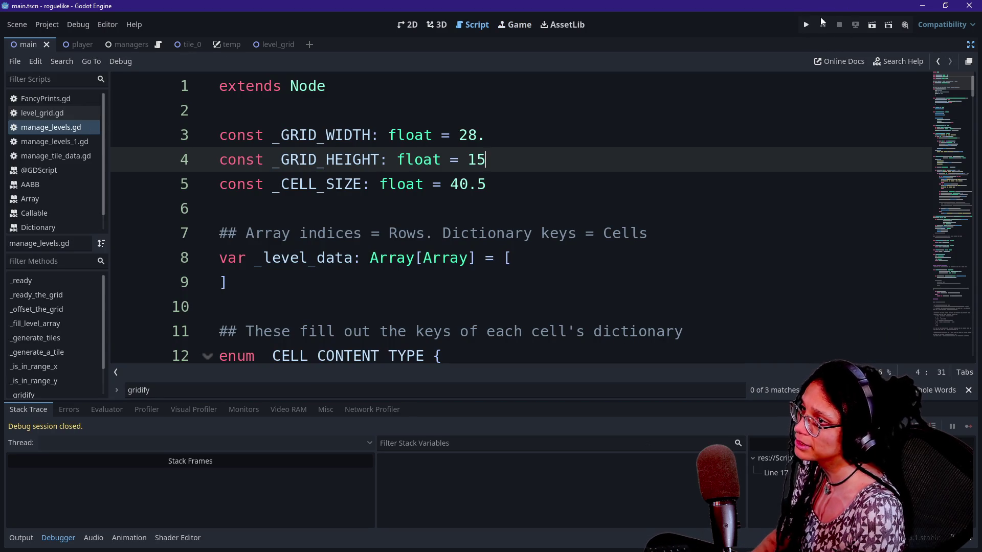
click(813, 25)
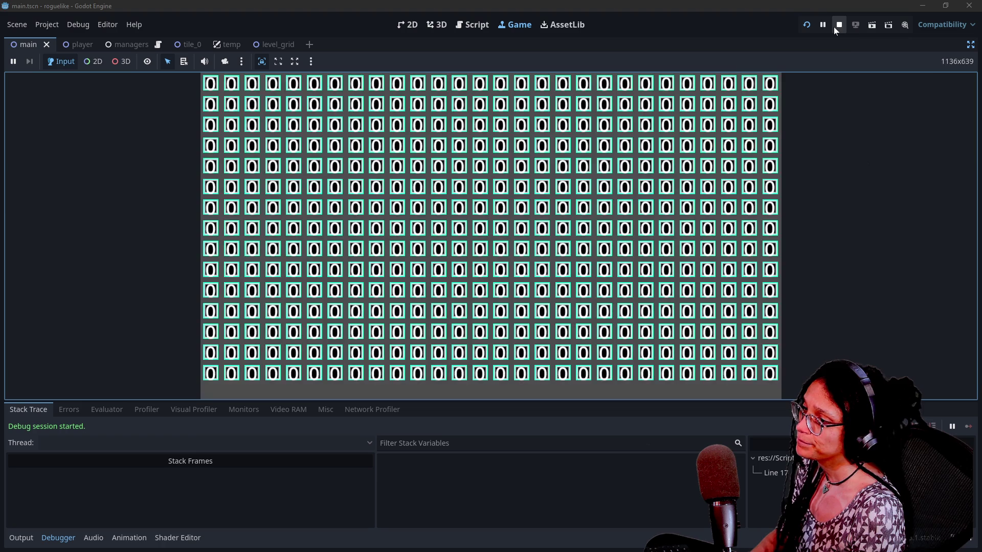
click(839, 25)
key(BackSpace)
text(7)
key(BackSpace)
text(6)
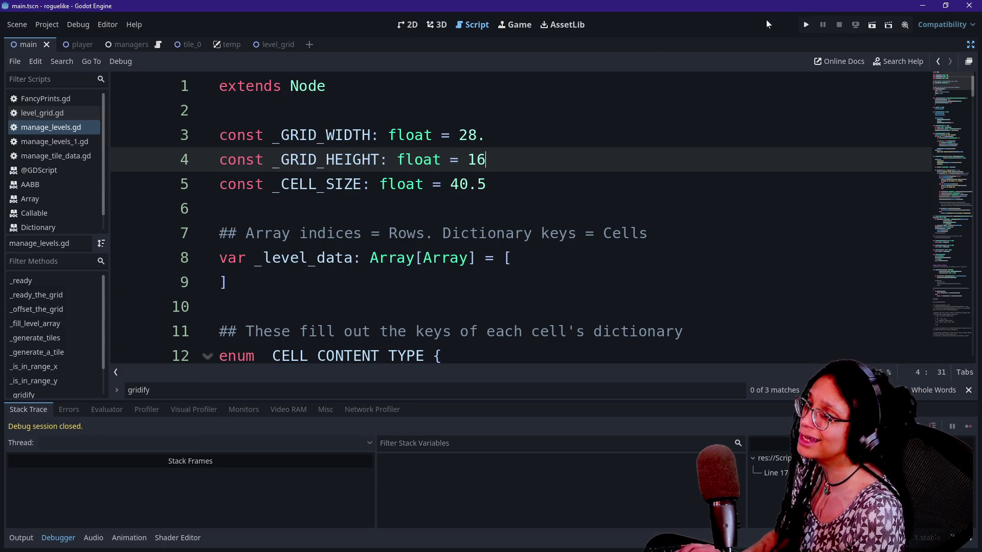
click(805, 25)
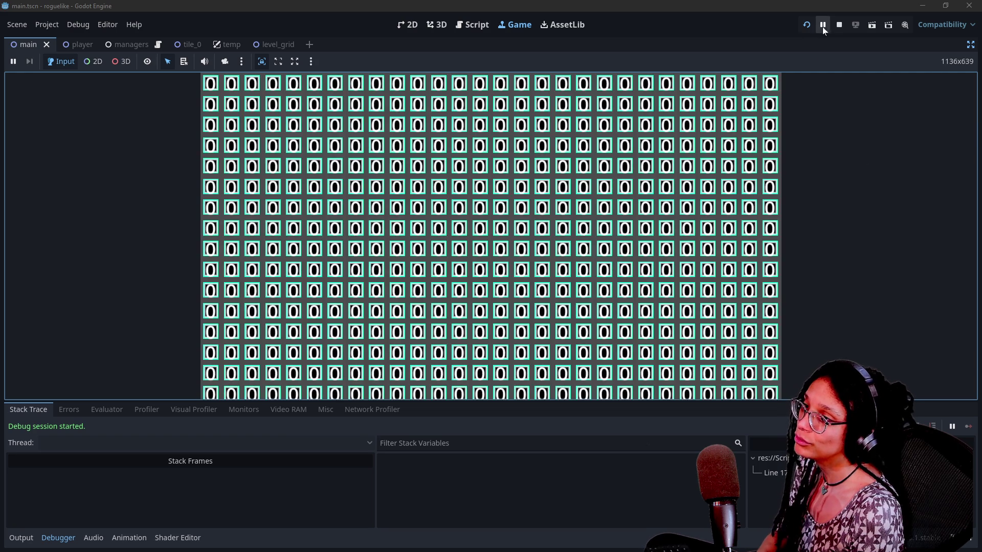
click(838, 25)
key(BackSpace)
text(5)
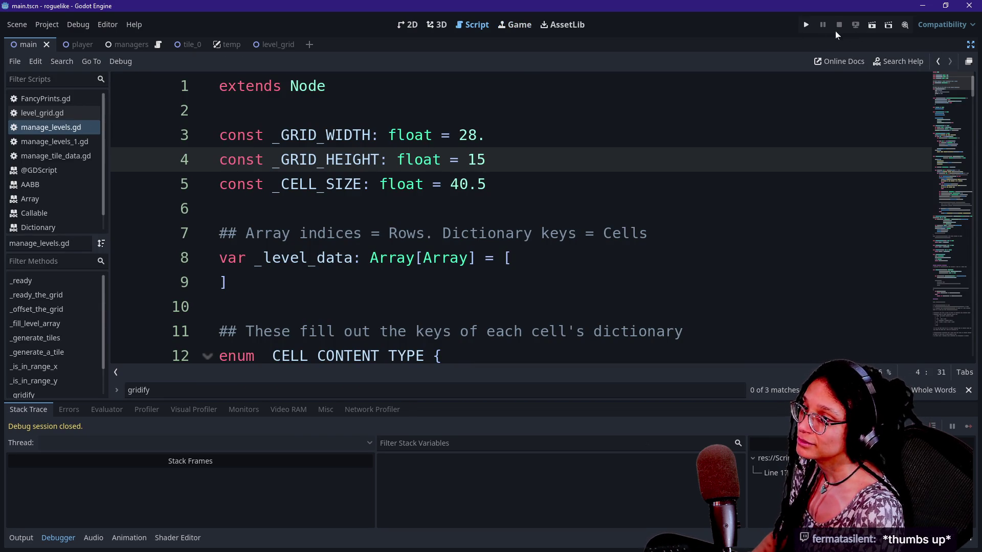
click(806, 25)
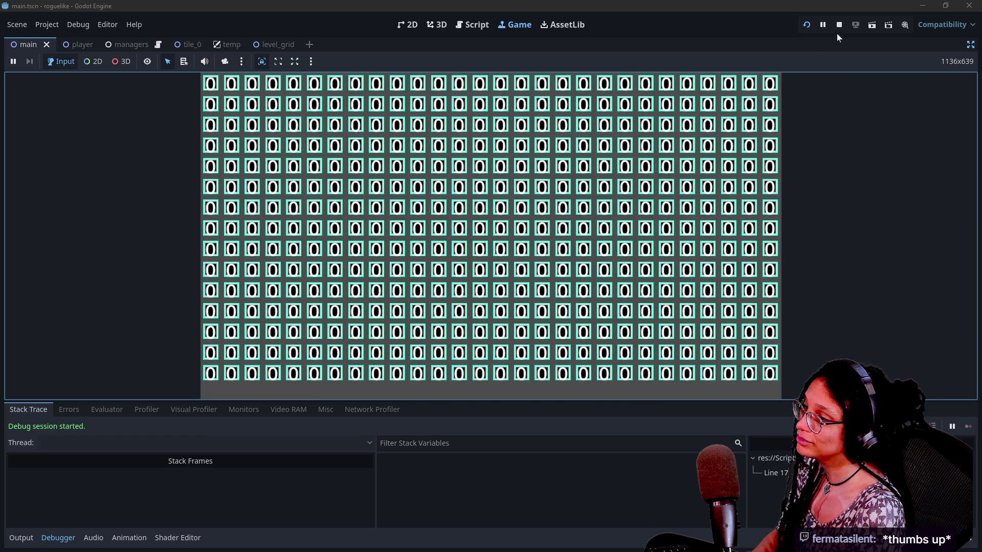
click(839, 25)
Try heights 15.5, 15.7 and 15.8, then return _GRID_HEIGHT to 16 and run it.
text(5)
key(ctrl+s)
click(806, 24)
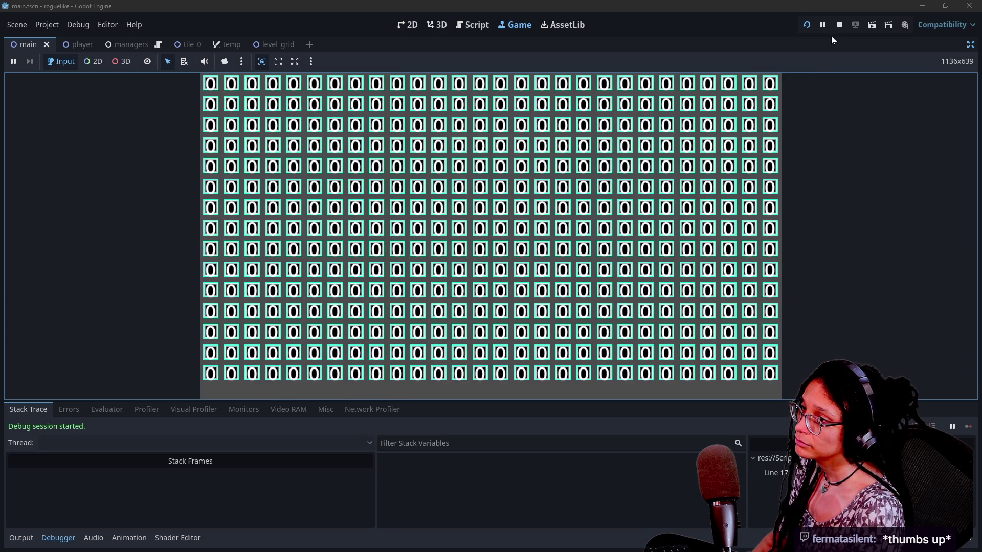
click(839, 24)
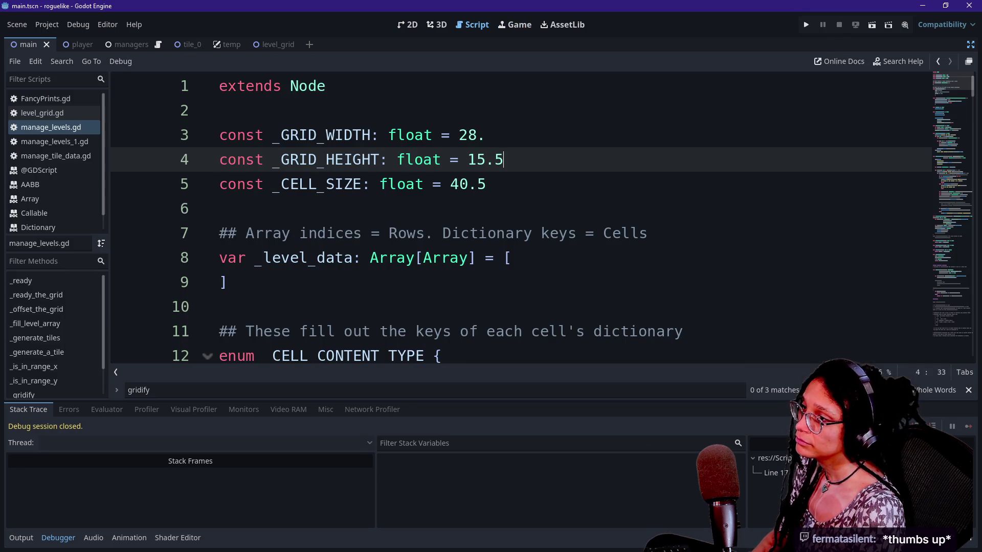
key(BackSpace)
text(7)
key(ctrl+s)
click(805, 25)
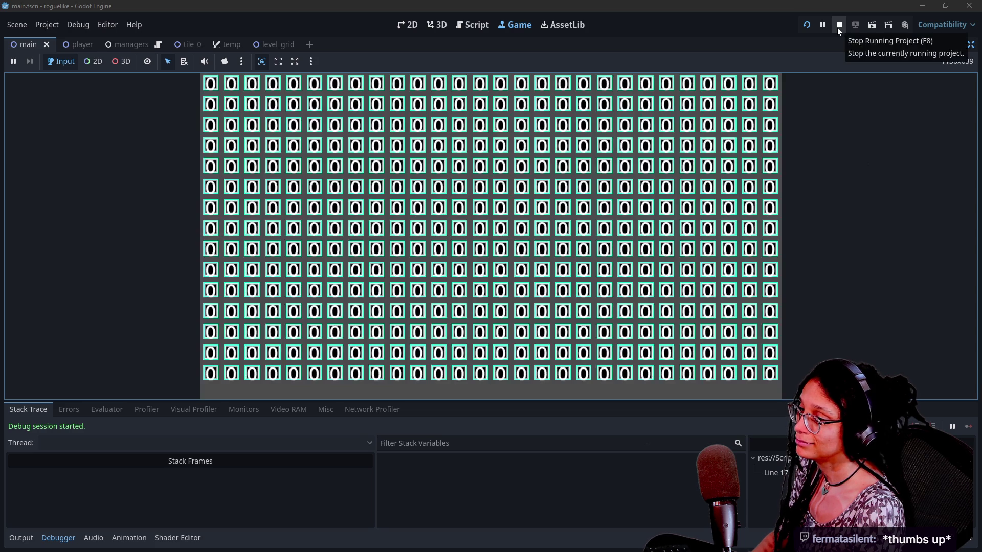
click(839, 24)
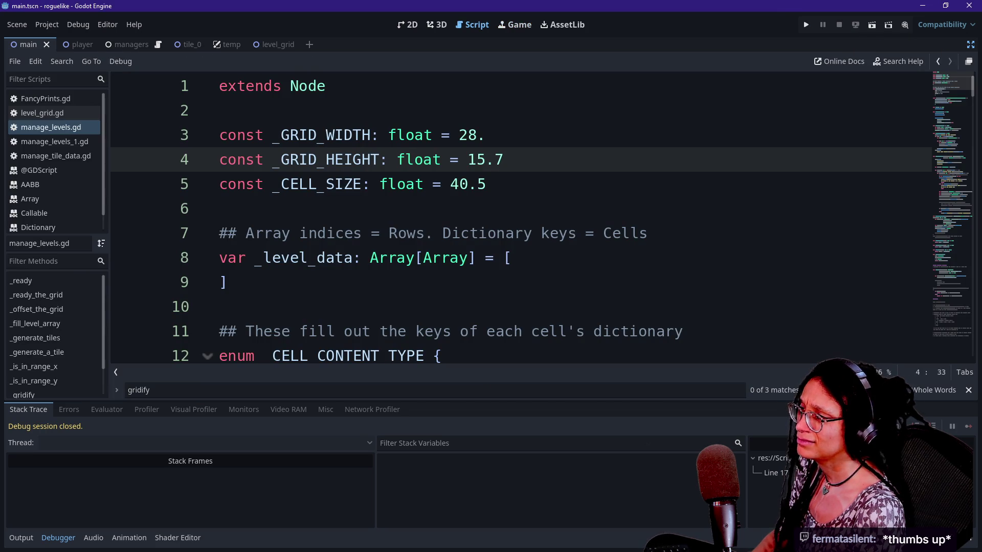
key(BackSpace)
text(8)
click(807, 25)
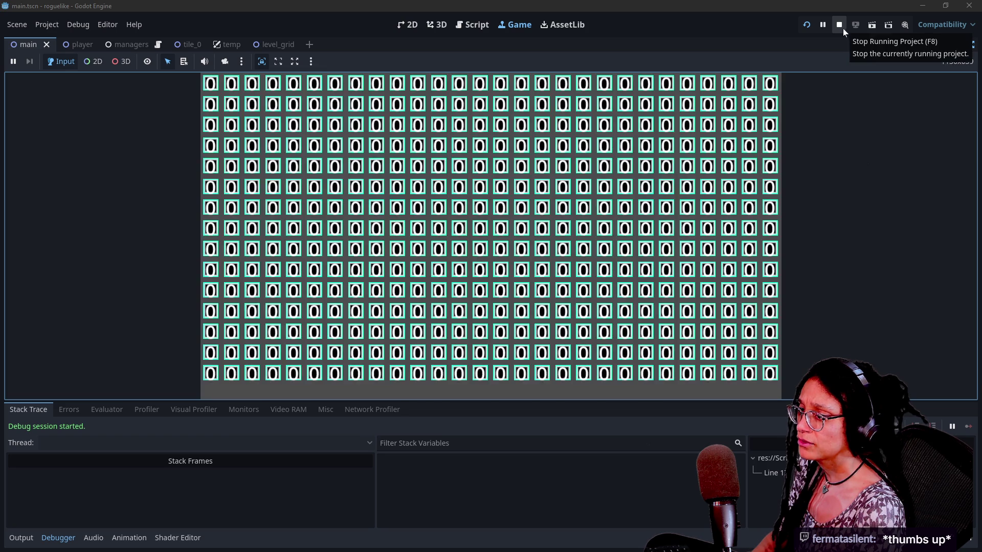
click(842, 29)
key(BackSpace)
key(BackSpace)
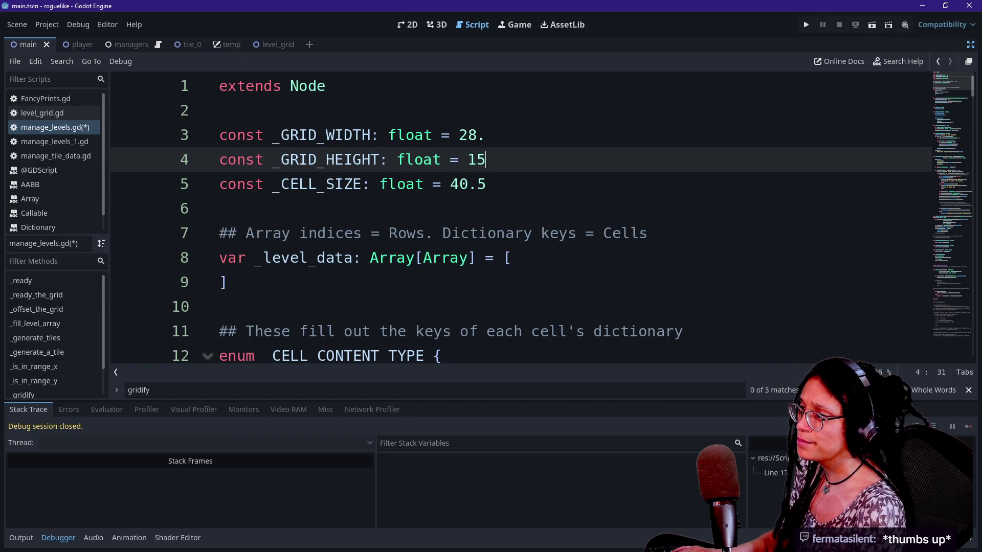
key(BackSpace)
text(7)
key(BackSpace)
text(5)
key(BackSpace)
text(6)
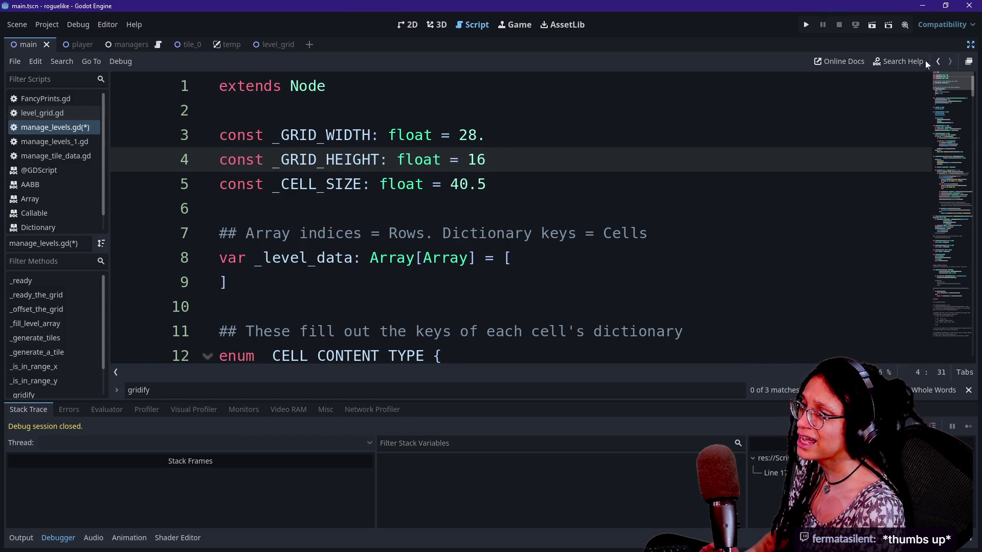
click(804, 26)
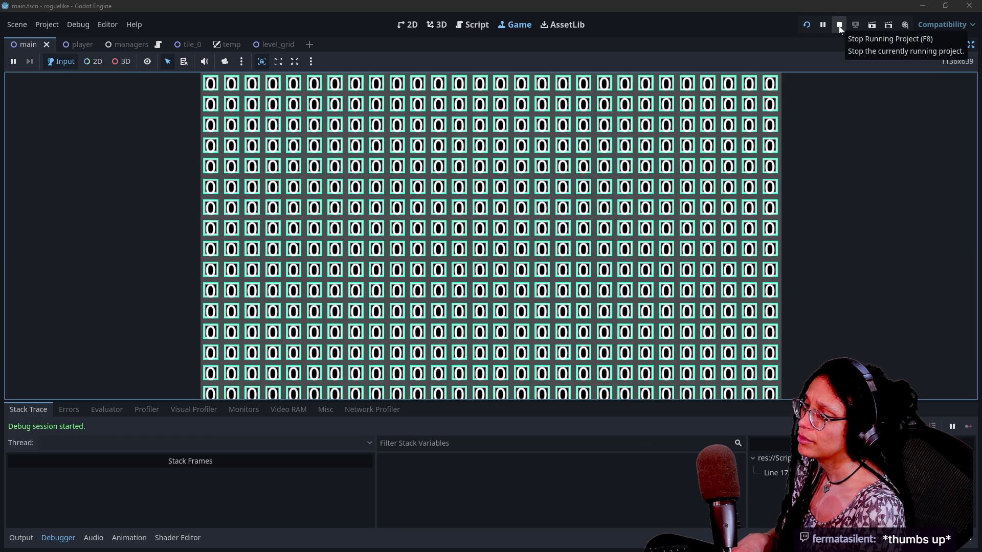
click(837, 26)
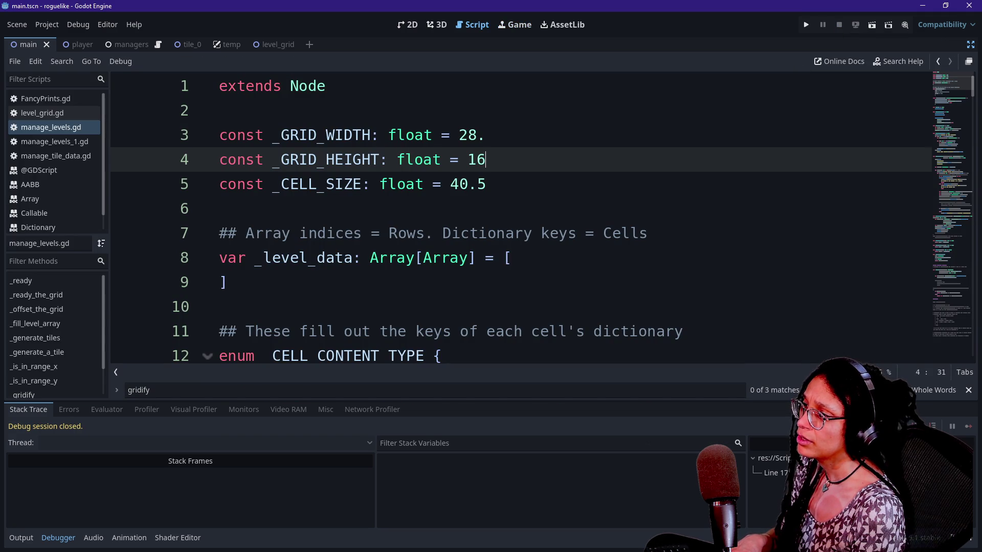
Drop the .5 so _CELL_SIZE is 40. and test-run the grid twice.
click(486, 184)
key(BackSpace)
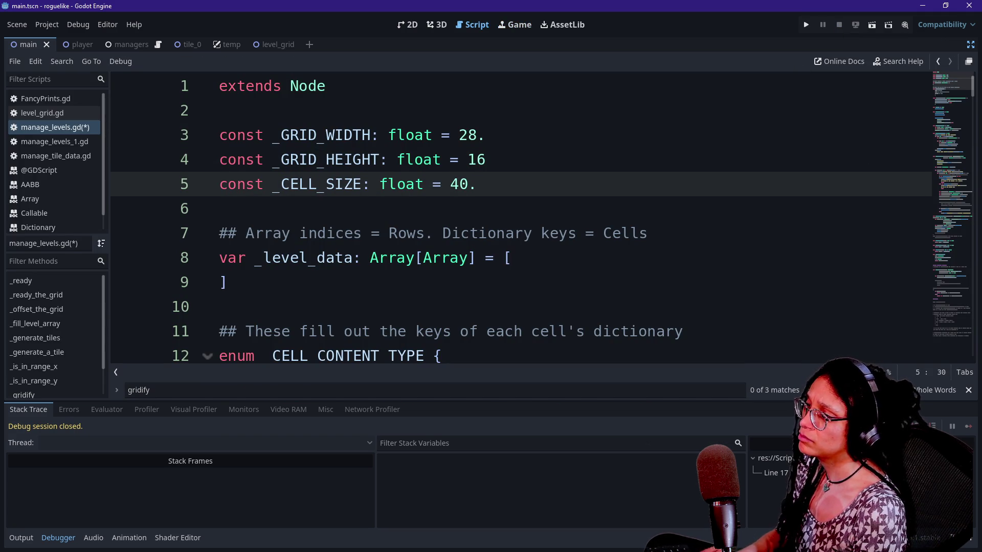
click(808, 25)
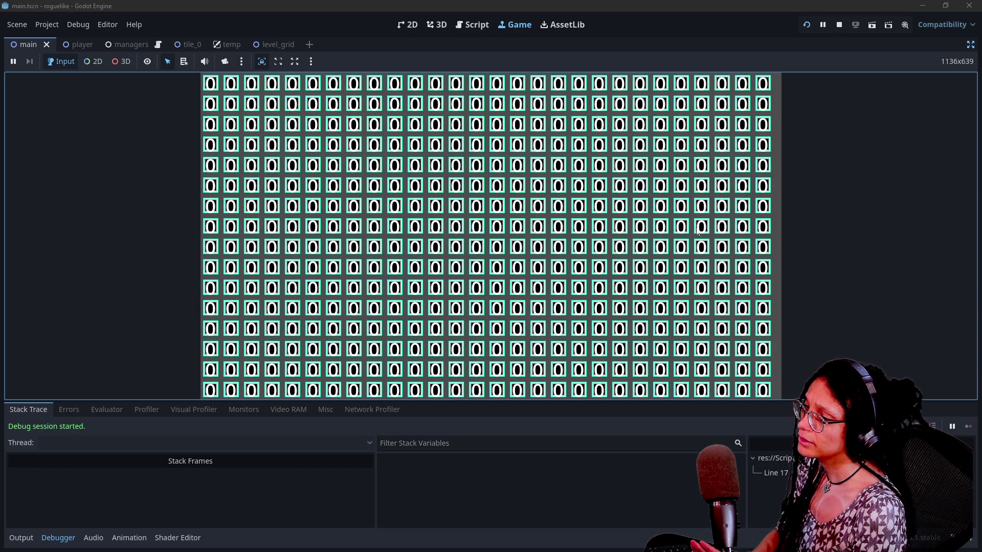
click(838, 24)
key(Up)
key(Up)
key(Down)
key(Down)
key(Left)
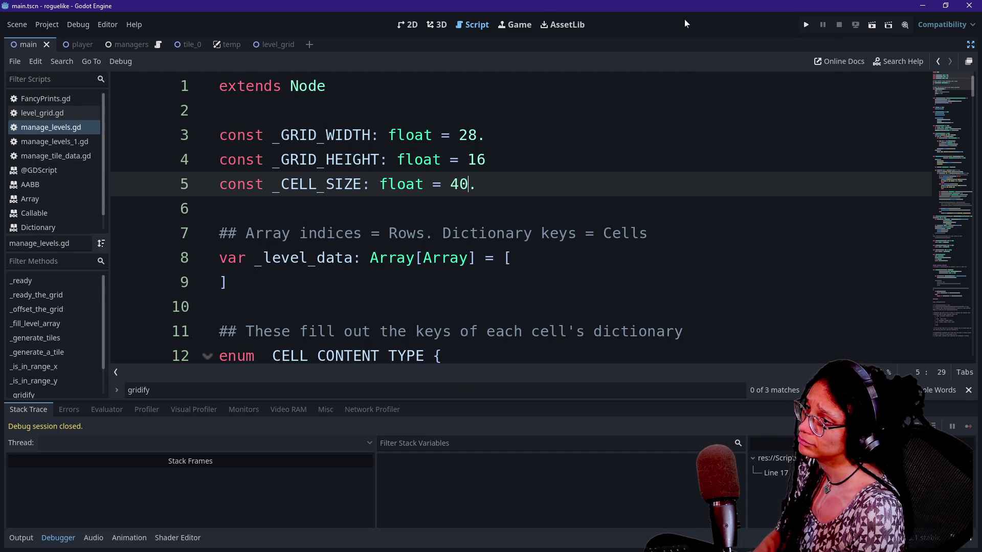
click(804, 25)
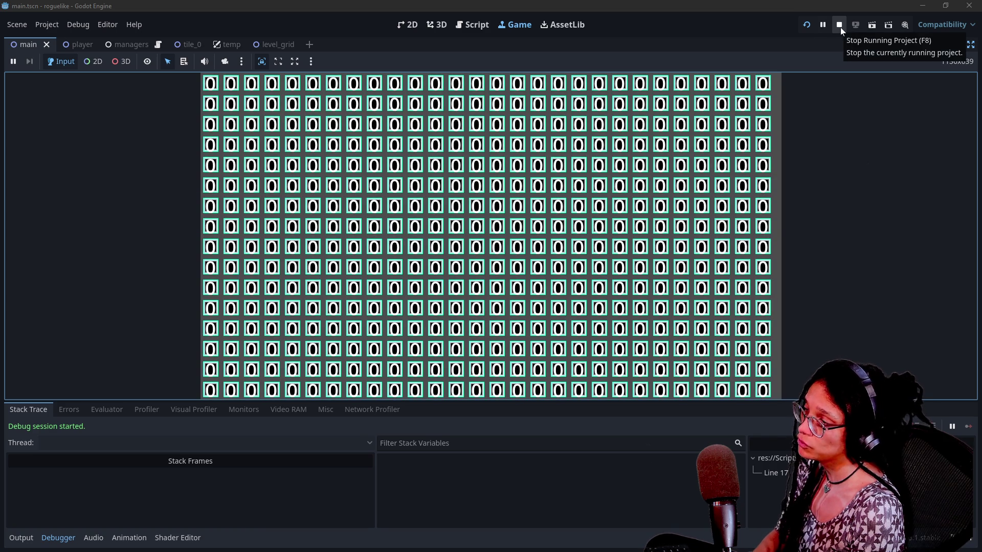
click(839, 26)
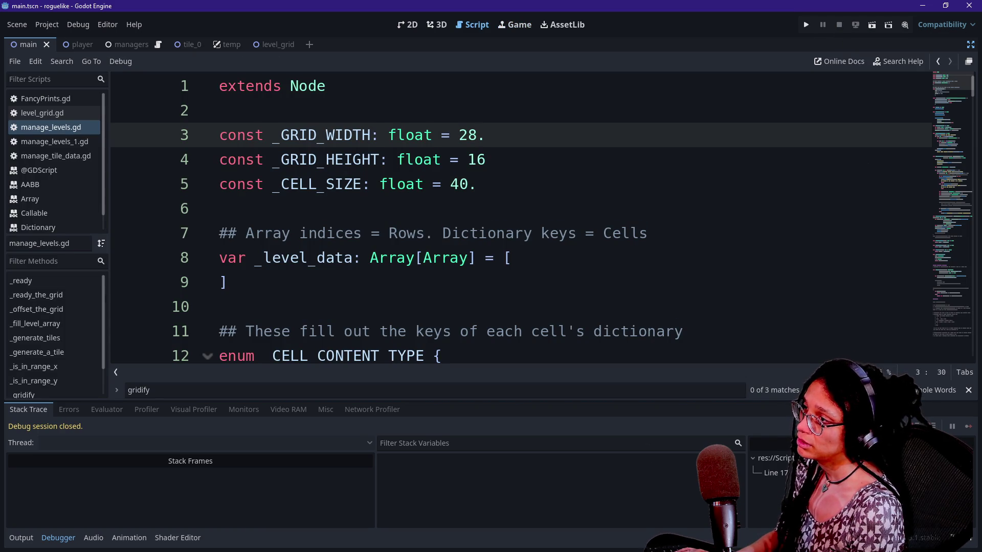
Test-run the grid at width 30 and height 15, then begin reverting the height.
key(BackSpace)
key(BackSpace)
text(30)
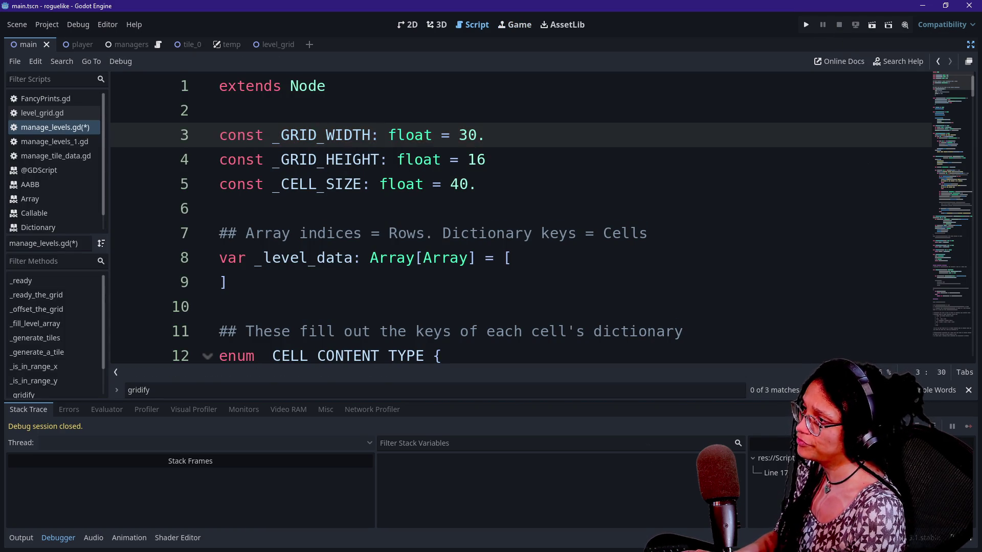
key(Down)
key(BackSpace)
text(5)
click(806, 25)
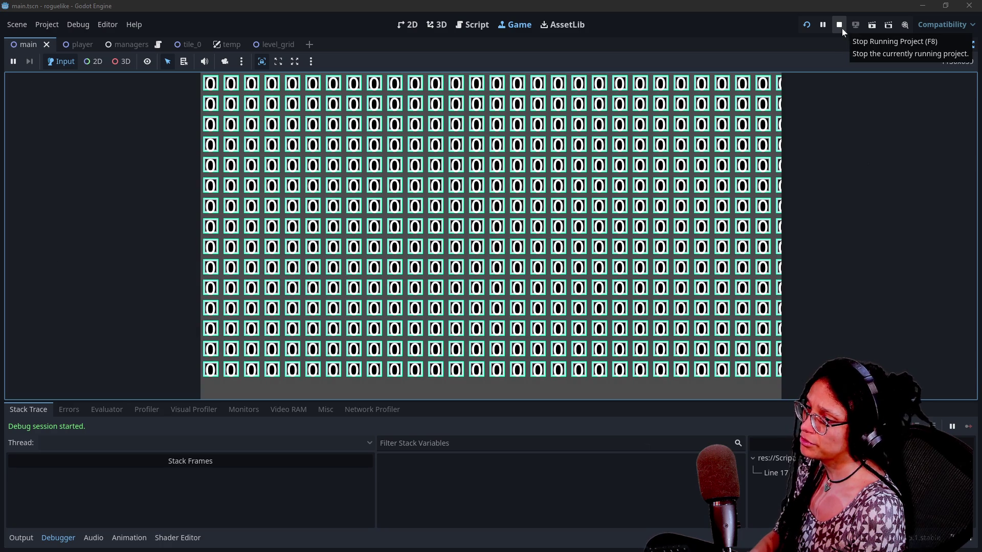
click(839, 25)
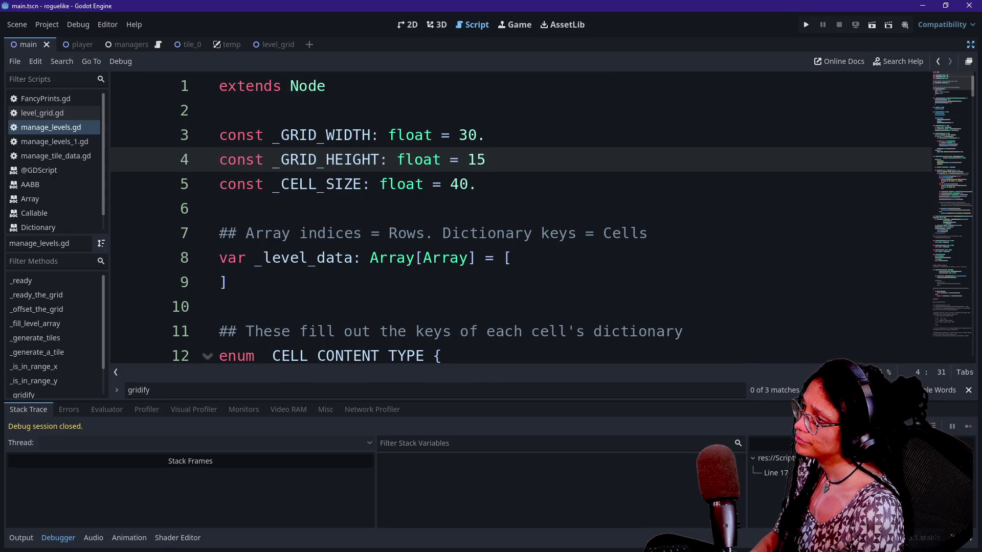
click(476, 135)
key(Down)
key(Delete)
text(6)
key(Up)
key(Left)
key(BackSpace)
key(BackSpace)
text(28)
click(477, 184)
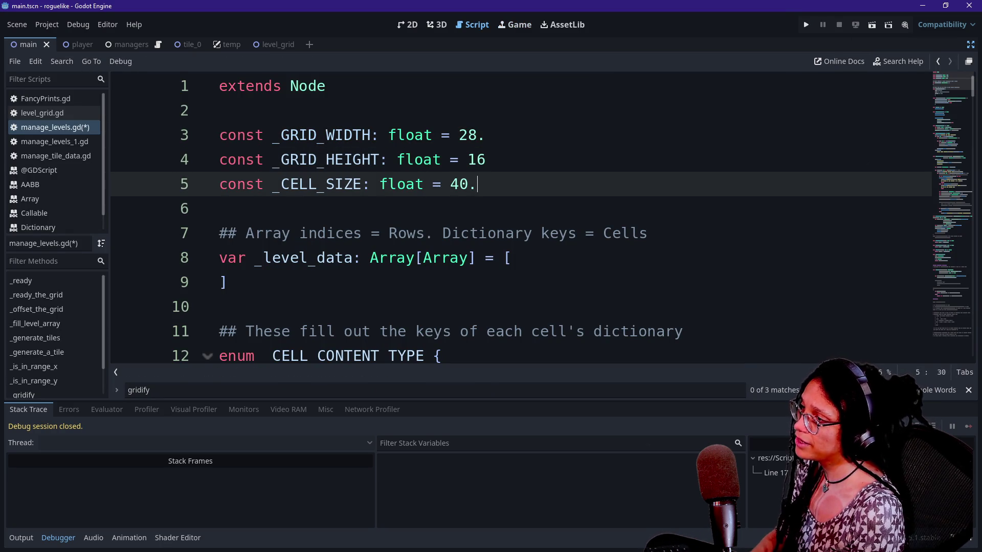
click(477, 160)
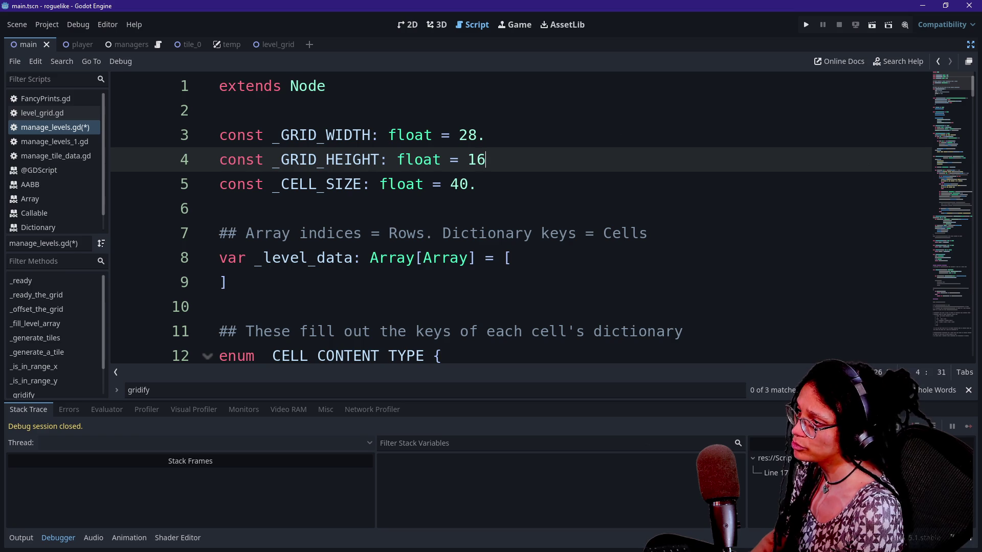
text(.)
key(Down)
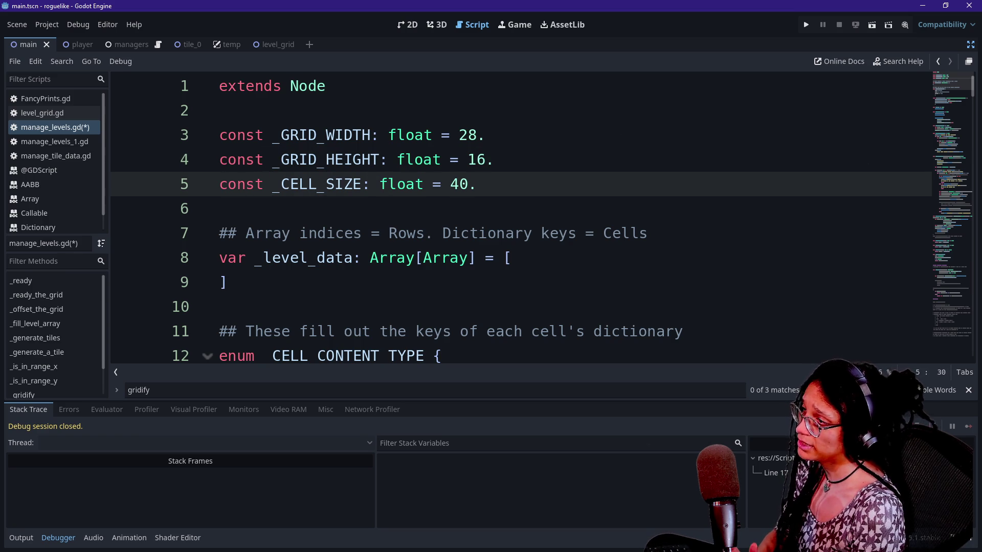
key(shift+Up)
key(shift+Up)
key(shift+Home)
key(Up)
key(Down)
key(shift+Down)
key(shift+Down)
key(shift+Down)
key(Up)
key(End)
key(Up)
key(Up)
key(Up)
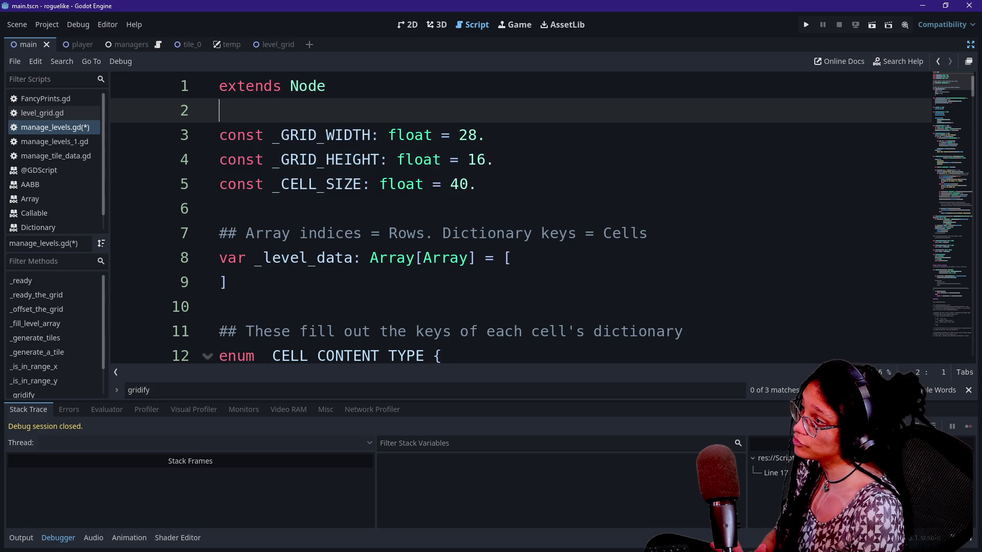
key(shift+Down)
key(shift+Down)
key(shift+Down)
click(432, 135)
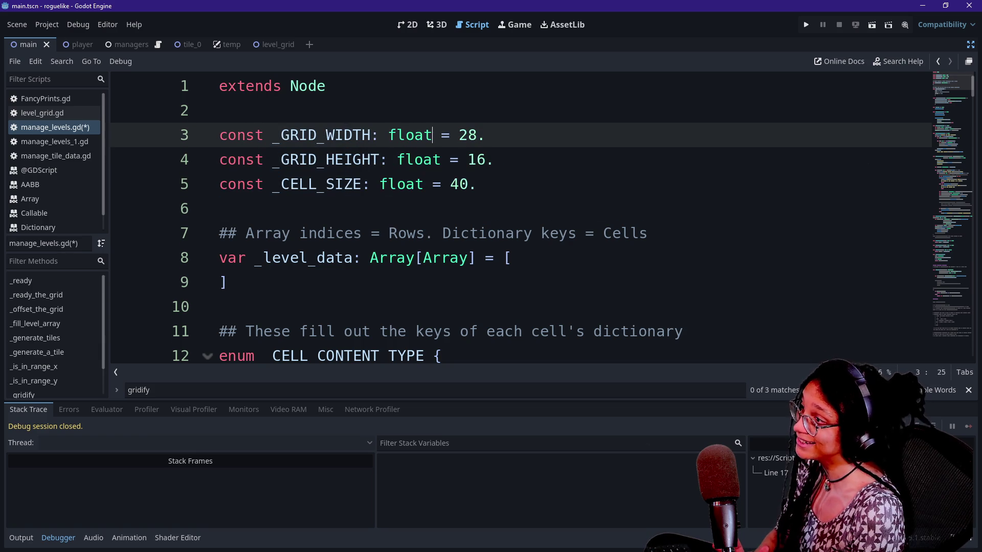
key(shift+Down)
key(shift+Down)
key(shift+End)
key(shift+Up)
key(shift+Up)
key(shift+Up)
key(shift+Home)
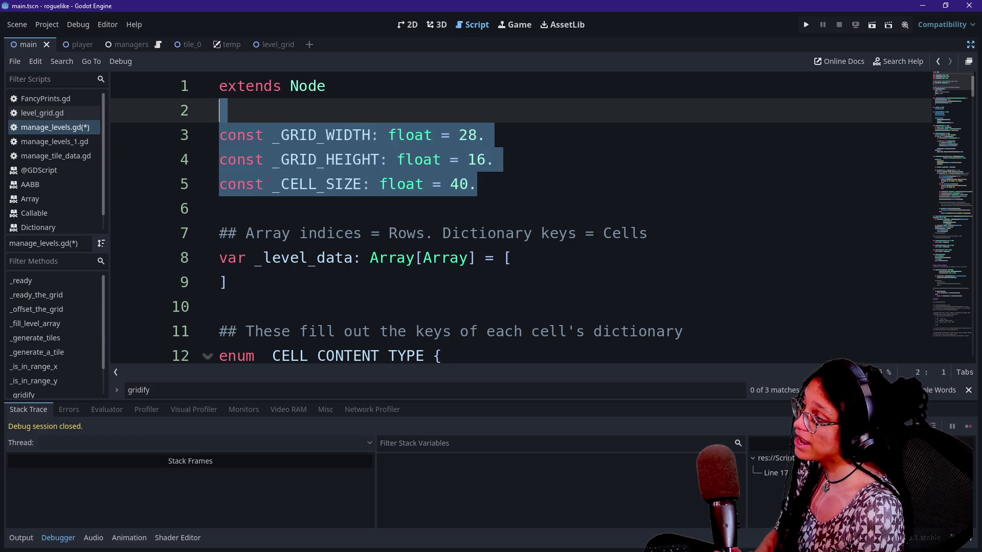
key(Left)
key(Down)
key(shift+Down)
key(shift+End)
key(Right)
key(Down)
key(shift+Up)
key(shift+Up)
key(shift+Up)
key(shift+Home)
key(Left)
key(Down)
key(Down)
key(shift+Down)
key(shift+End)
key(Up)
key(Up)
key(Home)
key(Down)
key(Down)
key(Down)
key(End)
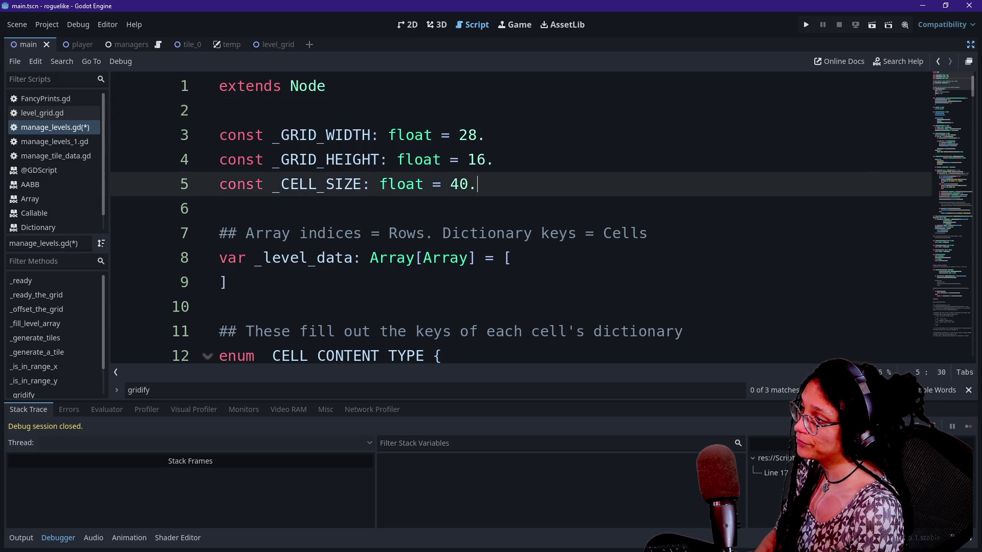
key(shift+Up)
key(ctrl+shift+Left)
key(ctrl+shift+Left)
key(Left)
key(shift+End)
key(Up)
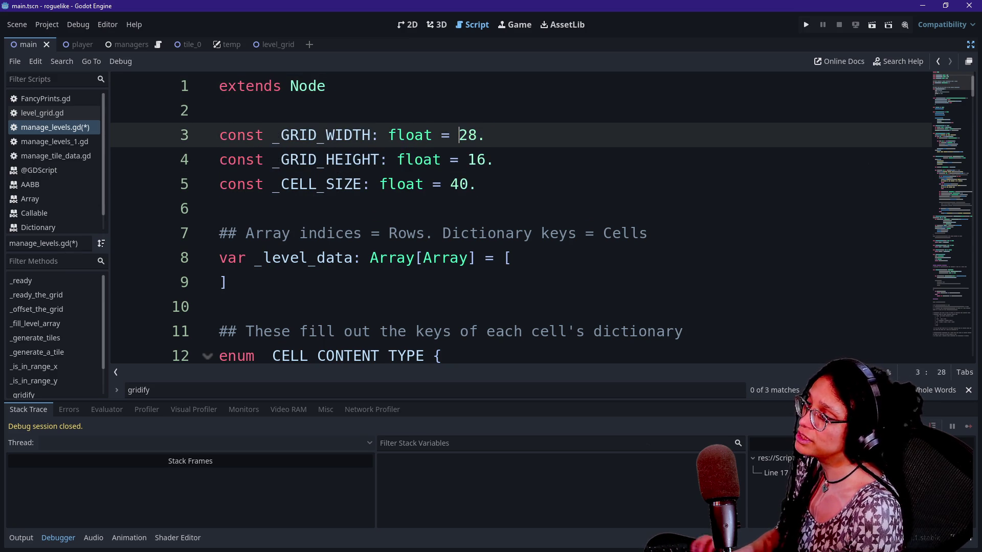
key(Down)
key(Down)
key(End)
key(shift+Up)
key(shift+Up)
key(ctrl+shift+Left)
key(ctrl+shift+Left)
key(ctrl+shift+Left)
key(Left)
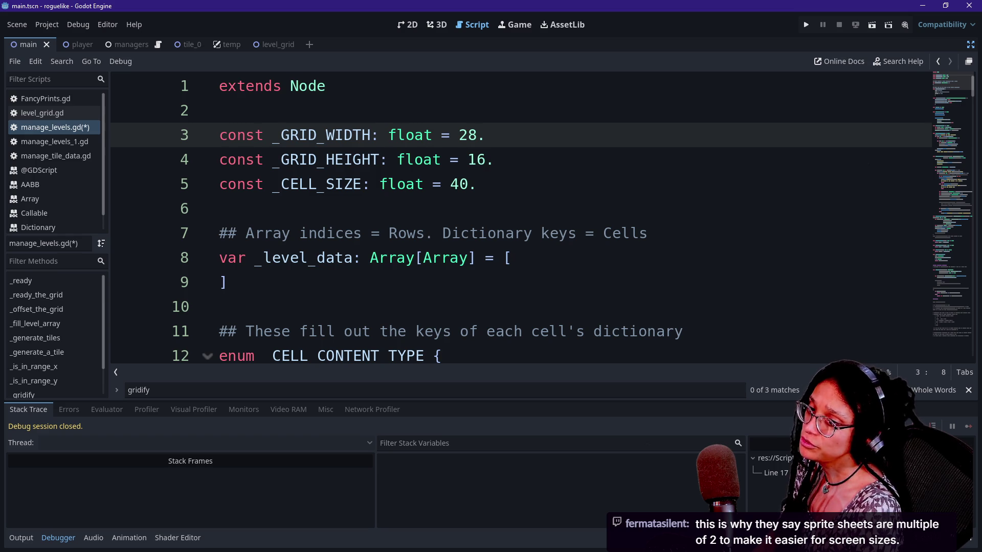
click(477, 184)
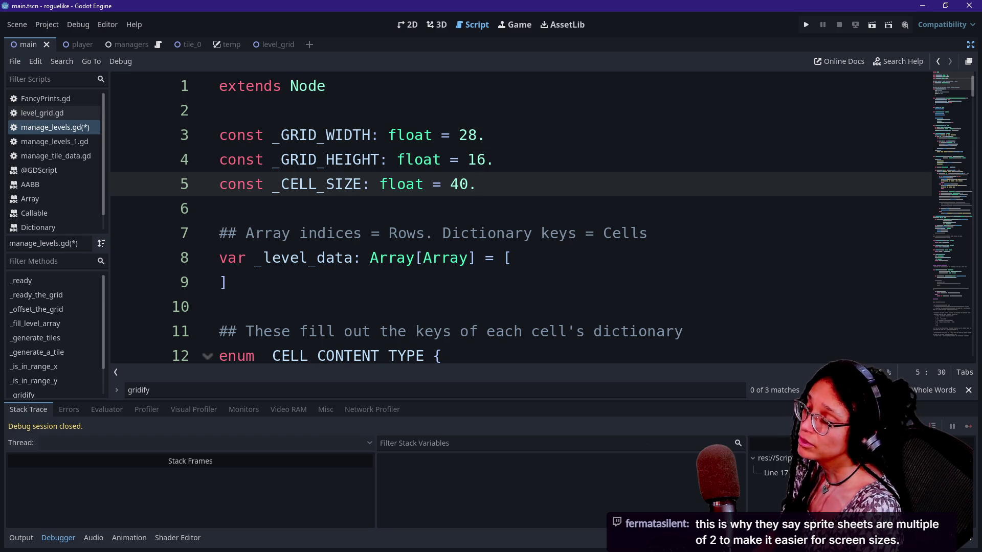
click(495, 159)
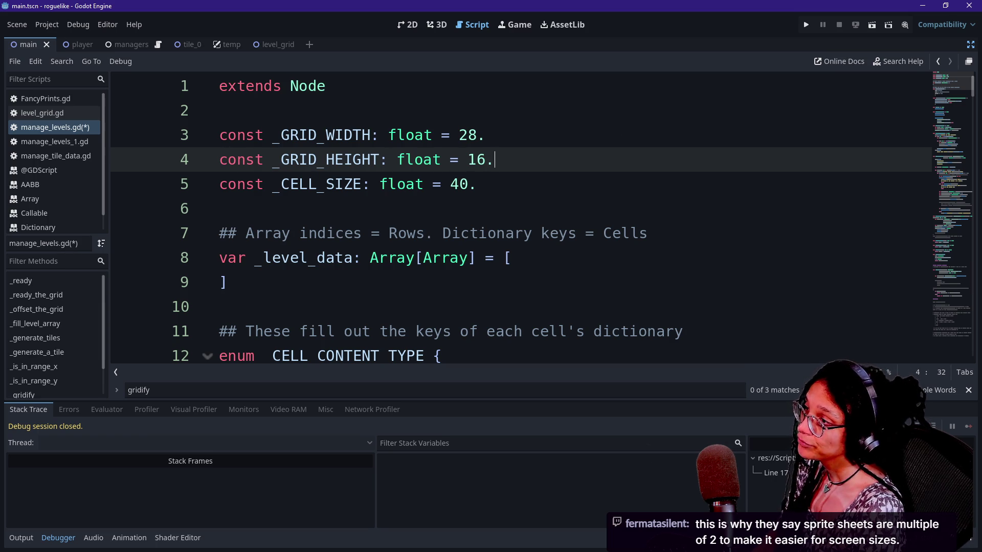
click(467, 135)
click(485, 159)
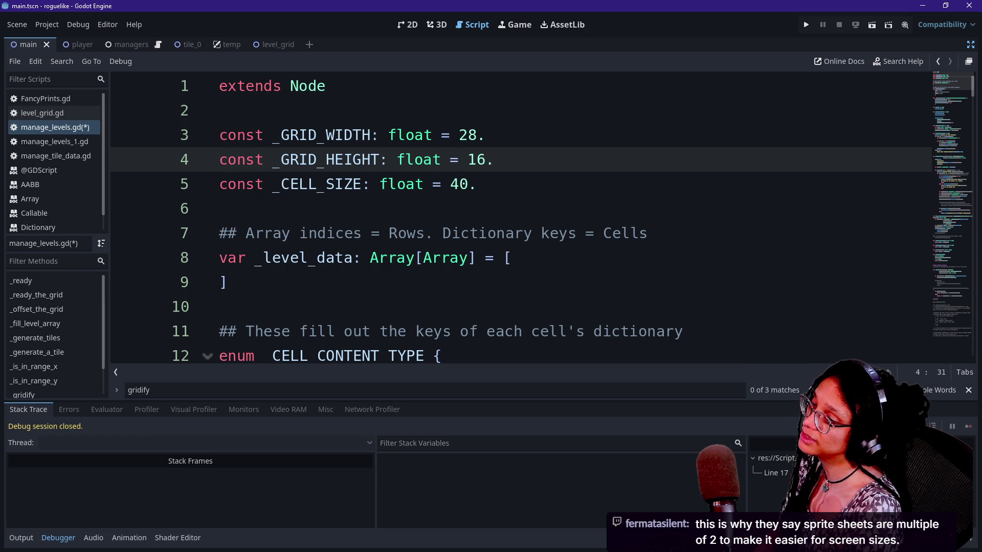
click(468, 135)
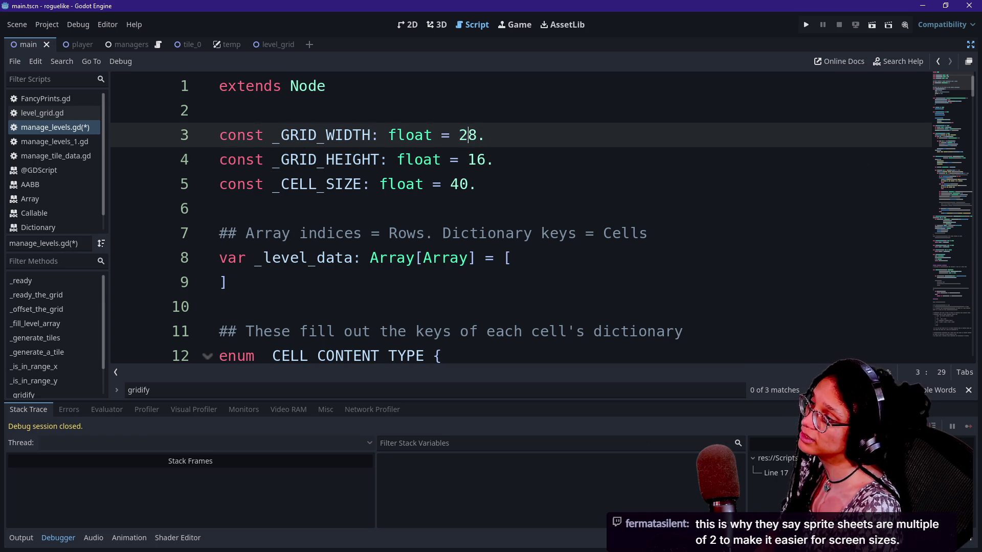
click(485, 159)
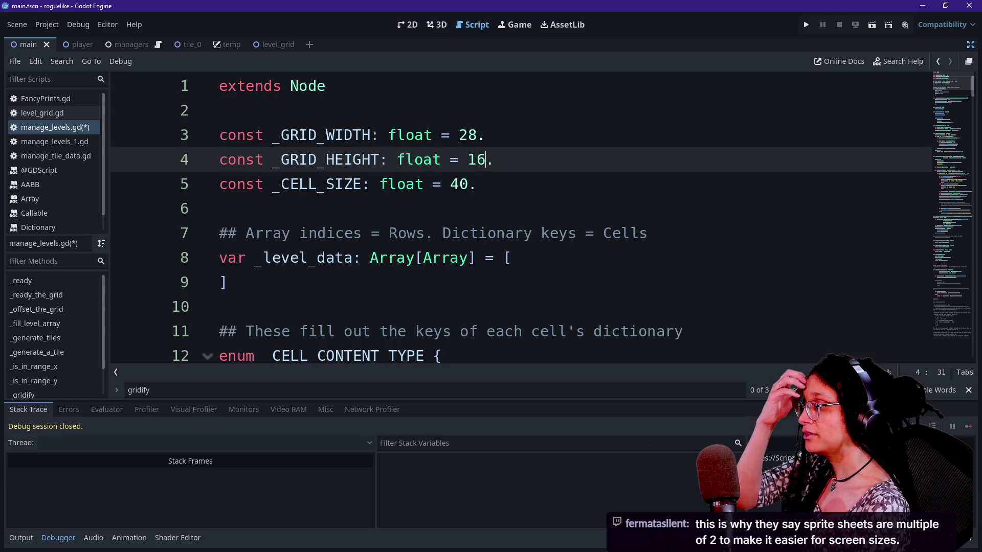
click(468, 184)
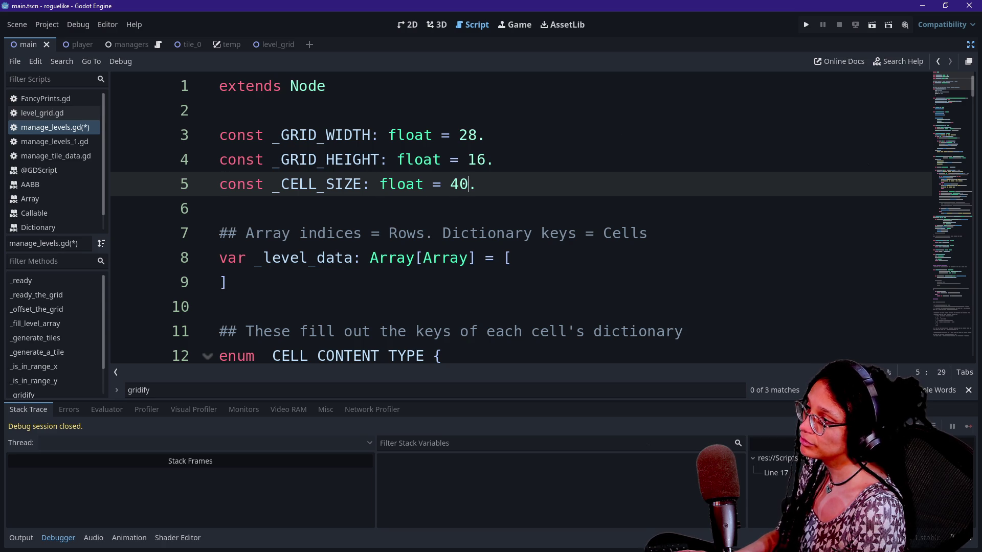
click(477, 135)
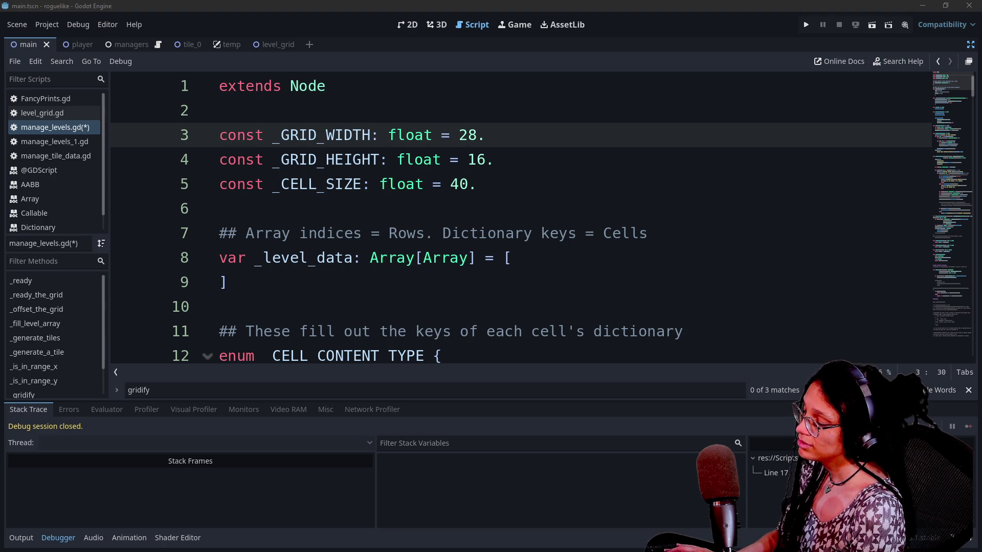
click(476, 184)
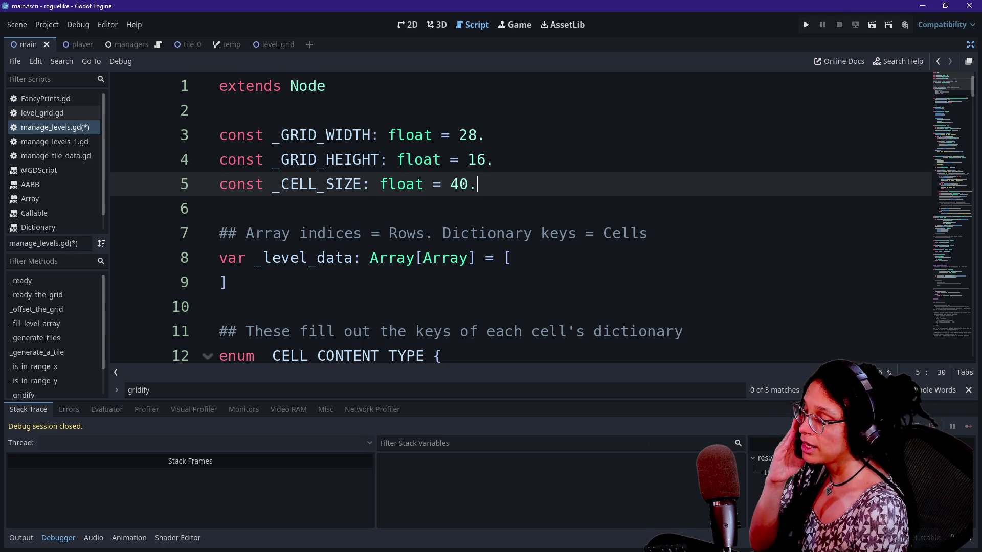
key(Up)
key(Up)
key(Down)
key(Down)
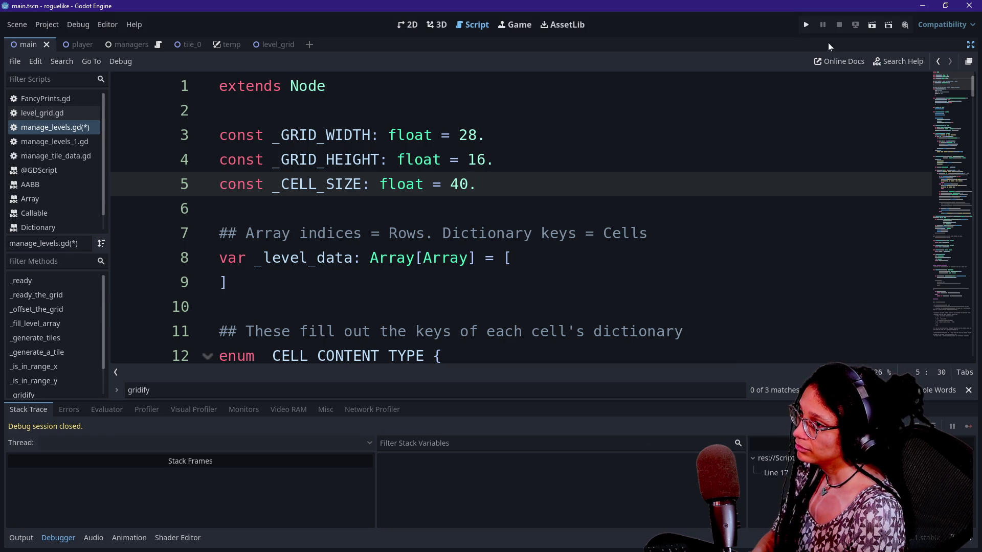
key(F5)
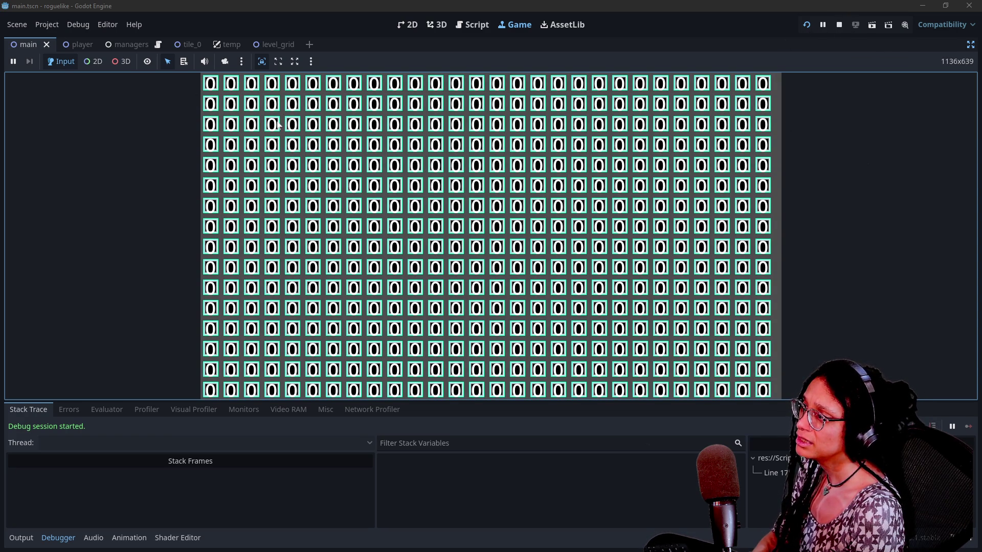
Set the grid to width 20 and height 10, test-run it, and start changing _CELL_SIZE.
click(838, 25)
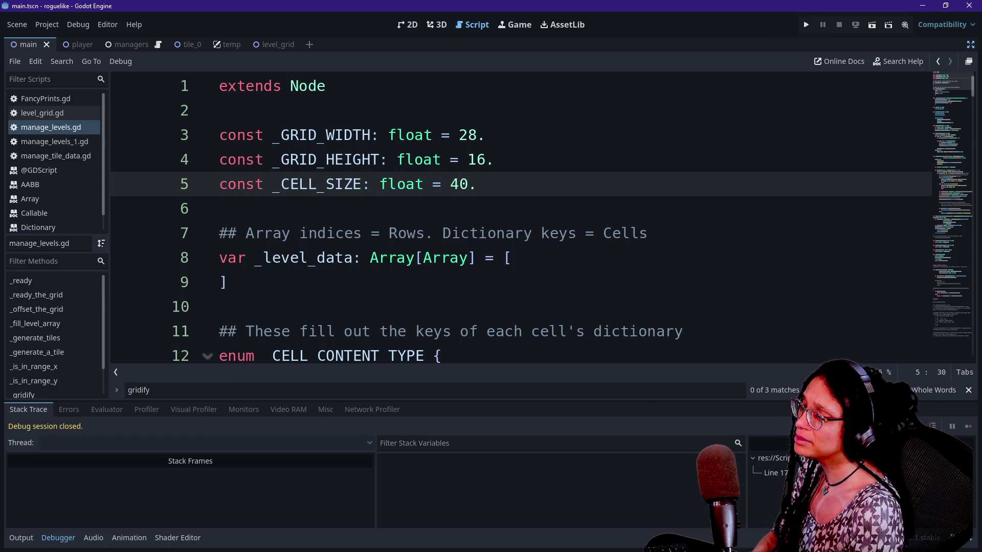
click(476, 135)
key(BackSpace)
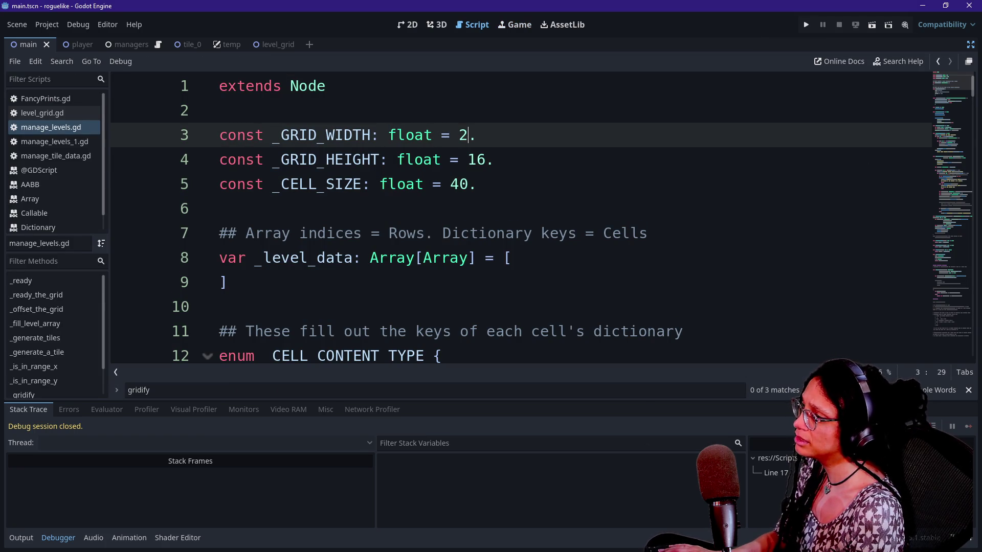
key(BackSpace)
text(20)
key(Down)
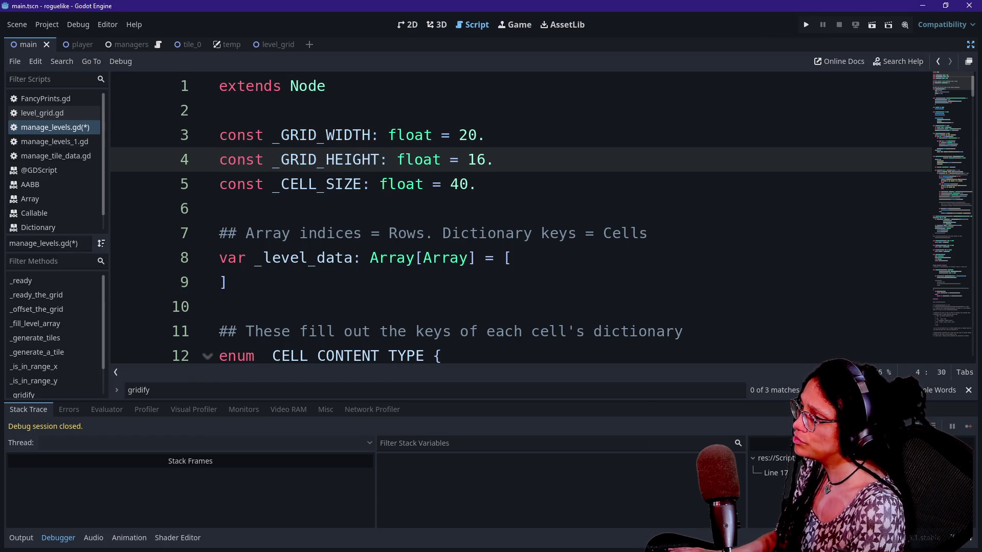
text(0)
key(Delete)
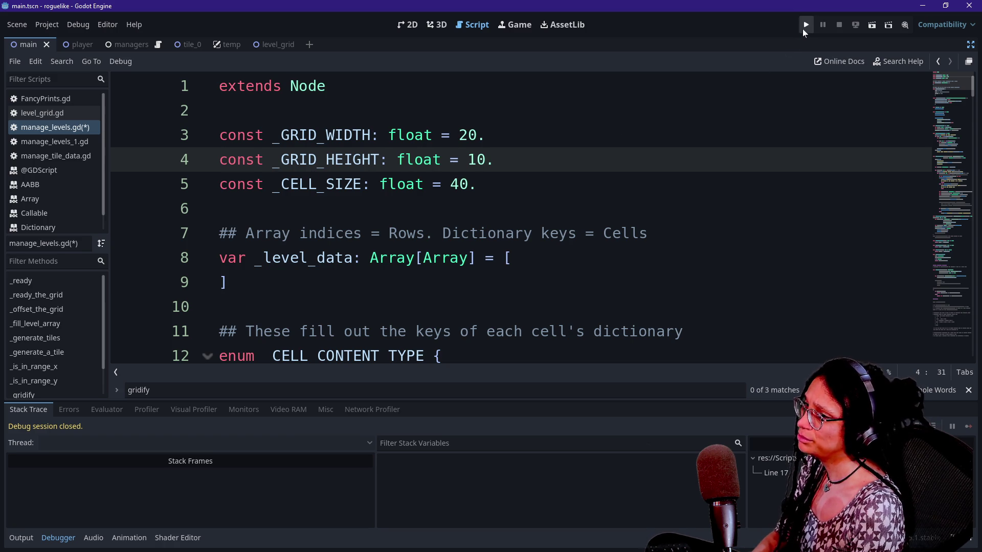
click(804, 27)
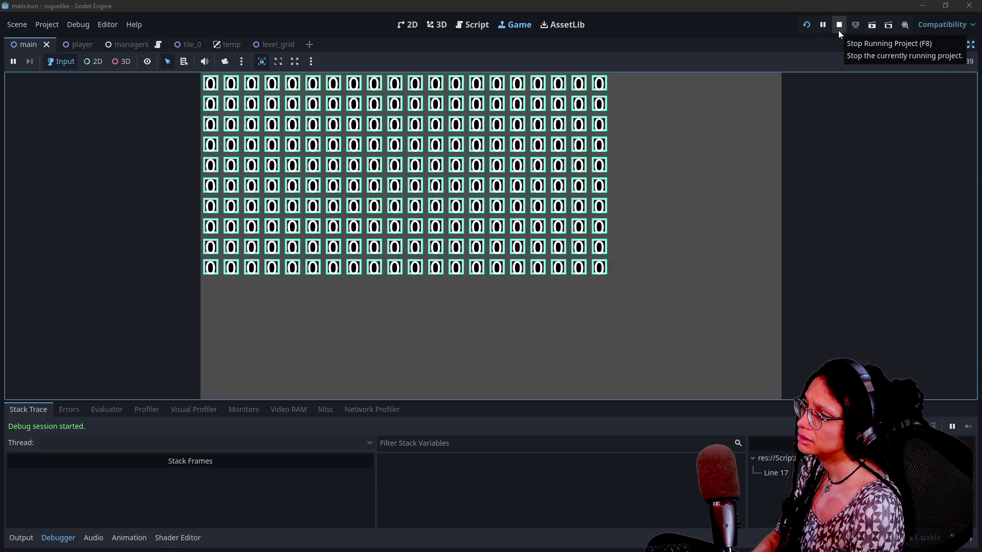
click(839, 26)
click(458, 184)
key(BackSpace)
Run the game with _CELL_SIZE 60 twice, then try a cell size of 80.
text(60.)
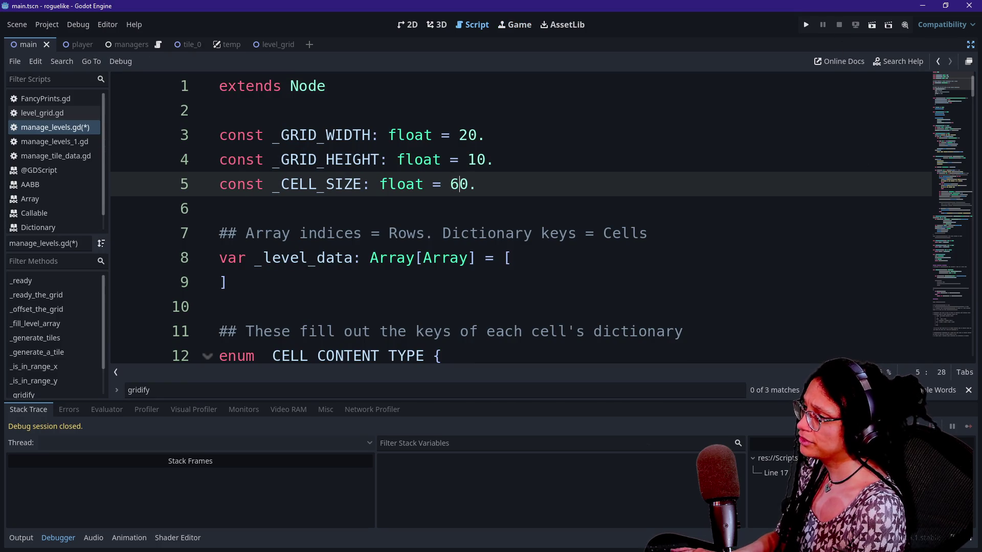
click(810, 26)
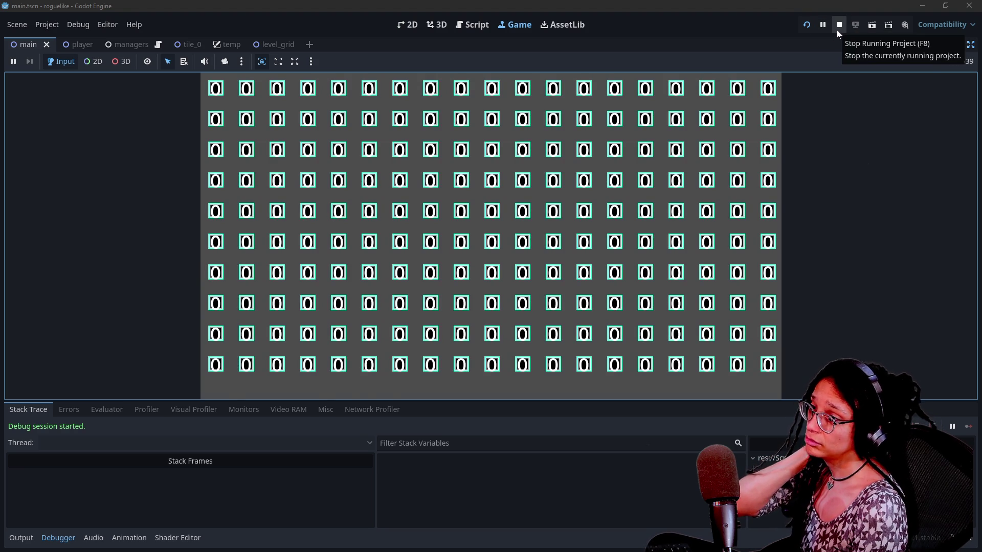
click(837, 31)
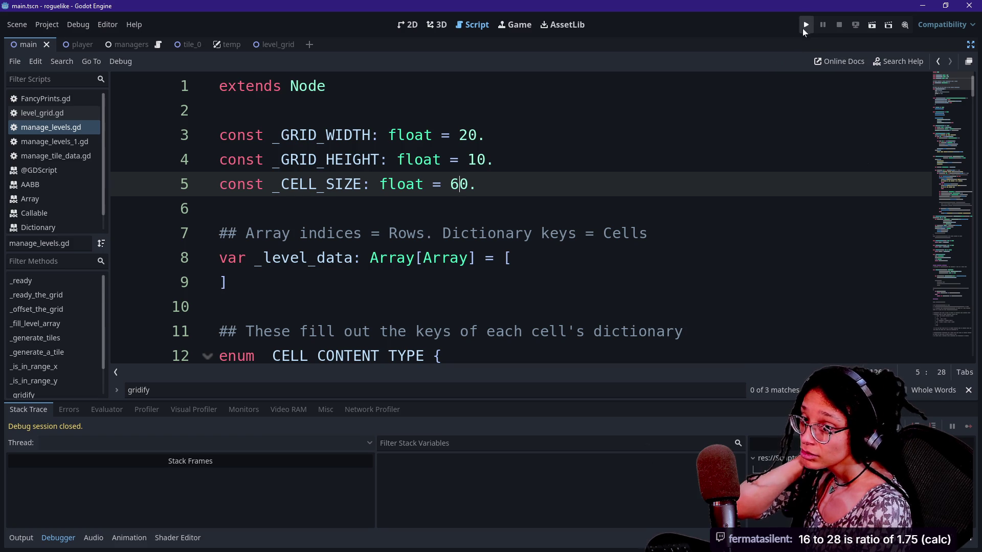
click(803, 30)
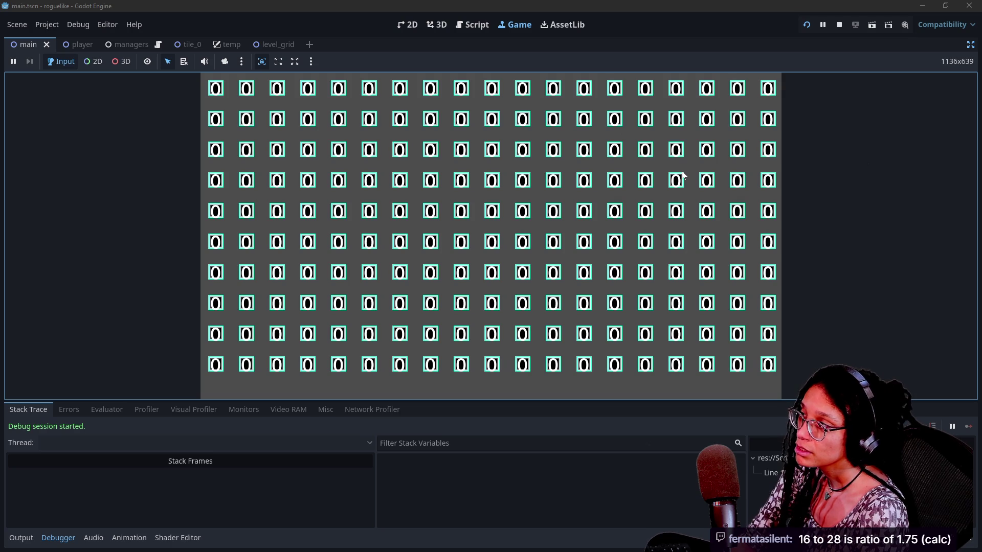
click(838, 26)
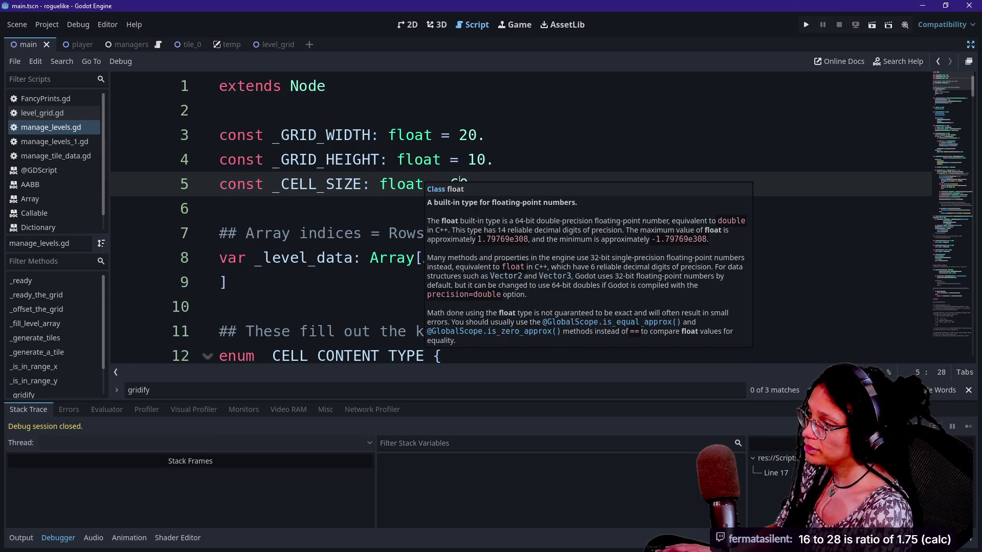
key(BackSpace)
text(8)
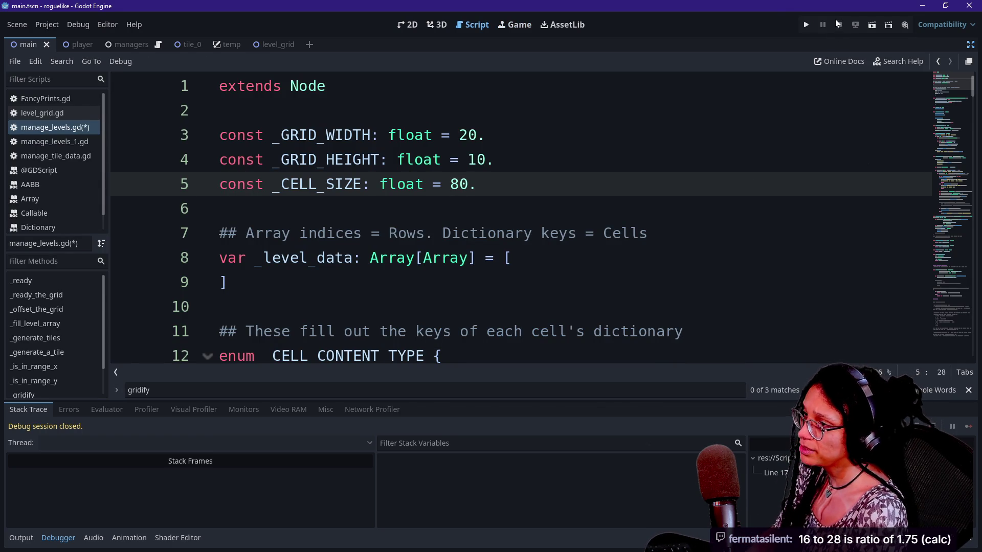
click(807, 25)
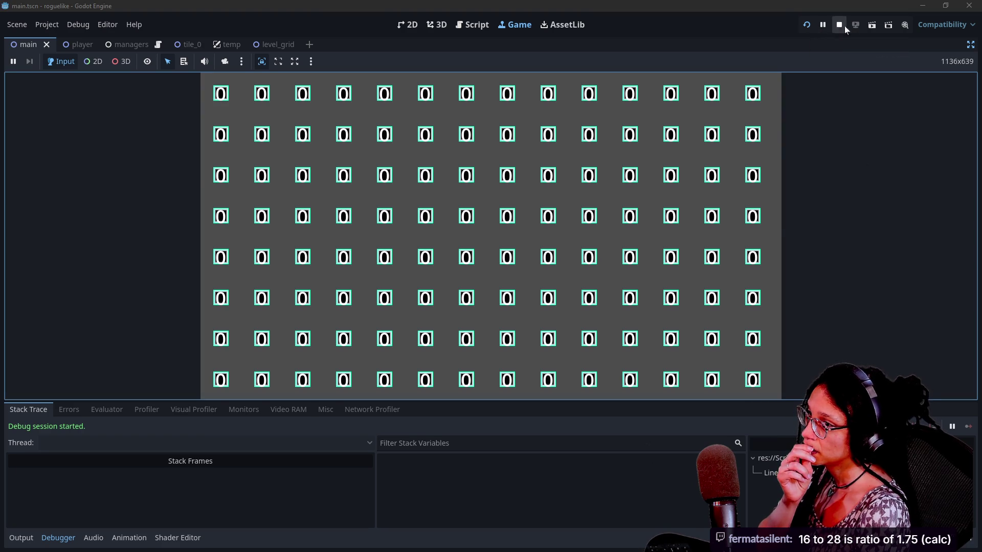
click(839, 25)
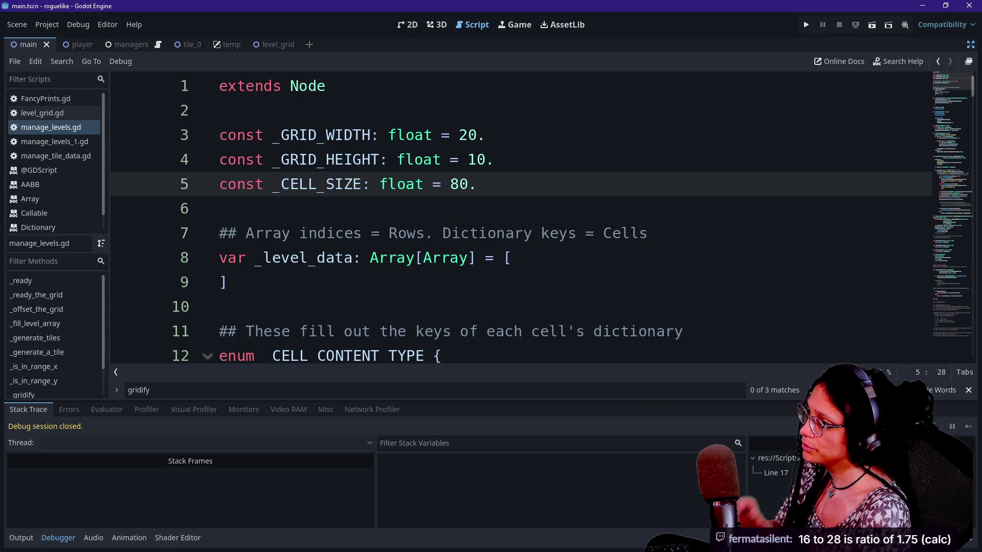
Revert _CELL_SIZE to 60, rerun the game, and open the quick file search.
key(BackSpace)
text(6)
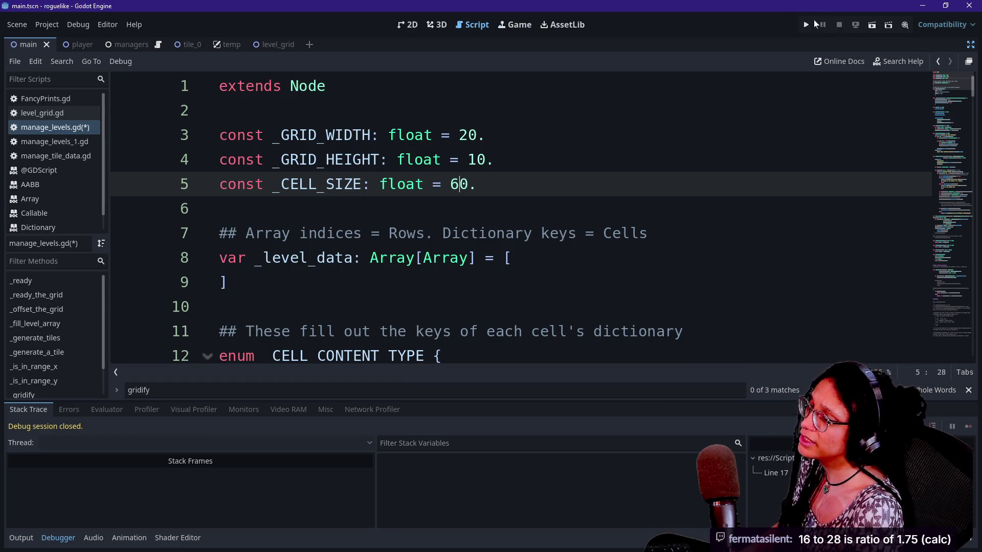
click(806, 26)
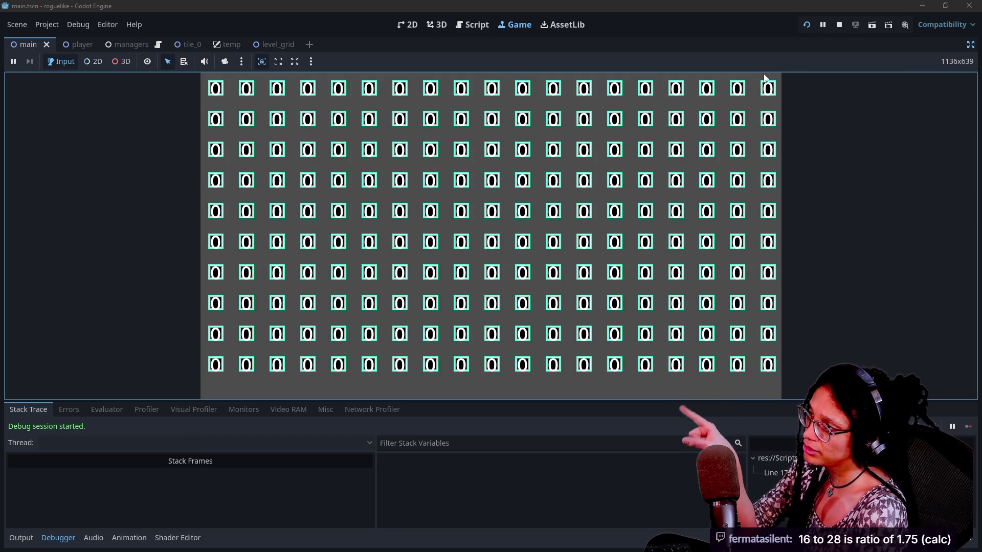
click(831, 29)
click(839, 26)
click(806, 25)
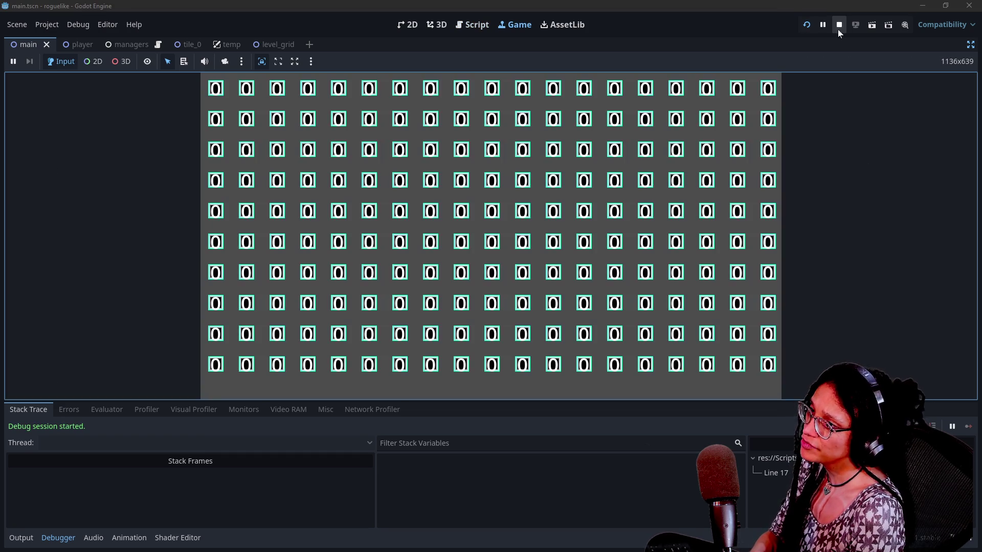
click(839, 26)
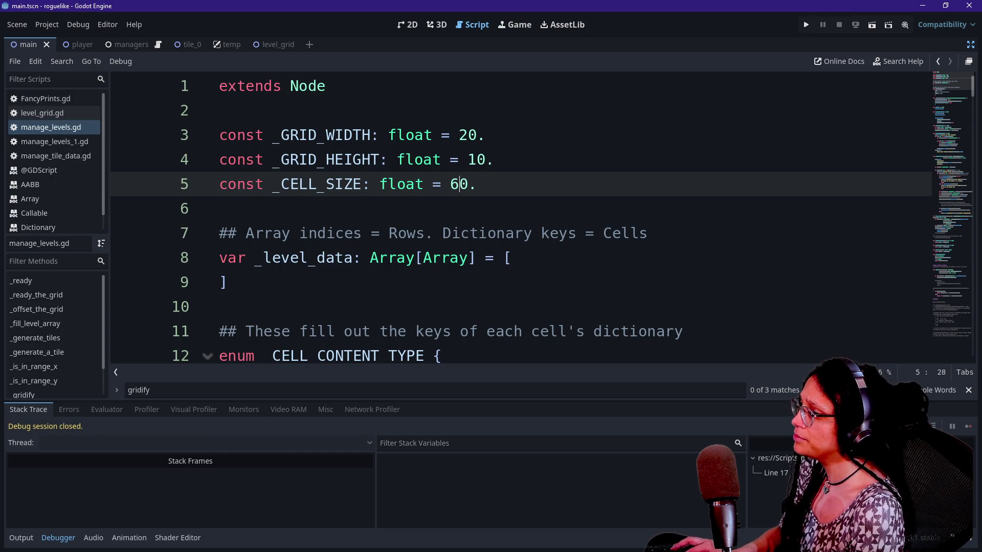
key(shift+alt+o)
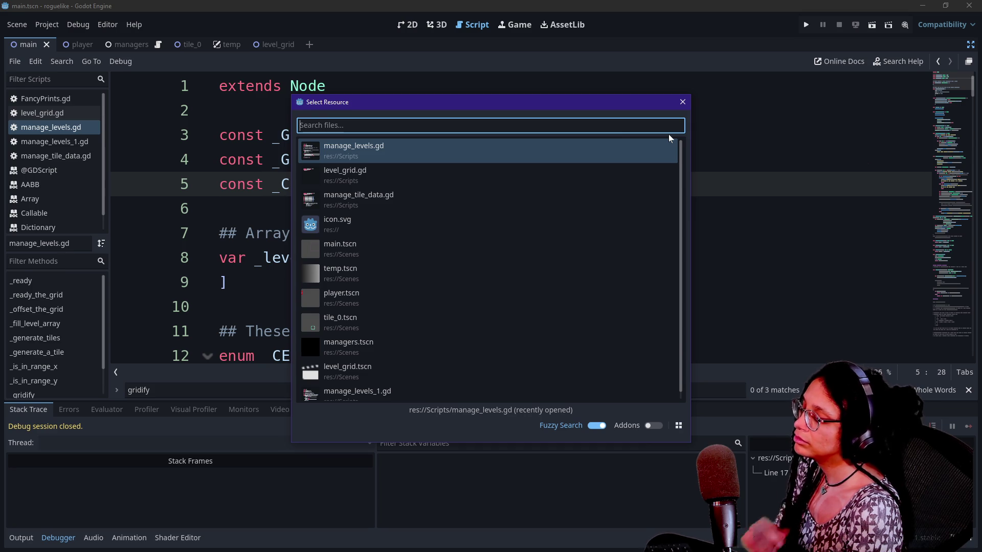
Collapse the bottom panel and scroll down to the _fill_level_array function header in manage_levels.gd.
key(Escape)
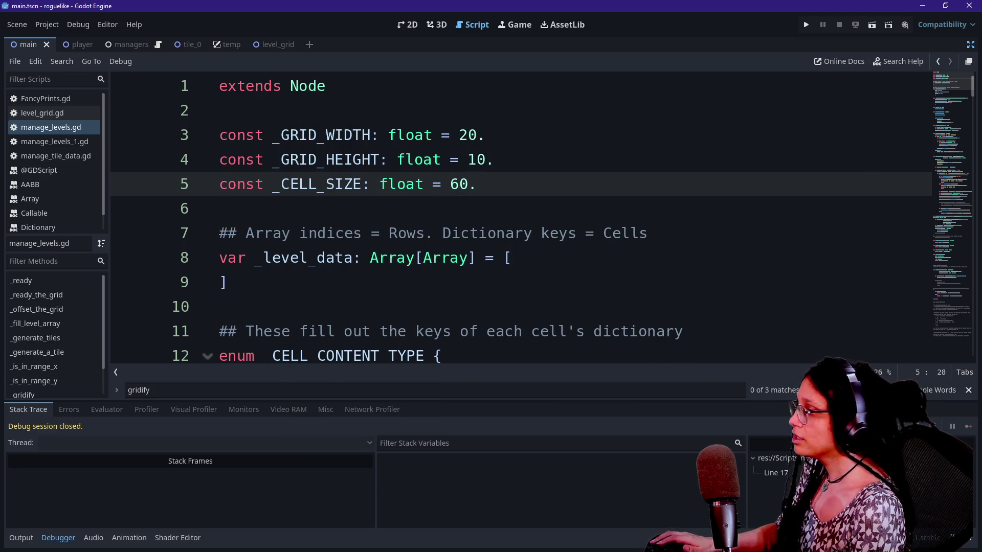
scroll(520, 220, down, 5)
scroll(521, 220, down, 3)
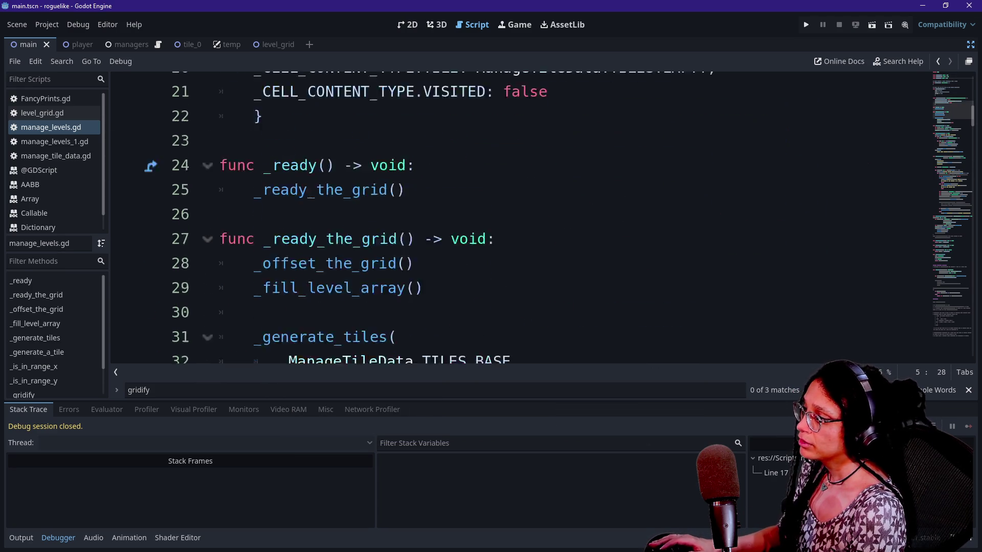
key(alt+o)
key(alt+o)
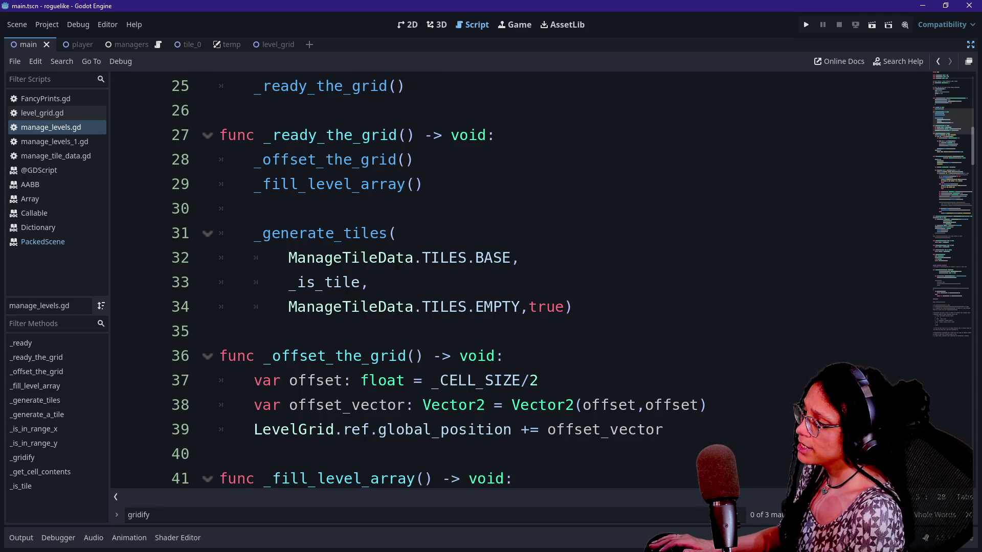
scroll(520, 281, down, 3)
click(505, 258)
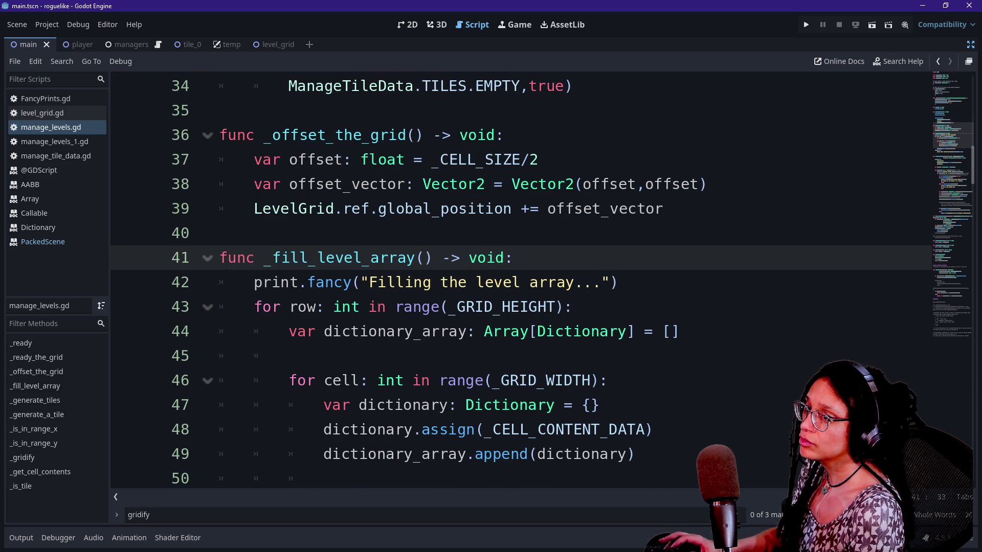
key(alt+Tab)
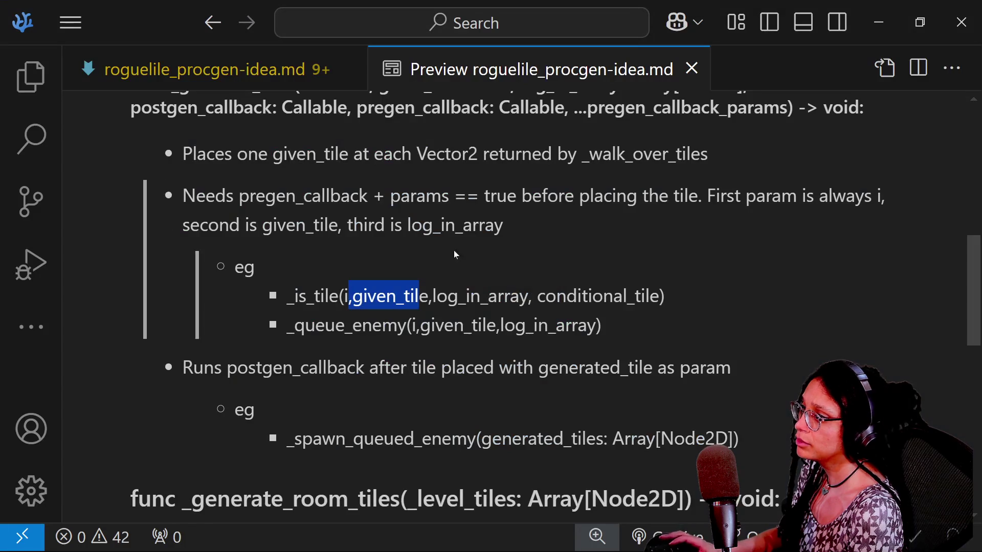
Highlight postgen_callback and pregen_callback in the planned signature, then minimize the VS Code notes.
scroll(491, 307, up, 4)
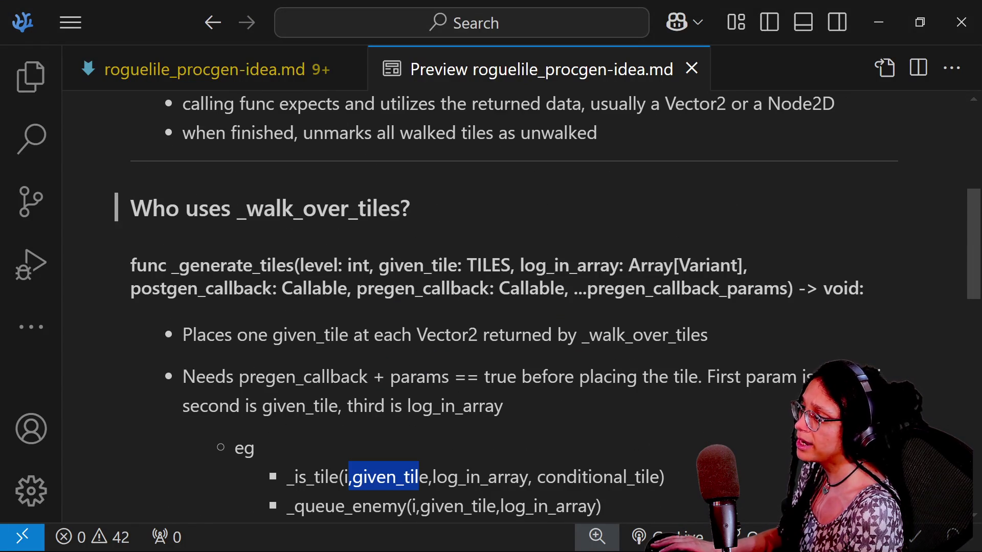
drag(132, 290, 272, 289)
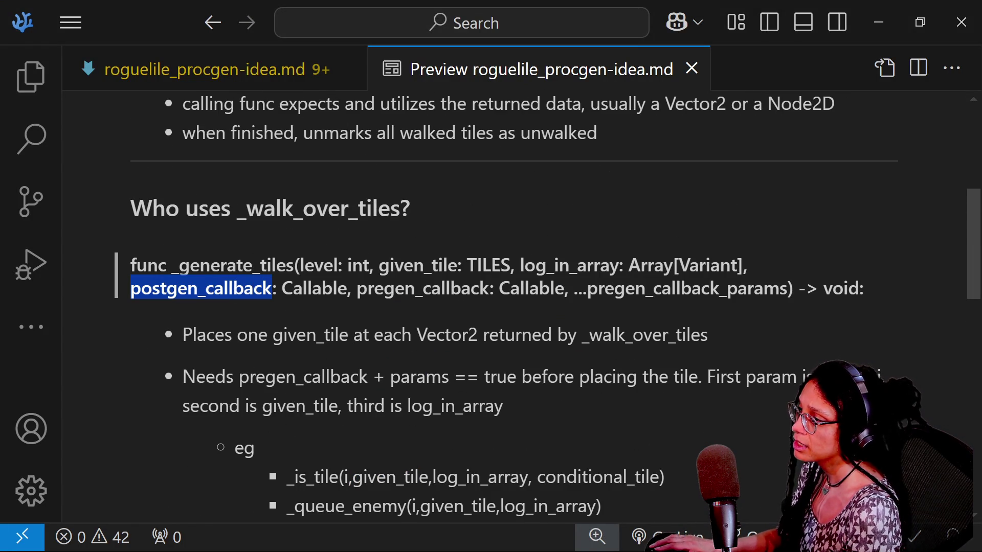
drag(352, 290, 564, 290)
drag(132, 289, 271, 290)
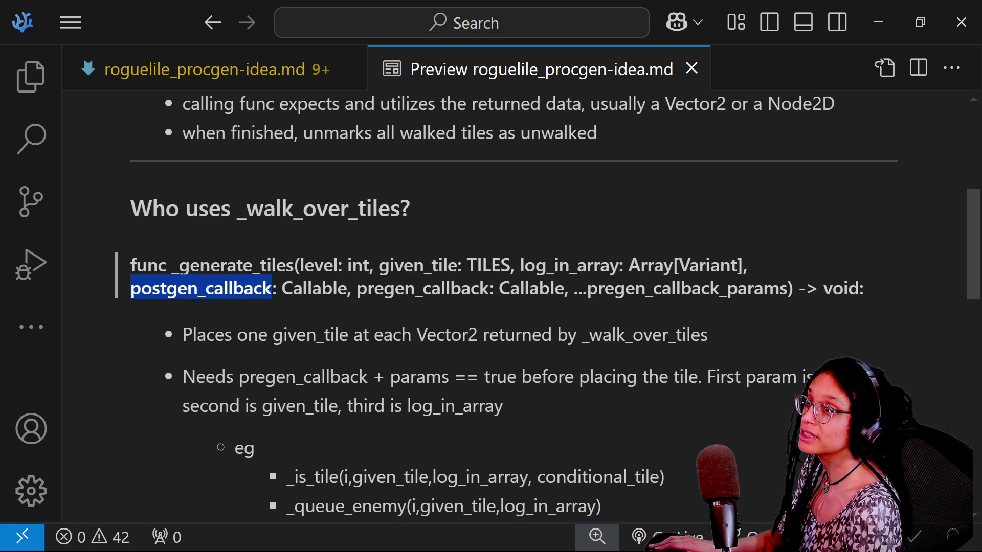
click(879, 22)
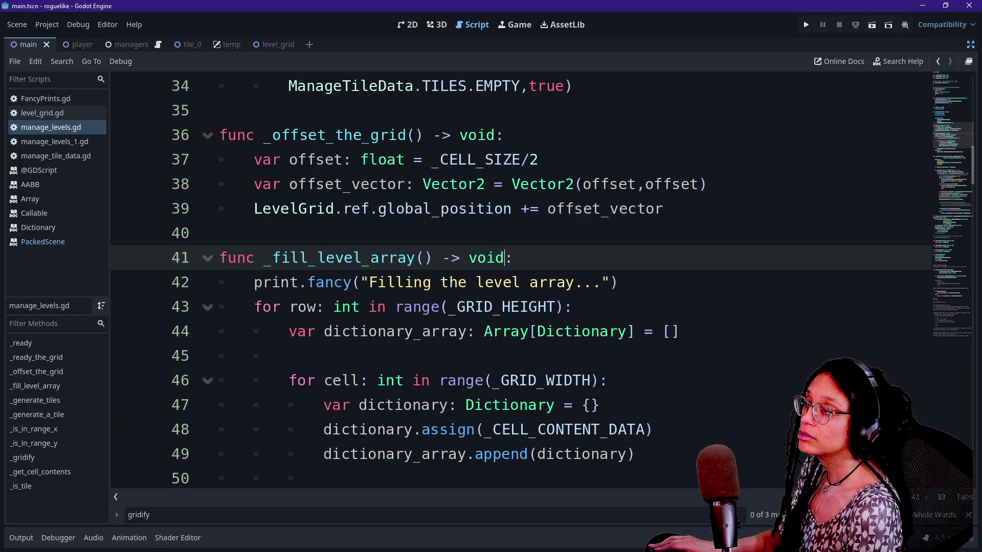
Hide the scripts and methods panel and place the caret after 'TILES,' on line 56 of _generate_tiles.
scroll(588, 215, down, 3)
scroll(587, 214, up, 3)
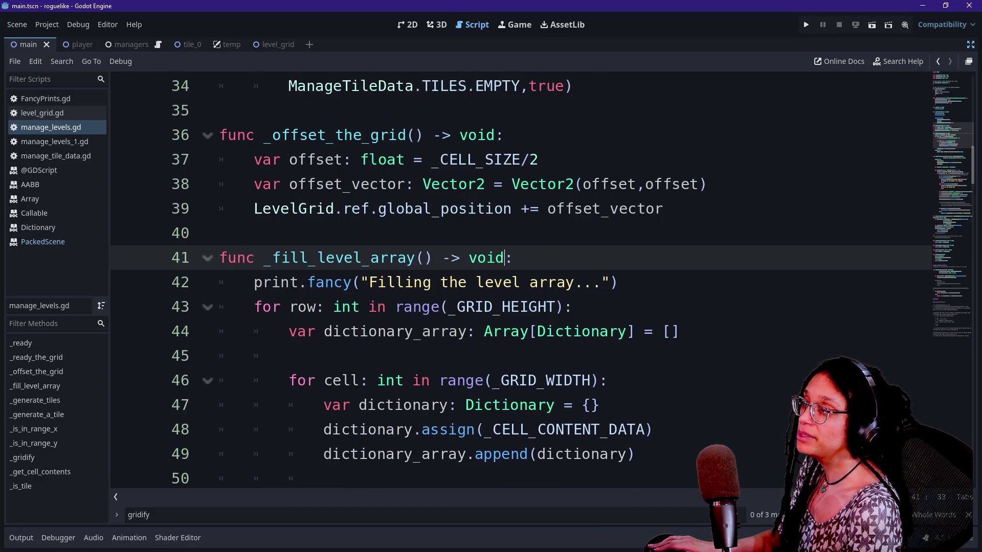
scroll(587, 214, down, 7)
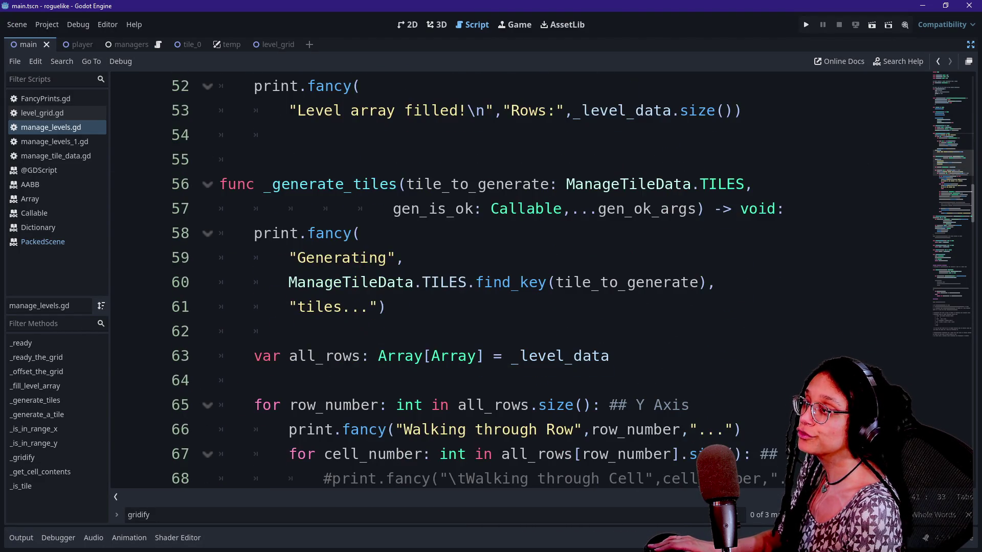
scroll(588, 214, down, 2)
scroll(588, 215, up, 3)
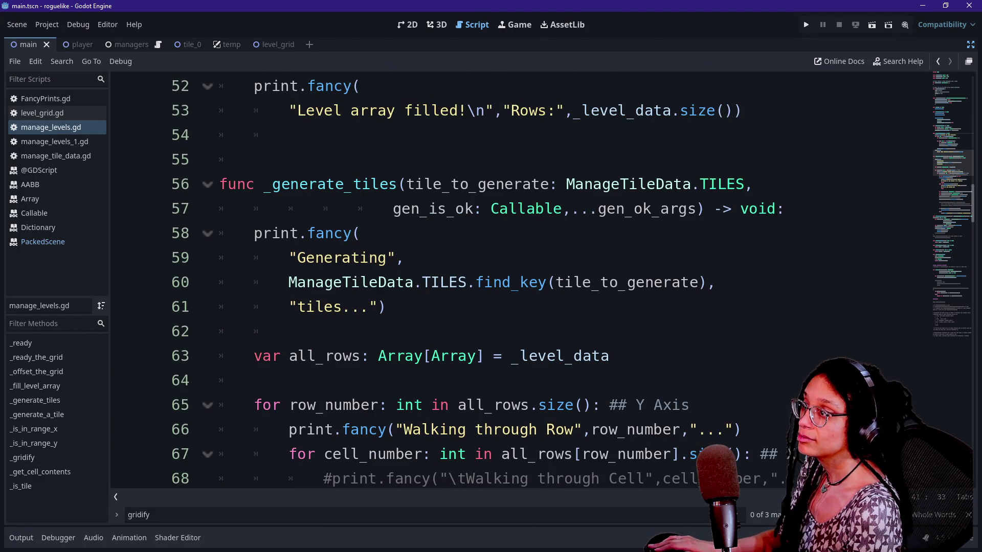
key(ctrl+shift+F11)
key(ctrl+shift+F11)
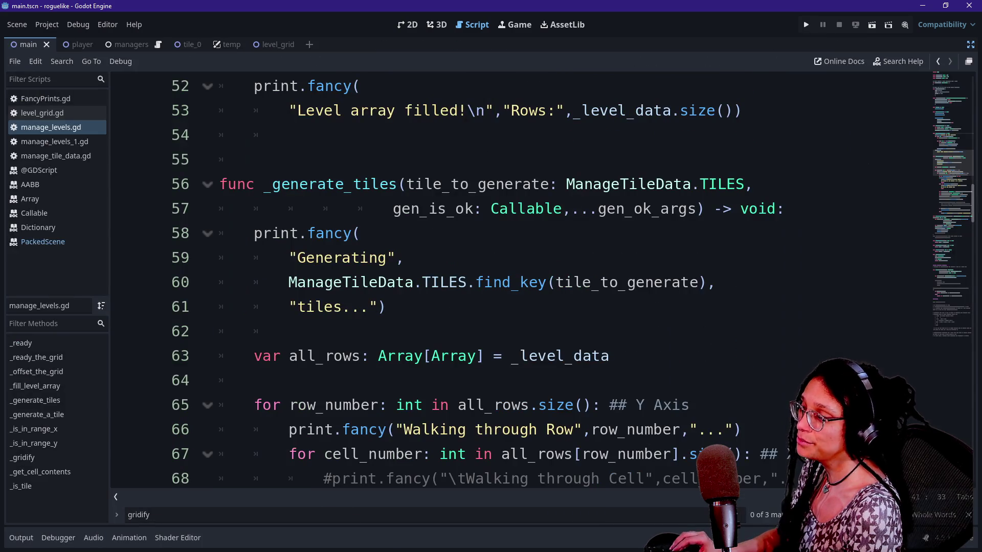
click(115, 497)
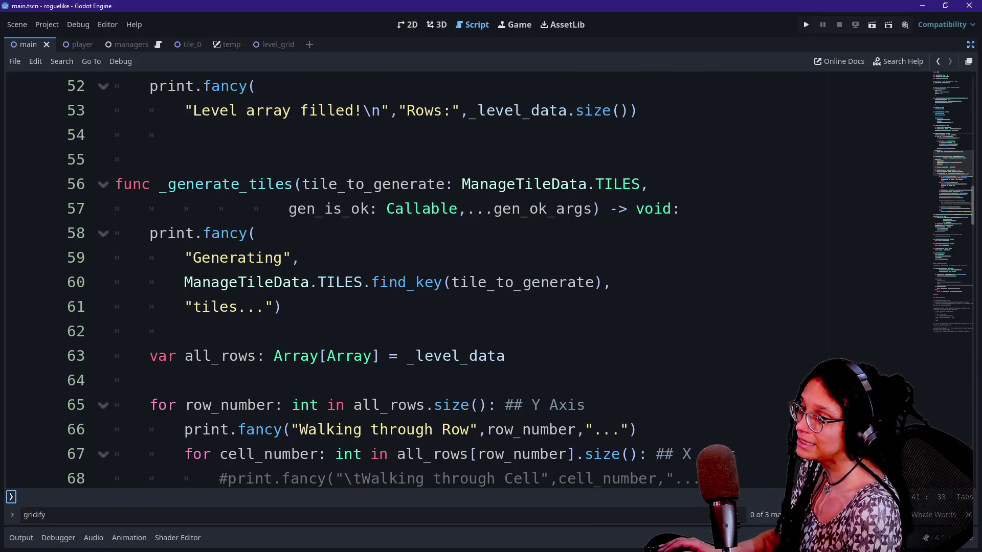
scroll(490, 281, down, 1)
click(150, 306)
scroll(491, 281, up, 1)
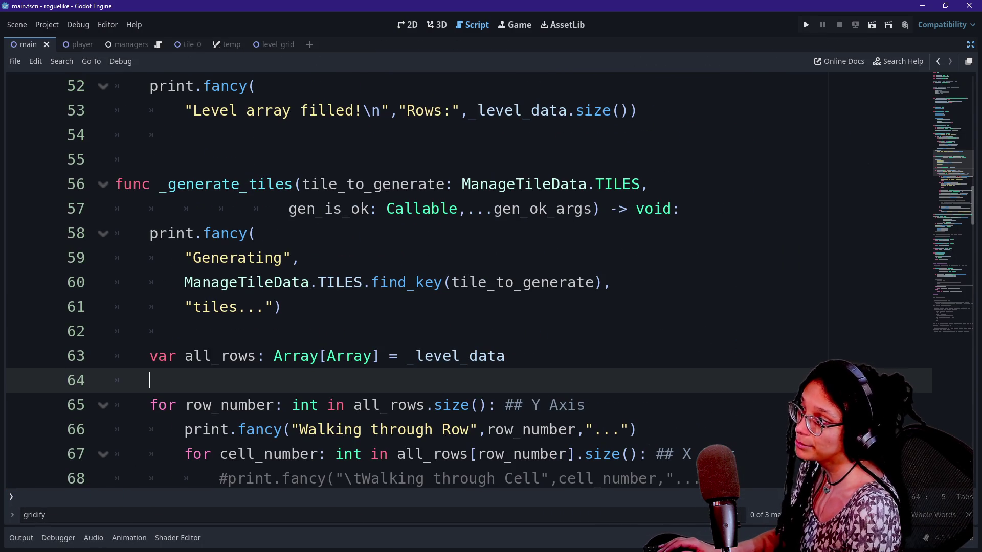
click(593, 208)
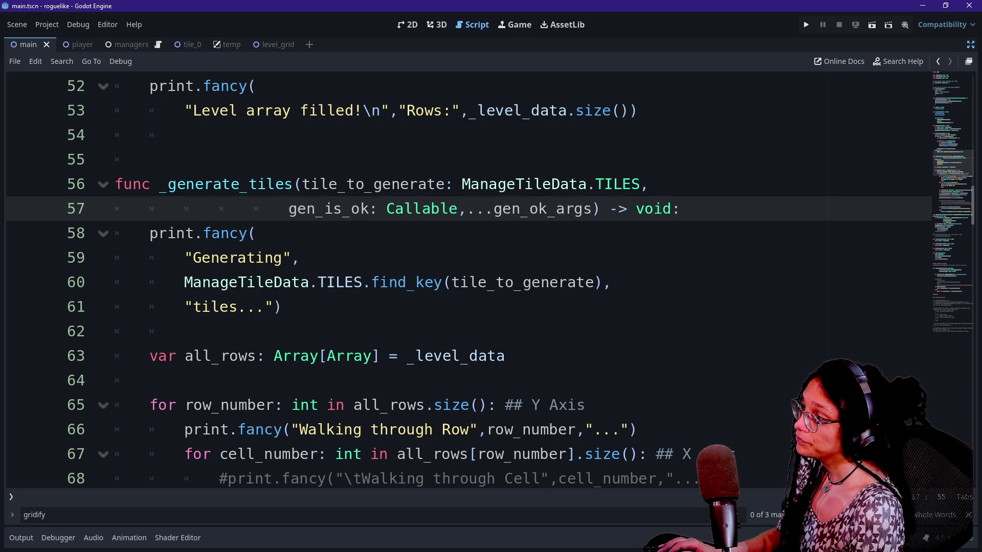
click(649, 184)
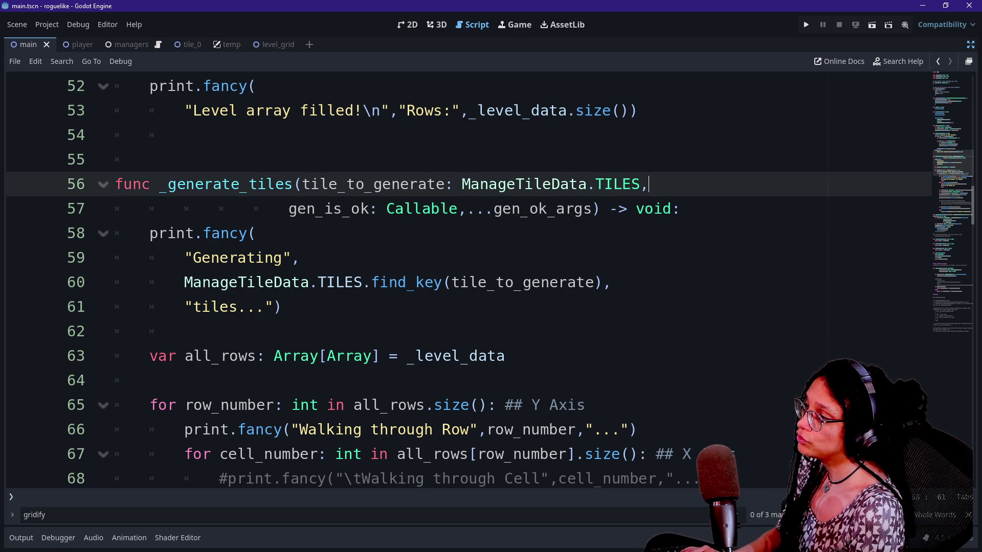
Type 'postgen_callback: Callable,' after 'TILES,' in the _generate_tiles signature.
drag(289, 208, 360, 209)
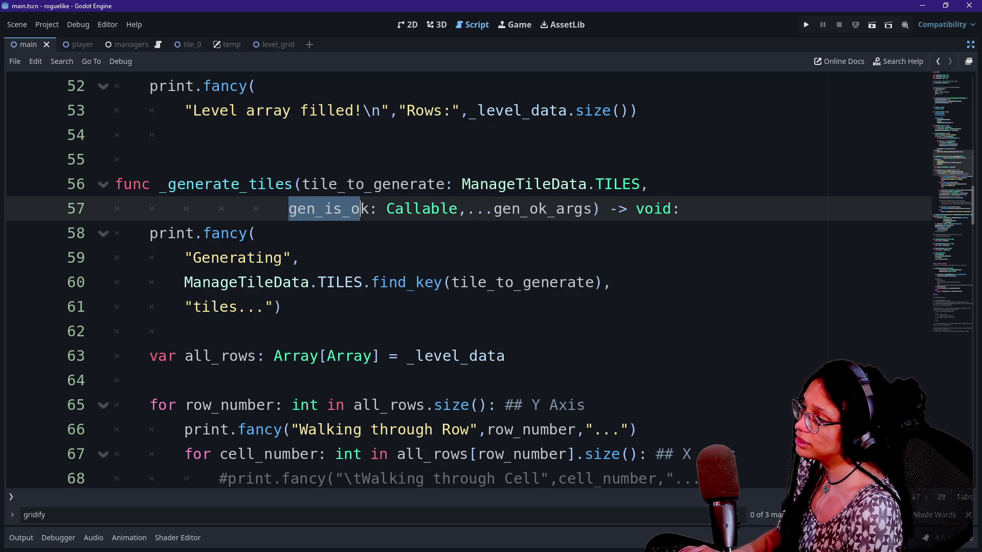
click(649, 184)
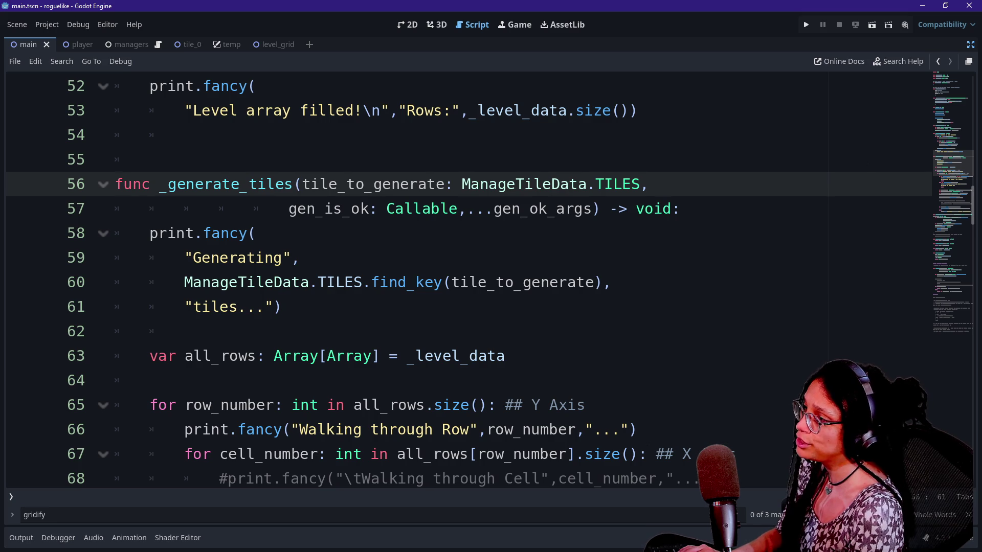
text(postg)
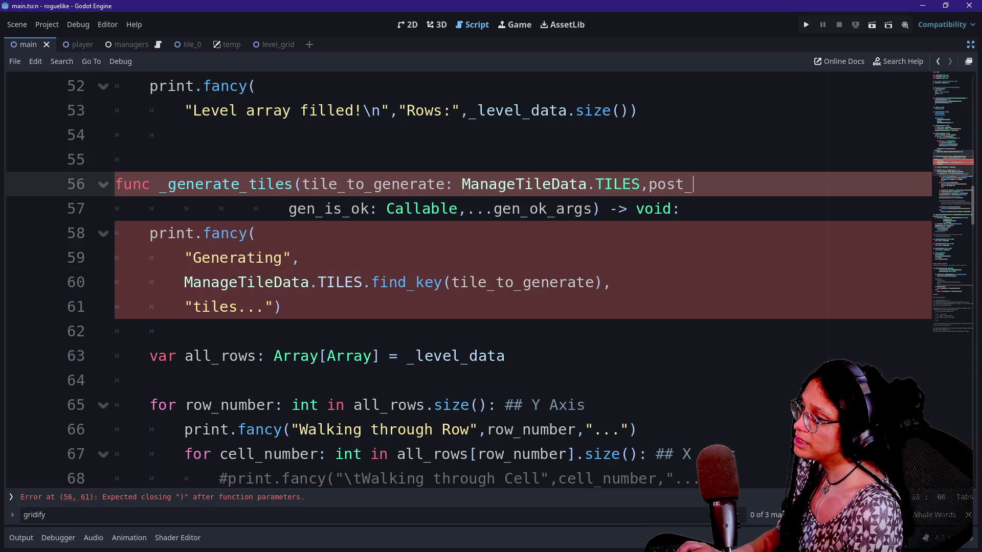
text(en)
key(BackSpace)
text(n_call)
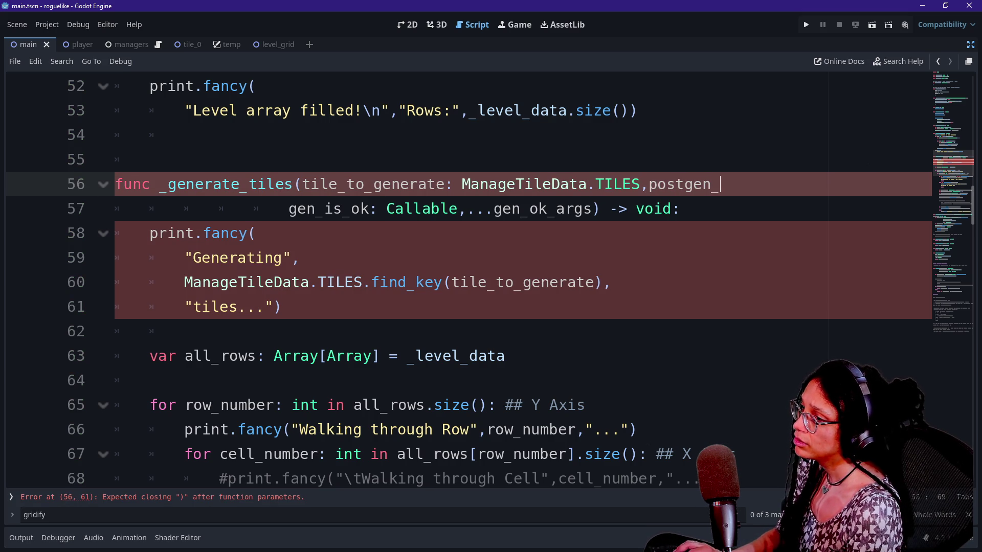
text(back:)
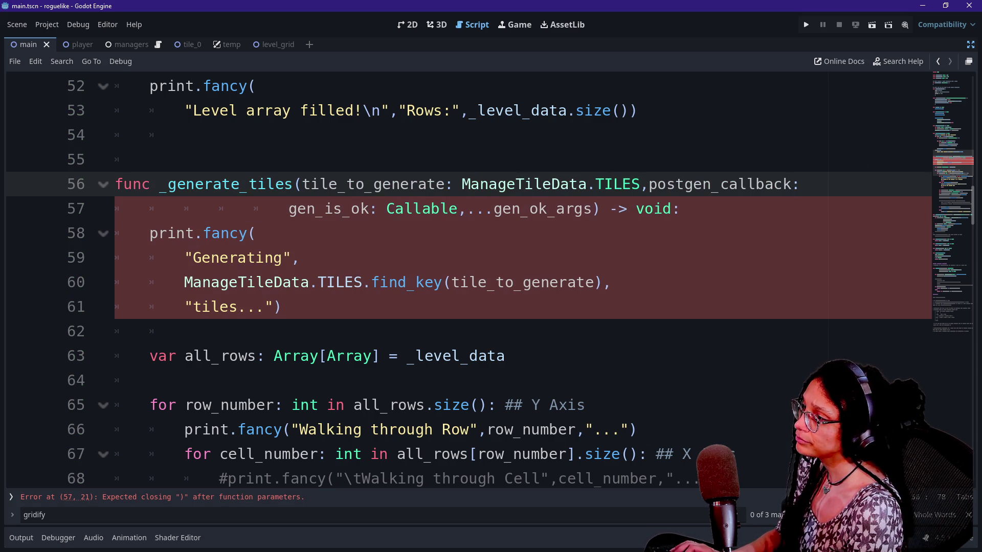
text(Callable,)
Move postgen_callback onto its own indented line, aligned with the gen_is_ok parameter.
click(648, 184)
key(Return)
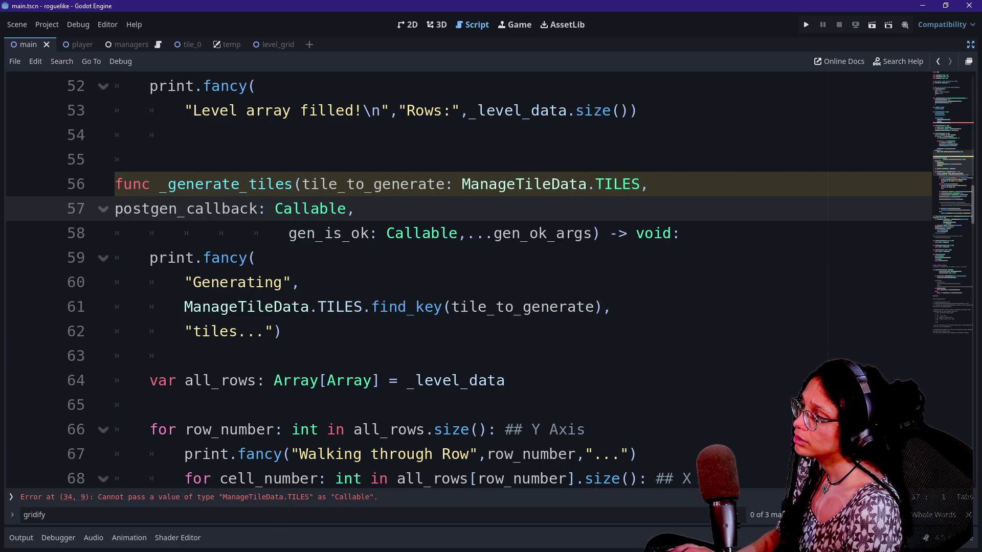
key(Tab)
key(Tab)
key(Tab)
key(Tab)
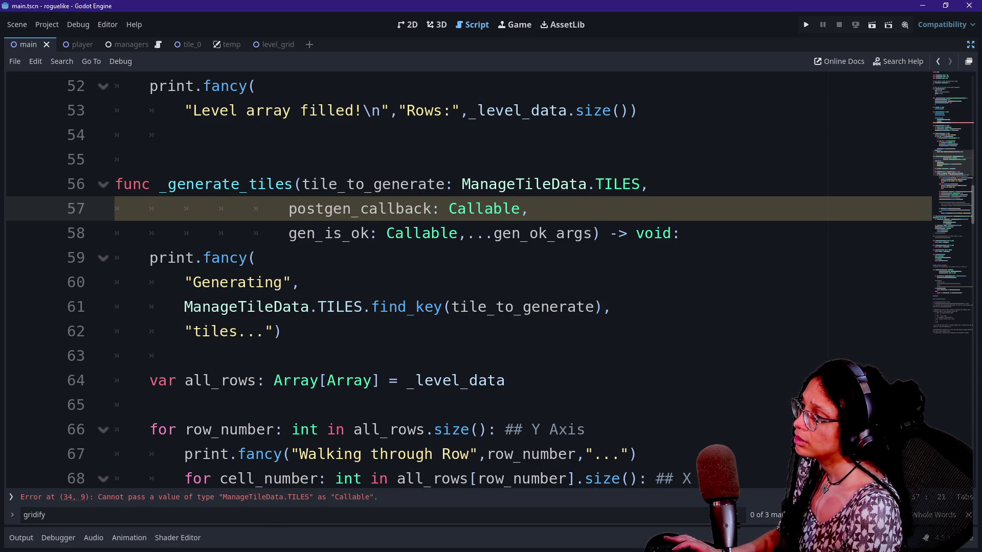
key(BackSpace)
key(Down)
key(Up)
key(Up)
key(Down)
key(End)
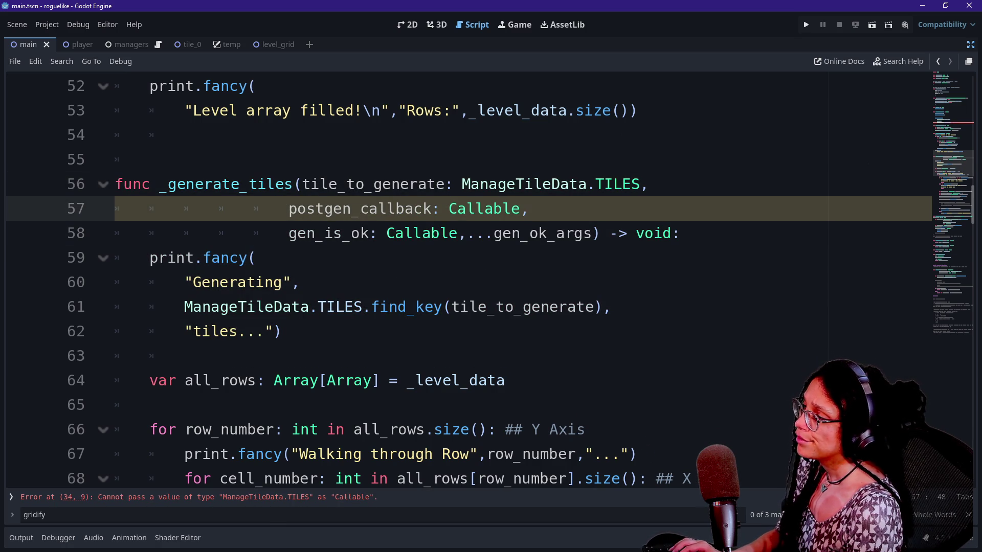
scroll(491, 281, down, 1)
scroll(490, 281, down, 10)
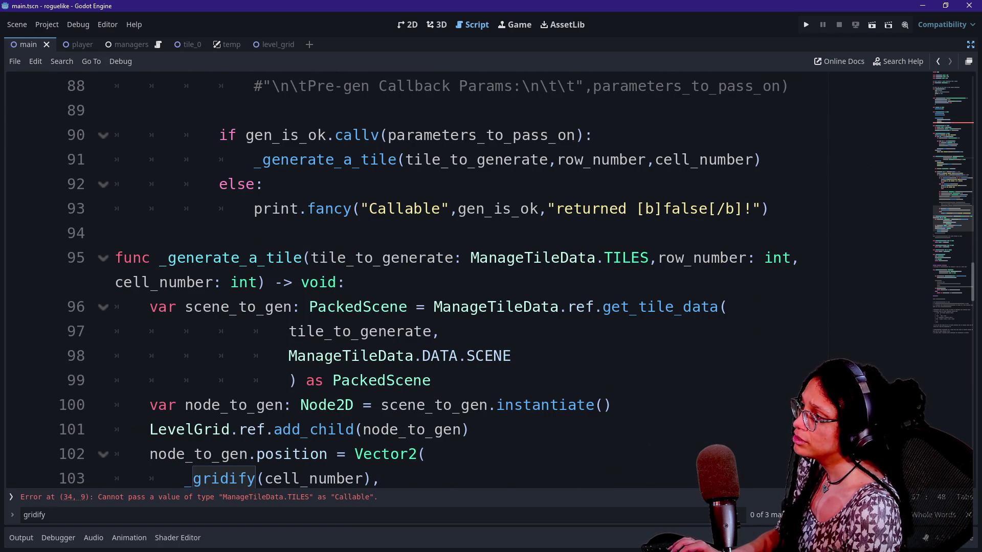
Locate the _generate_a_tile call and select the _generate_a_tile function lines.
scroll(491, 281, up, 1)
drag(254, 233, 753, 233)
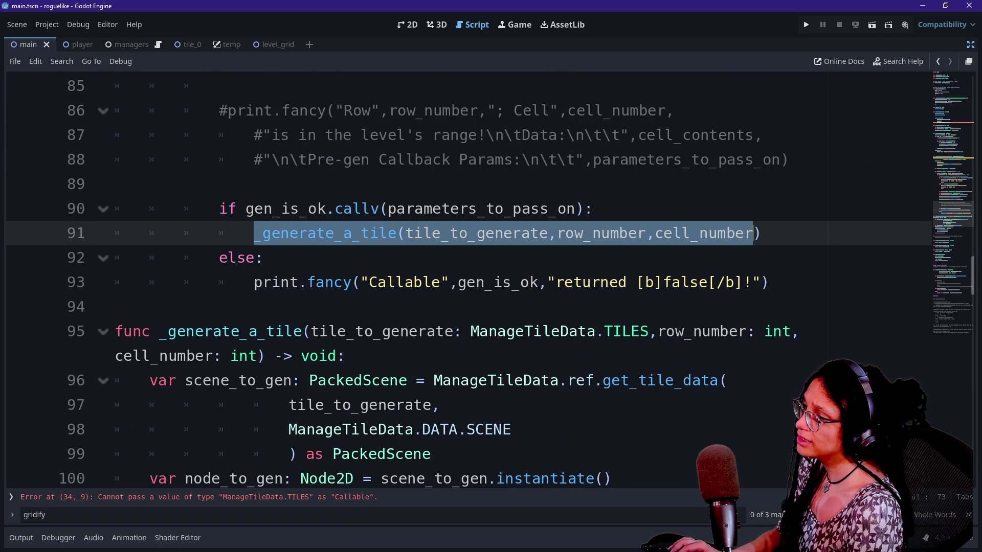
click(760, 233)
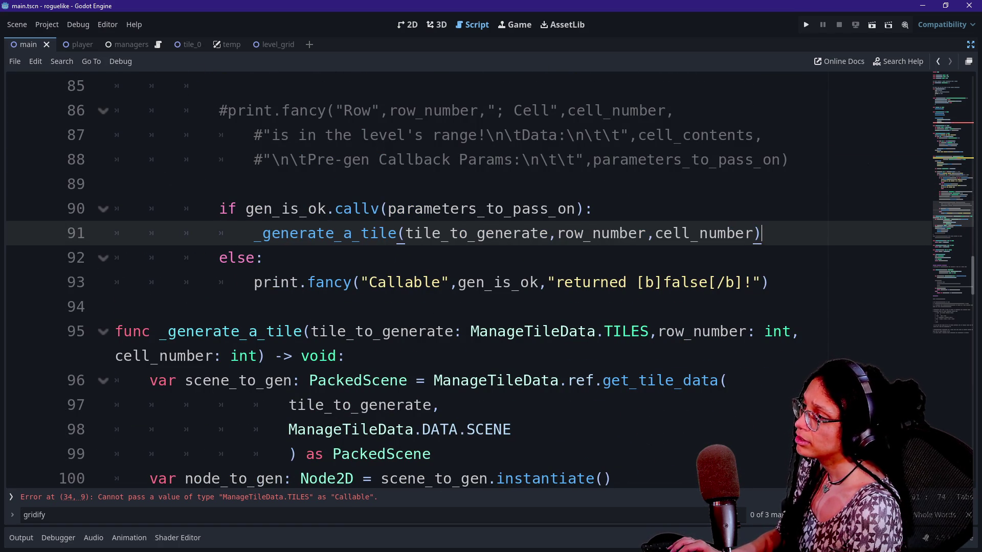
scroll(491, 281, down, 2)
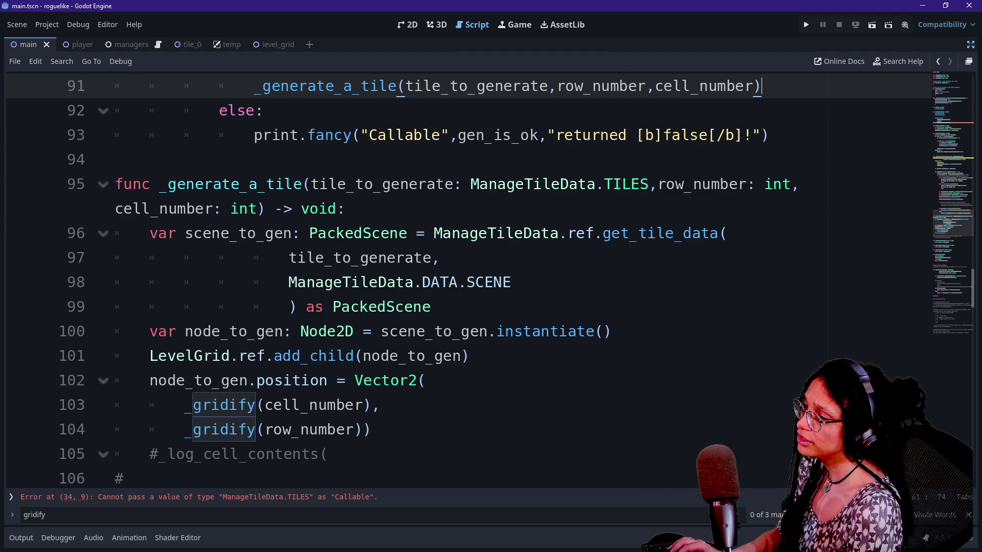
drag(115, 184, 275, 355)
click(275, 356)
scroll(491, 282, up, 1)
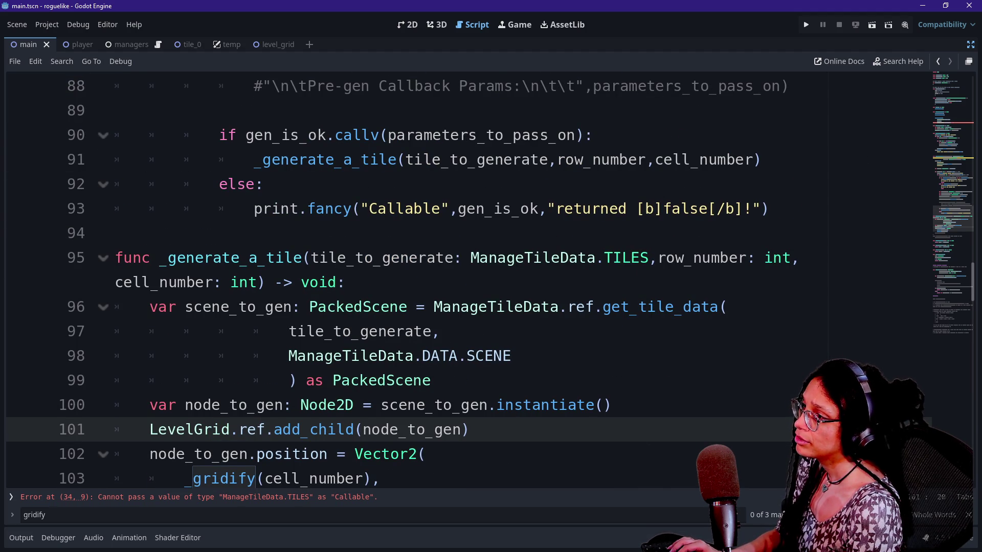
scroll(491, 281, down, 2)
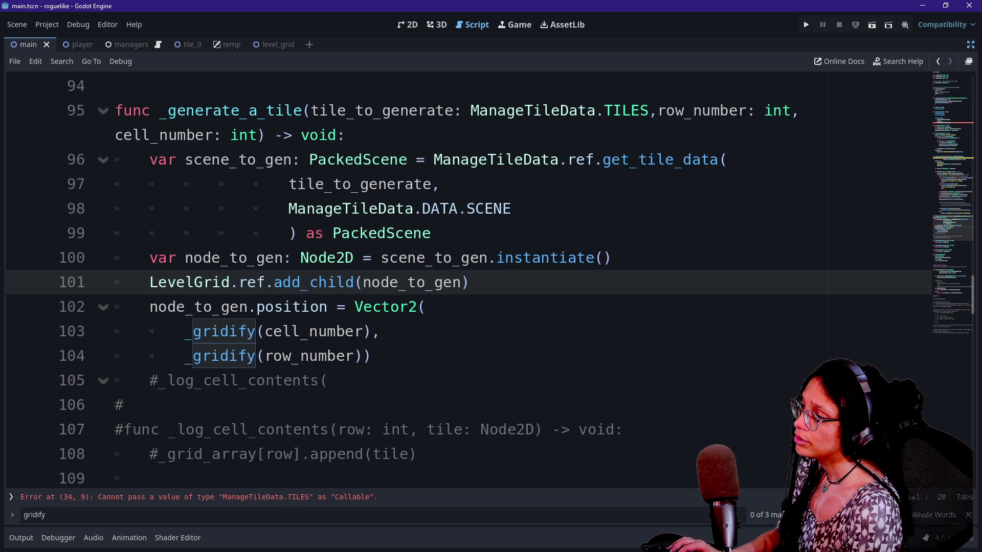
Insert a blank line after the node position assignment, above the commented _log_cell_contents call.
key(Down)
key(Down)
key(Down)
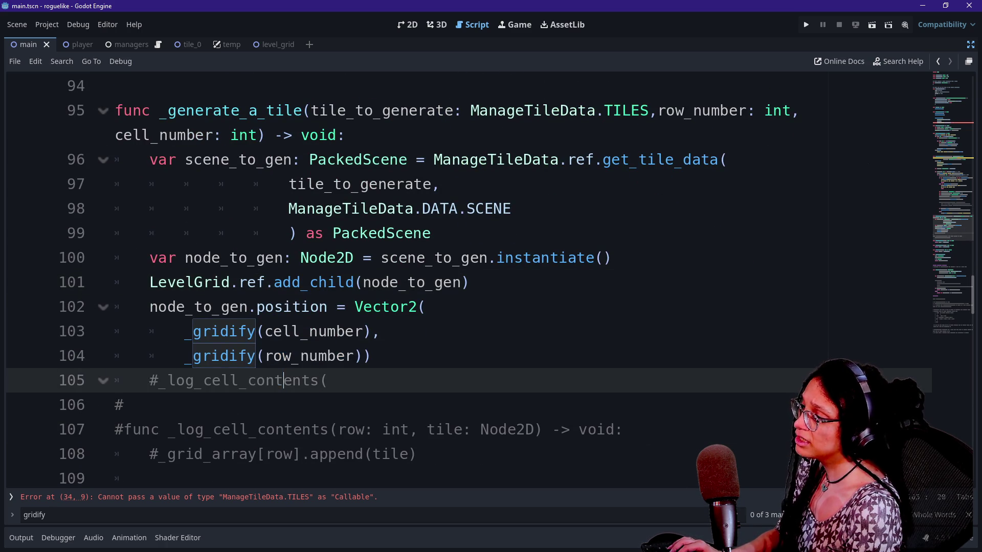
scroll(490, 281, down, 1)
key(shift+Home)
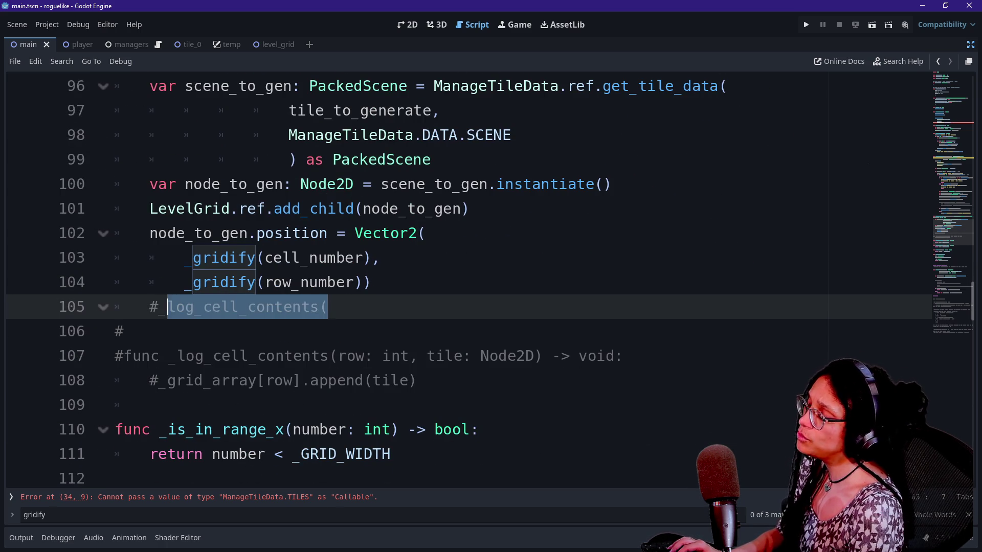
key(Home)
key(shift+Right)
key(shift+Right)
key(shift+Right)
key(Up)
key(End)
key(Return)
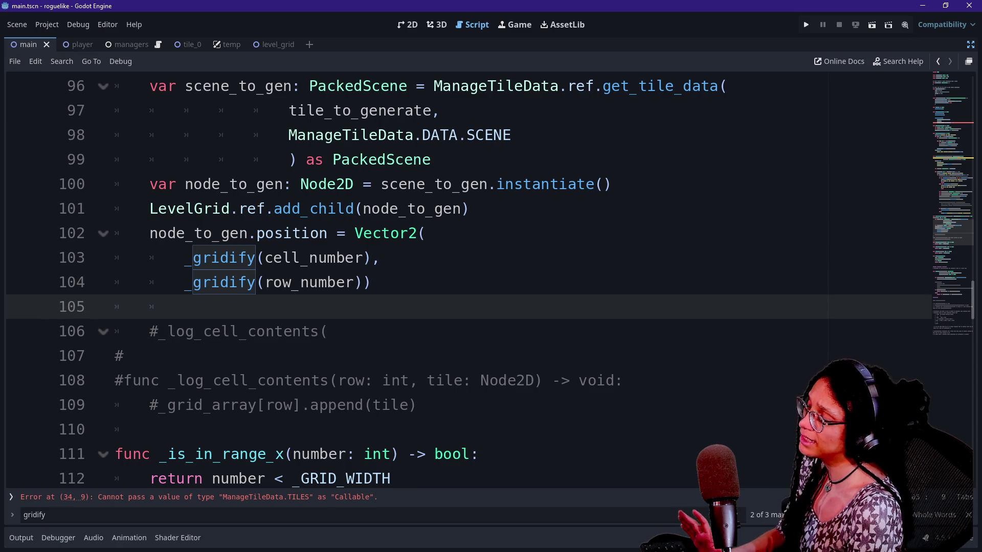
scroll(491, 281, up, 1)
scroll(490, 281, up, 1)
click(346, 208)
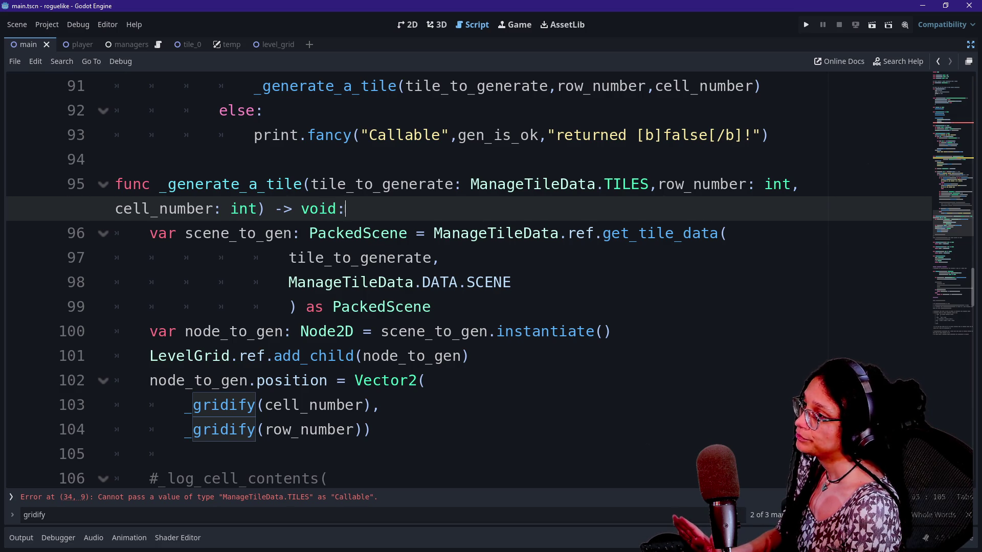
scroll(461, 276, up, 1)
Add a postgen_callback: Callable parameter to _generate_a_tile and pass postgen_callback in its call.
click(258, 282)
text(, )
text(post_ge)
key(BackSpace)
key(BackSpace)
key(BackSpace)
text(gen_callba)
text(ck:)
text( Callable)
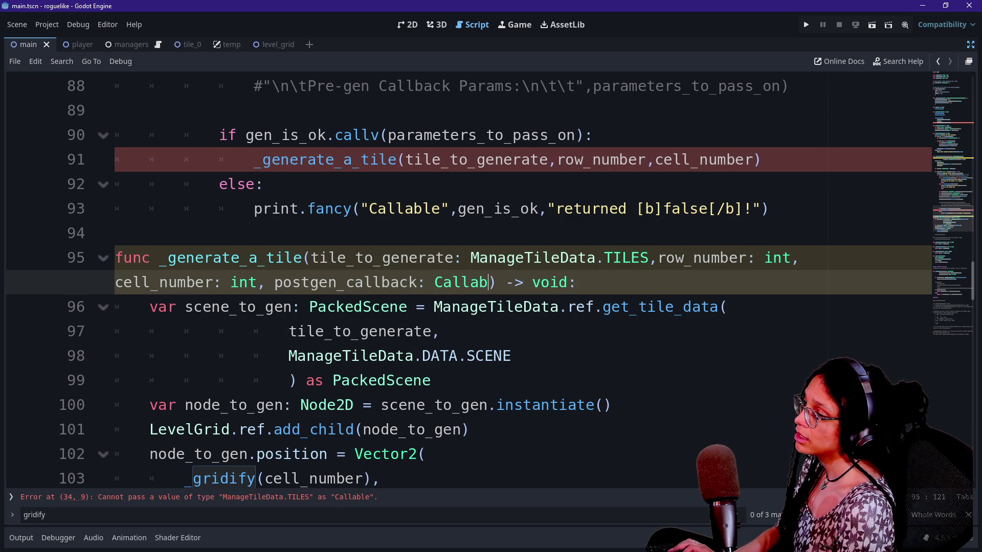
click(755, 159)
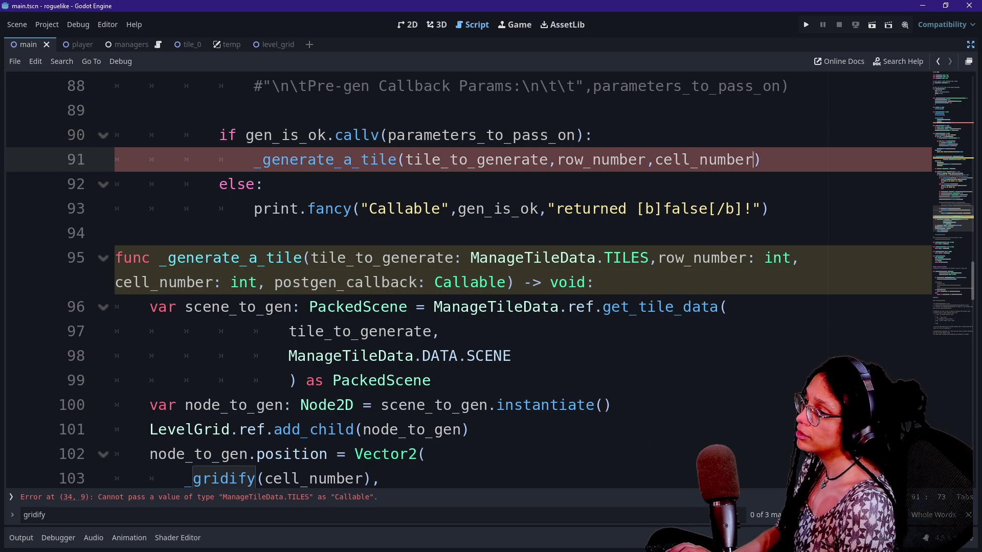
text(,pos)
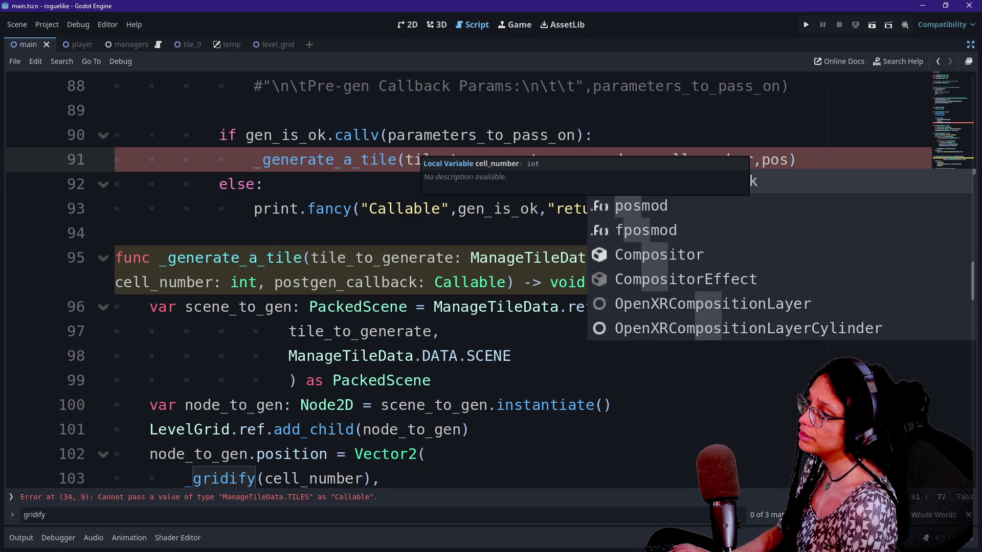
text(t)
key(Return)
click(514, 257)
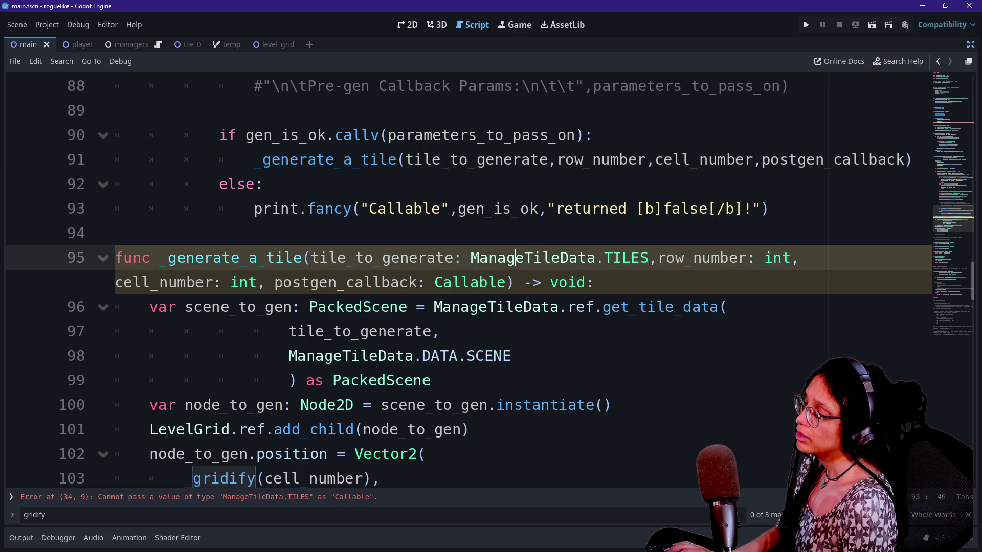
Add postgen_callback.call() right after the tile's position is set and remove the leftover blank line.
scroll(461, 276, down, 2)
click(150, 380)
key(Return)
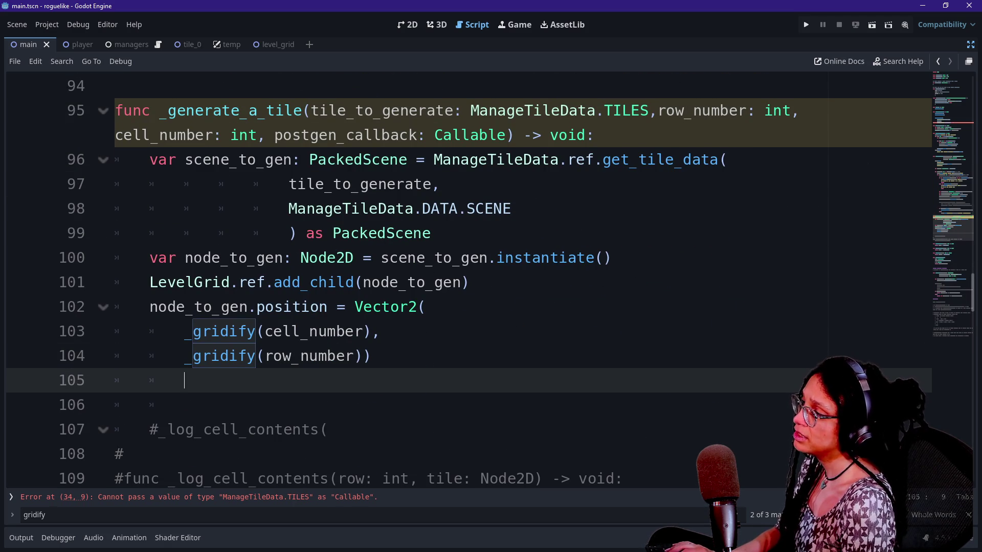
key(Down)
key(Down)
key(Up)
key(Up)
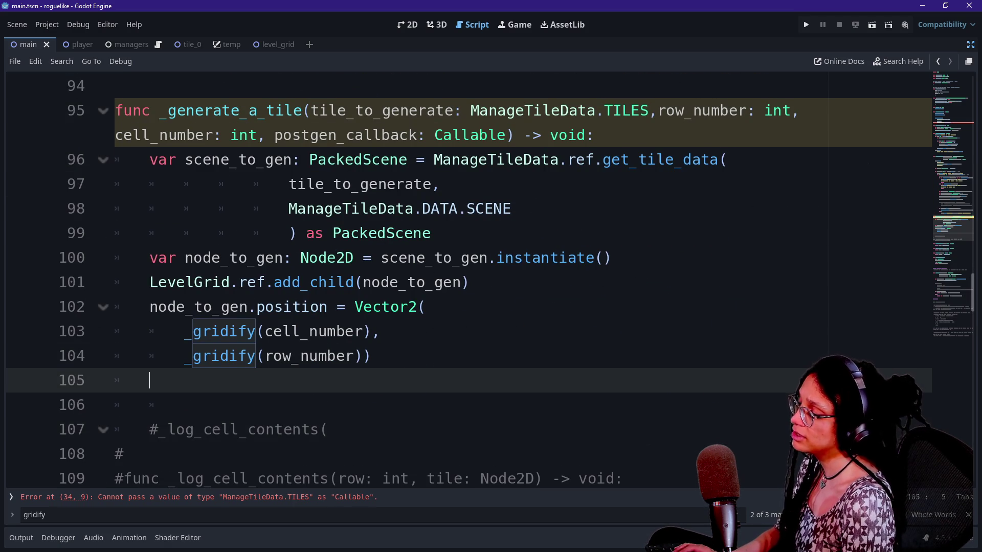
text(p)
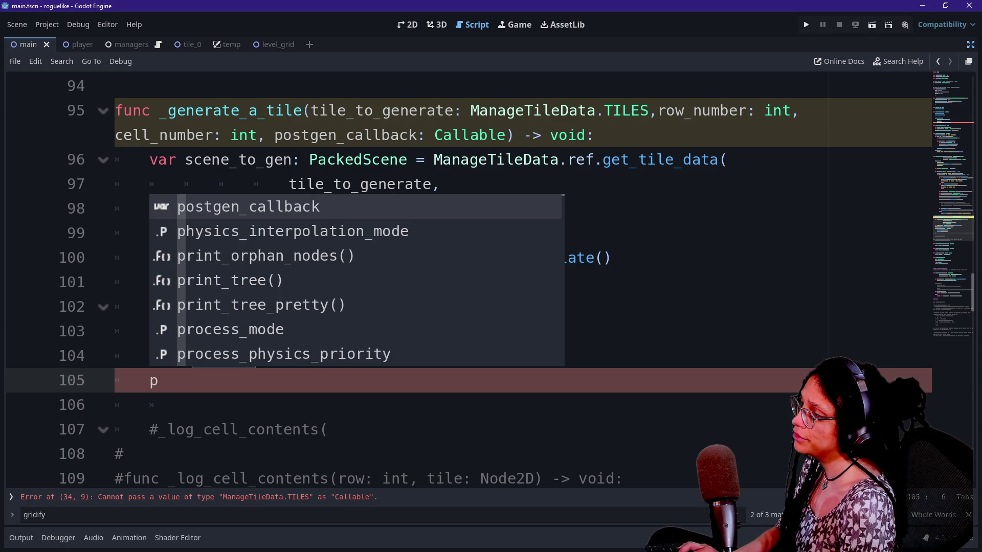
key(Return)
text(.call)
key(Return)
text())
click(274, 380)
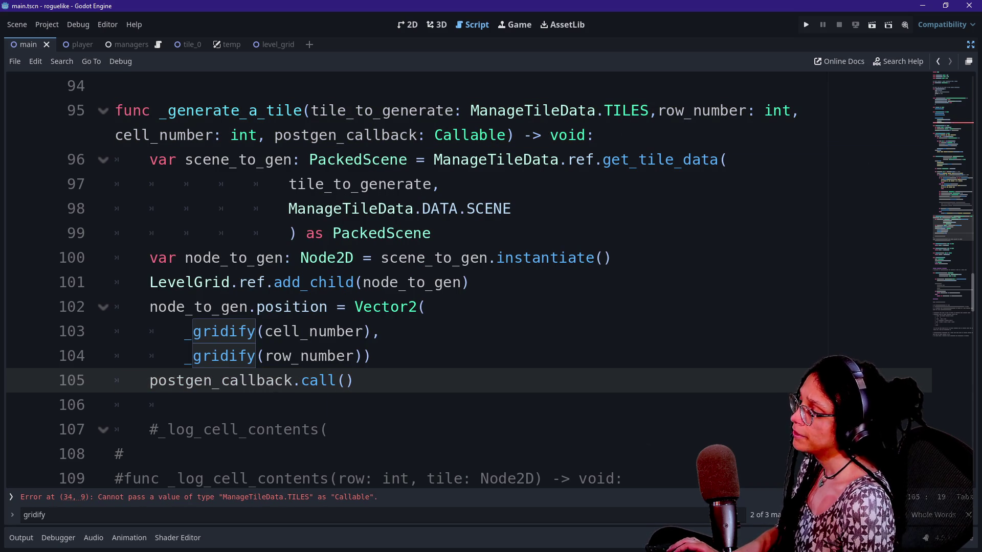
click(185, 405)
key(BackSpace)
key(BackSpace)
key(BackSpace)
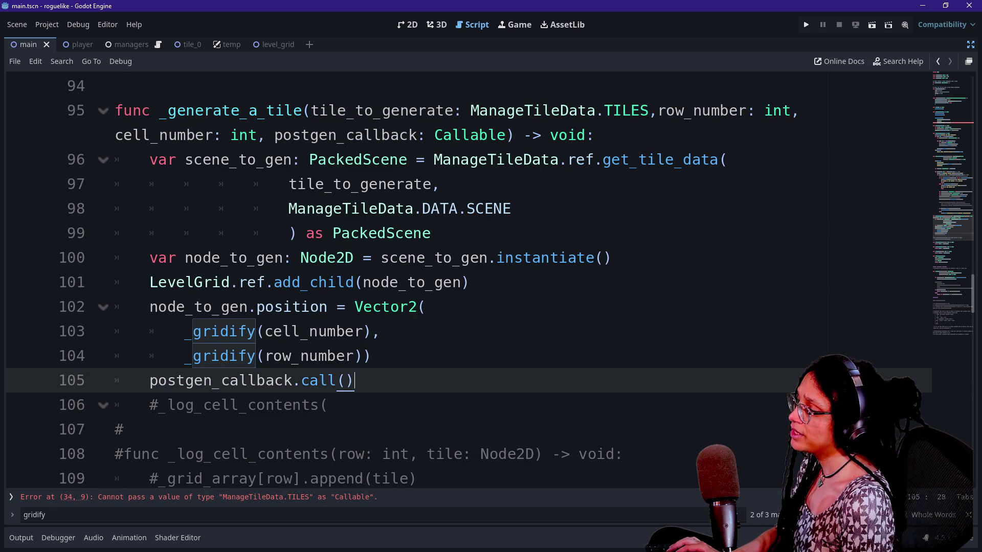
scroll(460, 282, up, 20)
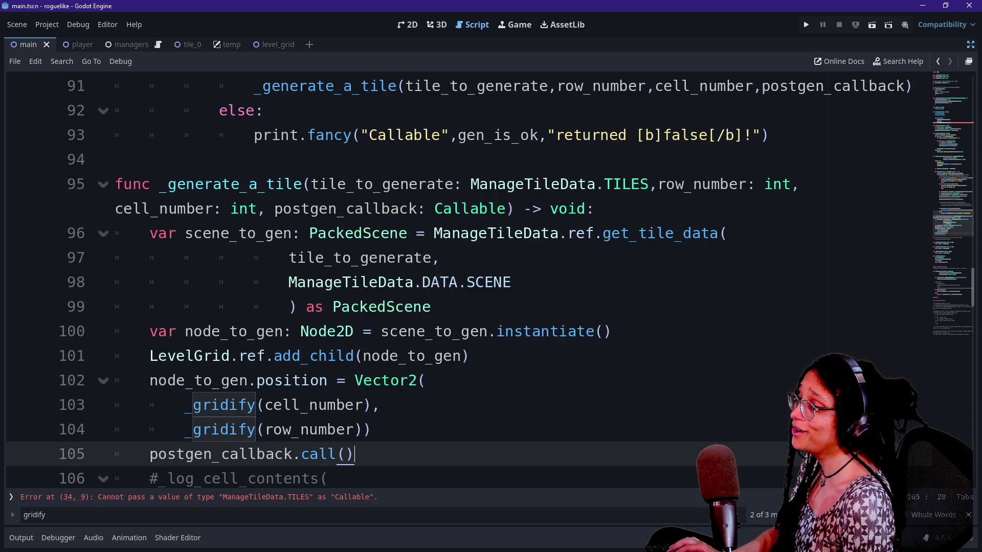
Inspect the flagged error on the _generate_tiles call and its TILES.EMPTY argument.
scroll(460, 281, down, 5)
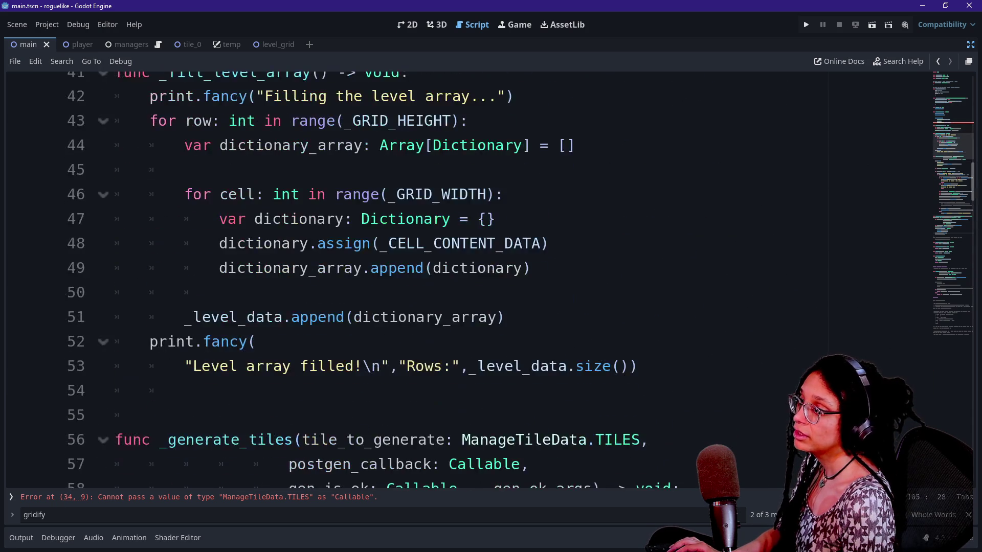
scroll(460, 281, up, 5)
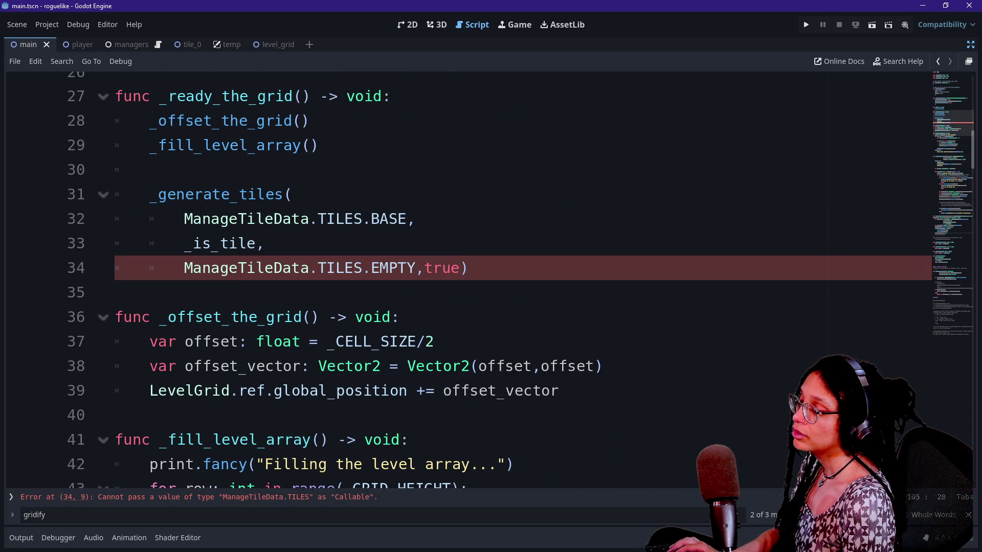
click(451, 268)
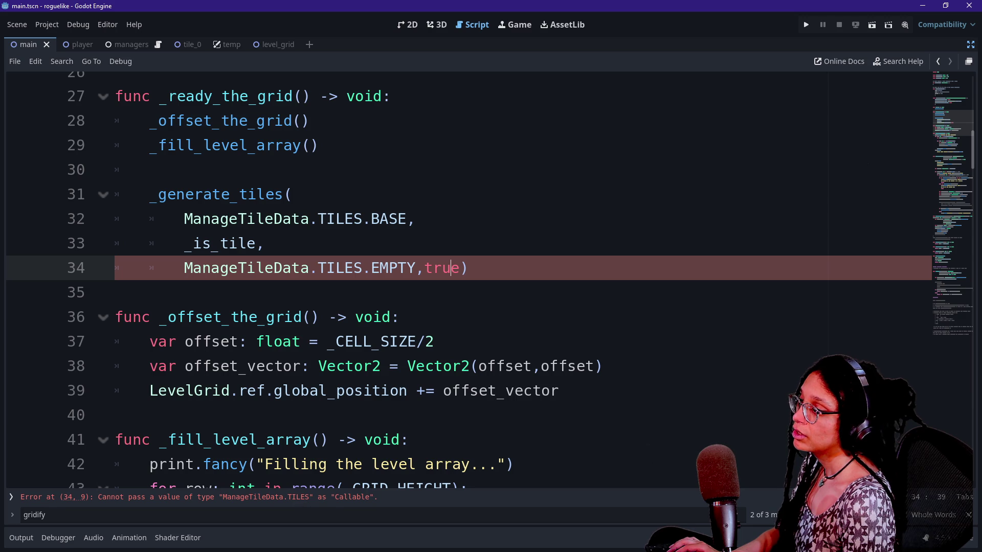
mouse_move(280, 268)
scroll(280, 268, down, 20)
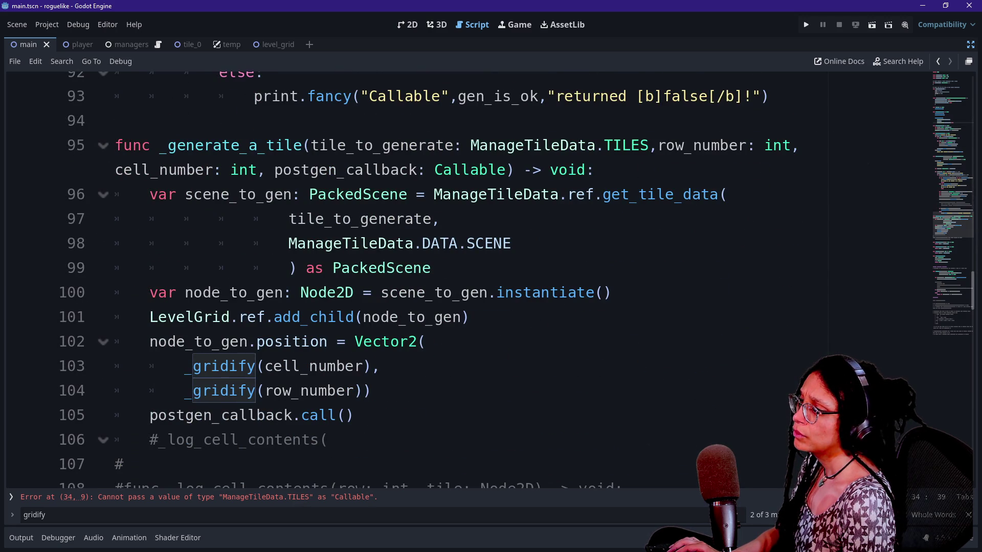
scroll(280, 267, up, 20)
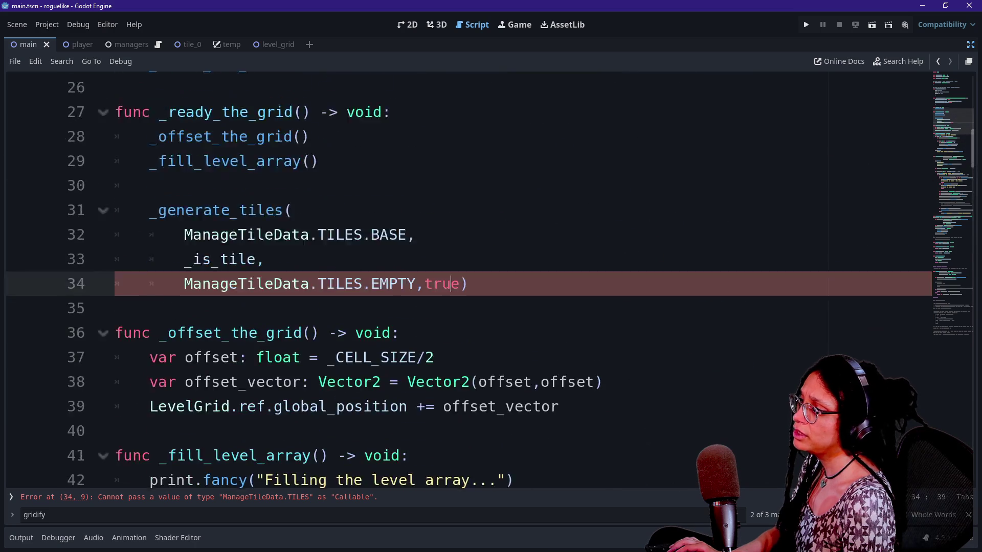
scroll(280, 268, down, 10)
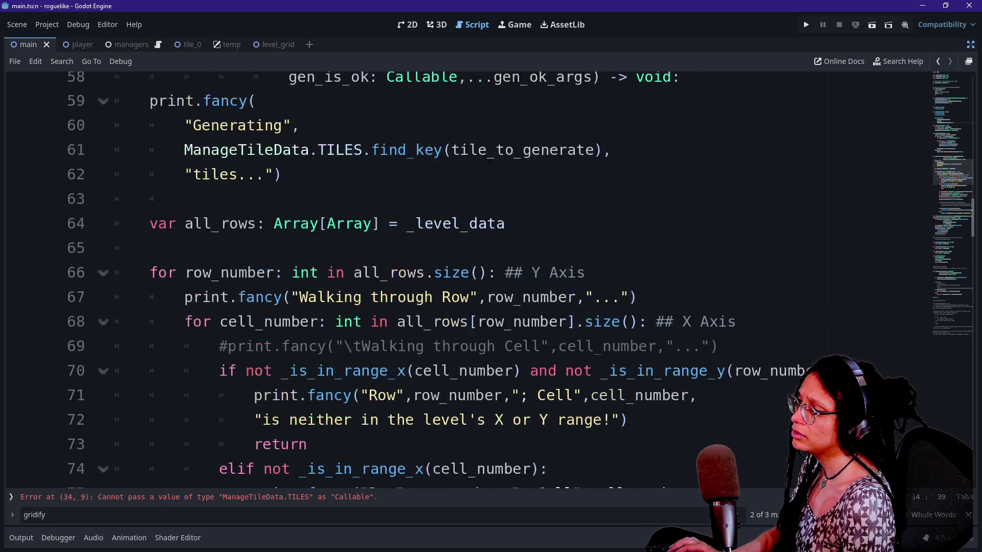
scroll(460, 276, up, 2)
scroll(460, 276, down, 7)
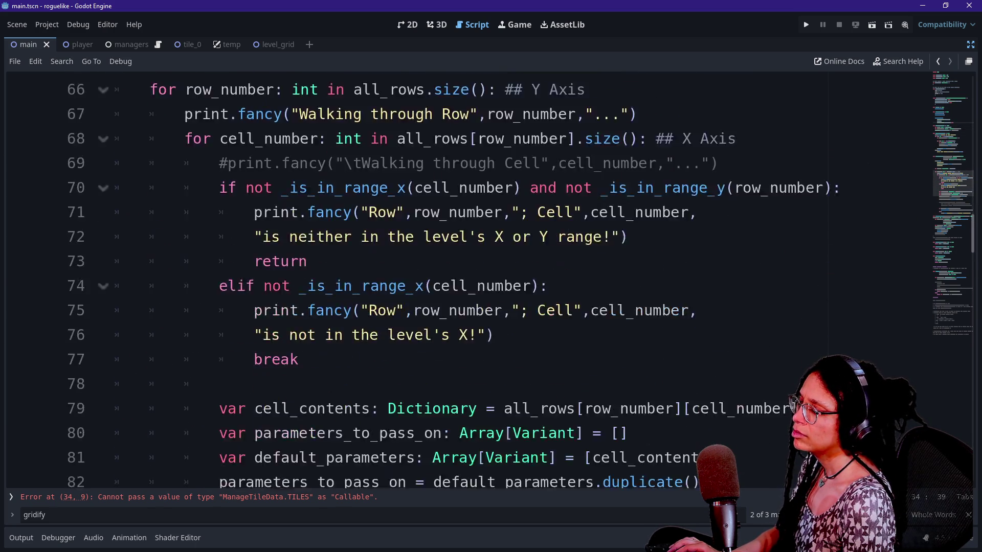
click(286, 495)
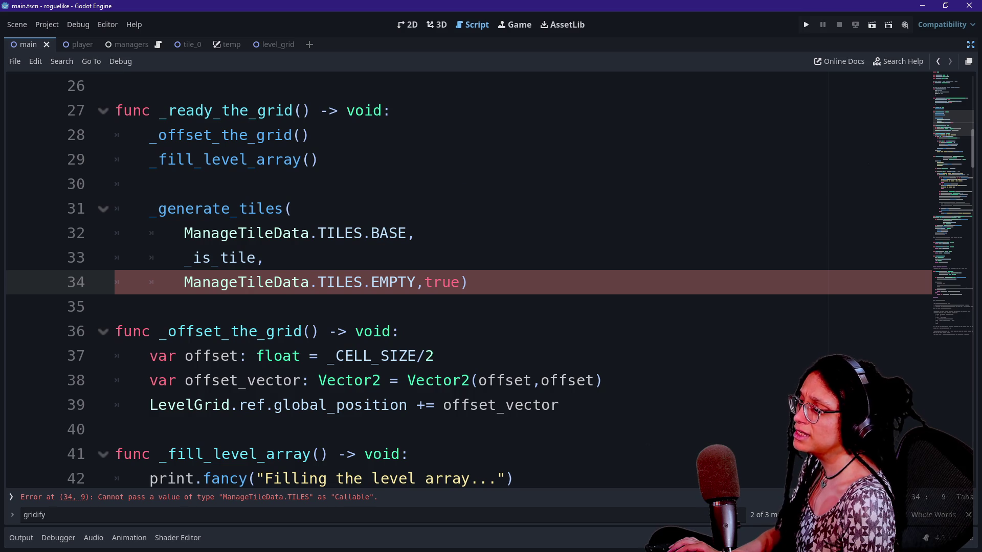
click(363, 282)
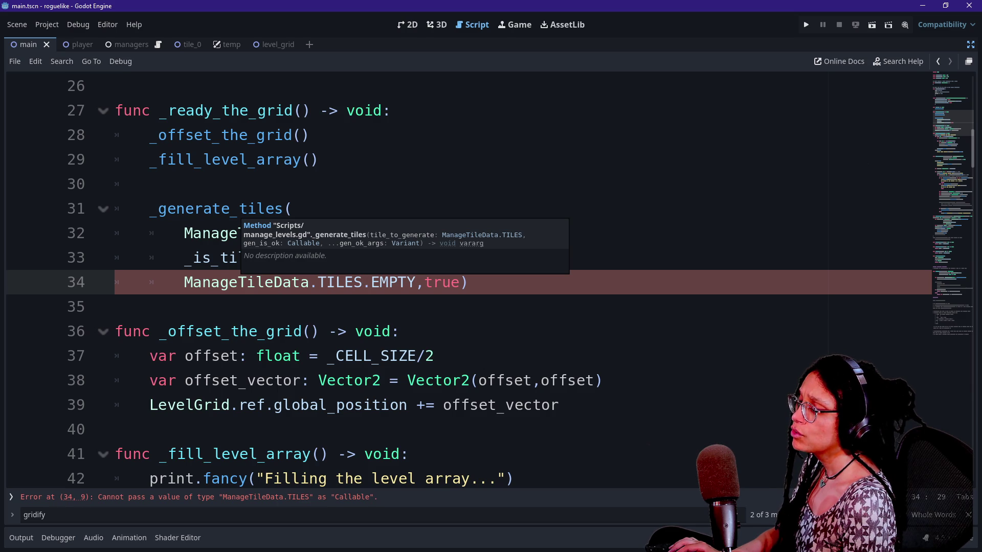
click(193, 233)
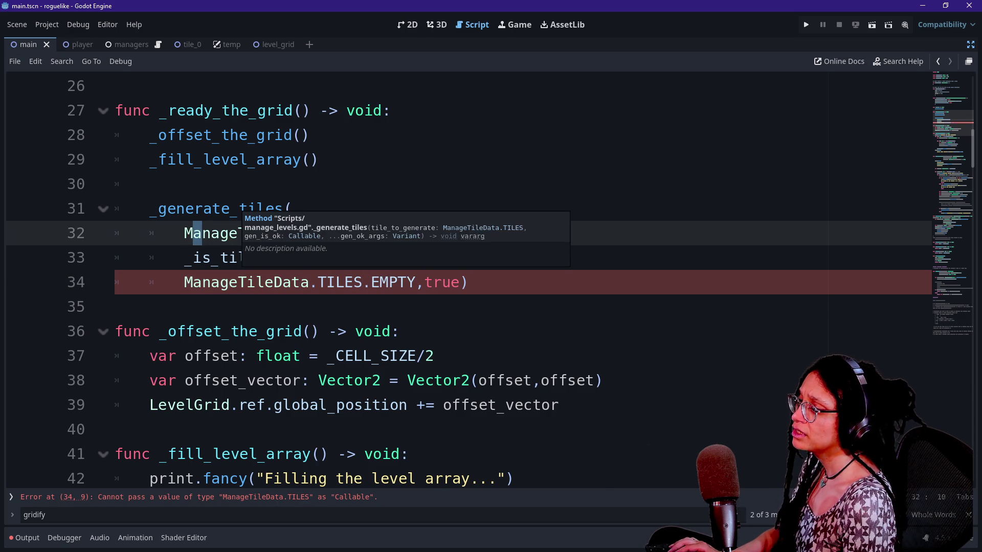
click(116, 430)
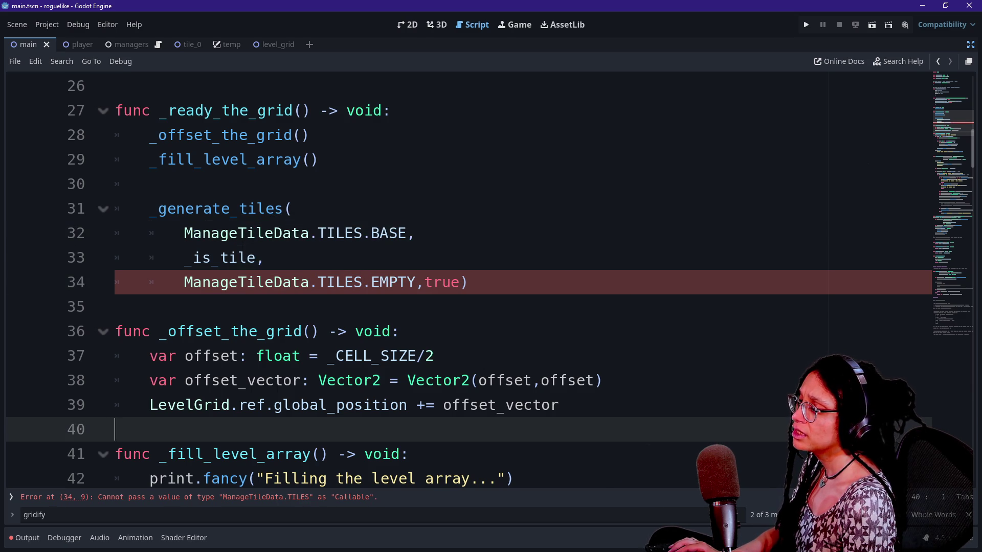
Open a new argument line before _is_tile in the _ready_the_grid _generate_tiles call.
click(264, 258)
key(Return)
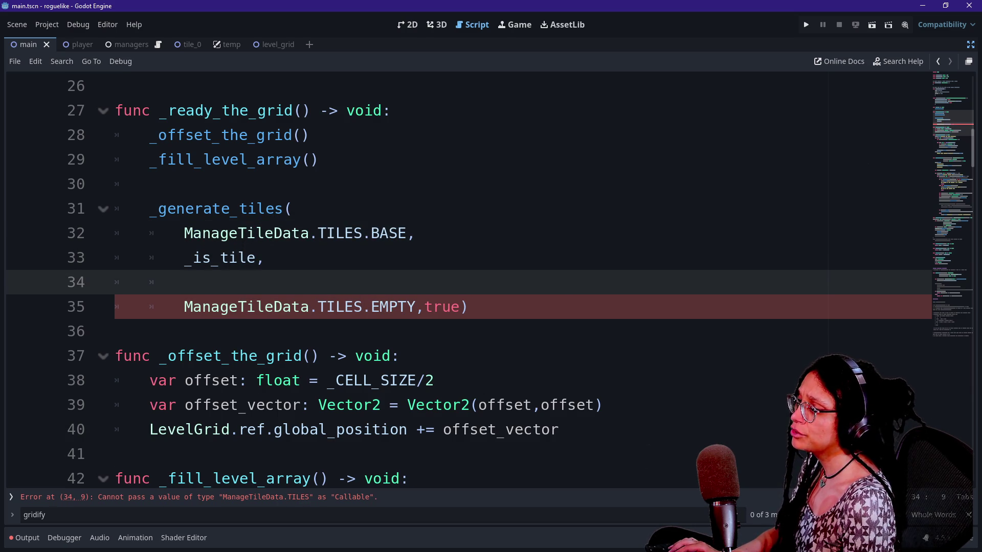
key(BackSpace)
key(BackSpace)
key(BackSpace)
key(ctrl+shift+Return)
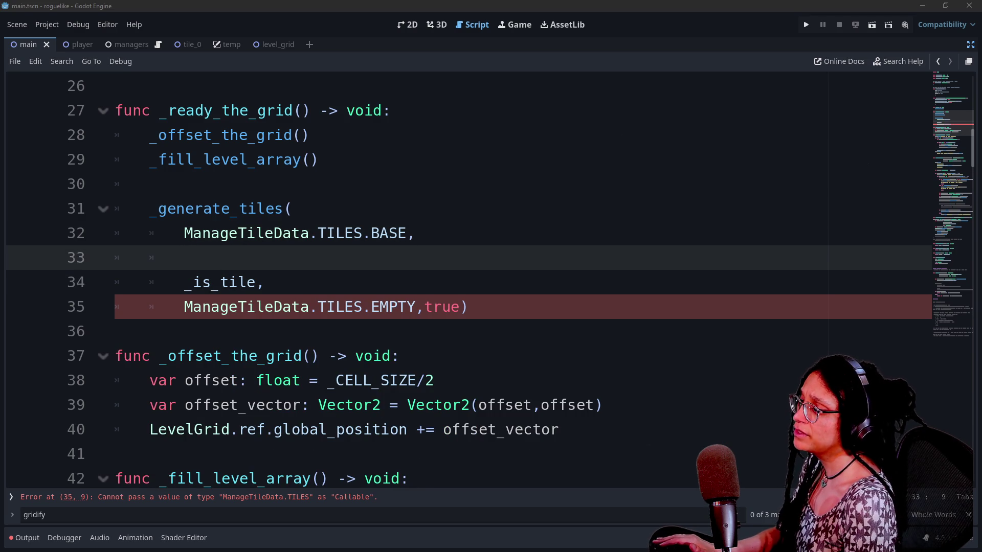
drag(415, 233, 264, 282)
click(184, 257)
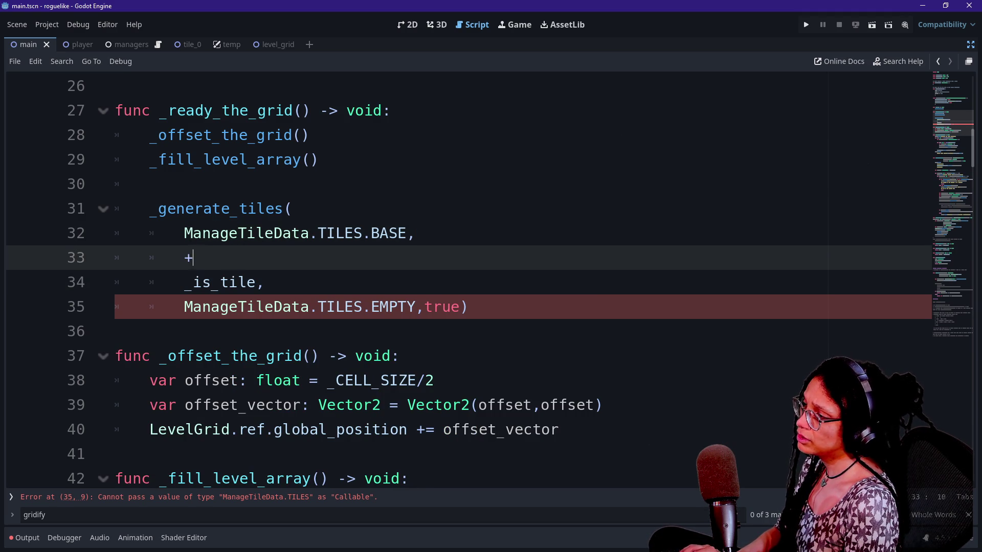
Enter _postgen_base_tiles() as the new second argument of the _generate_tiles call.
text(_base)
key(BackSpace)
key(BackSpace)
key(BackSpace)
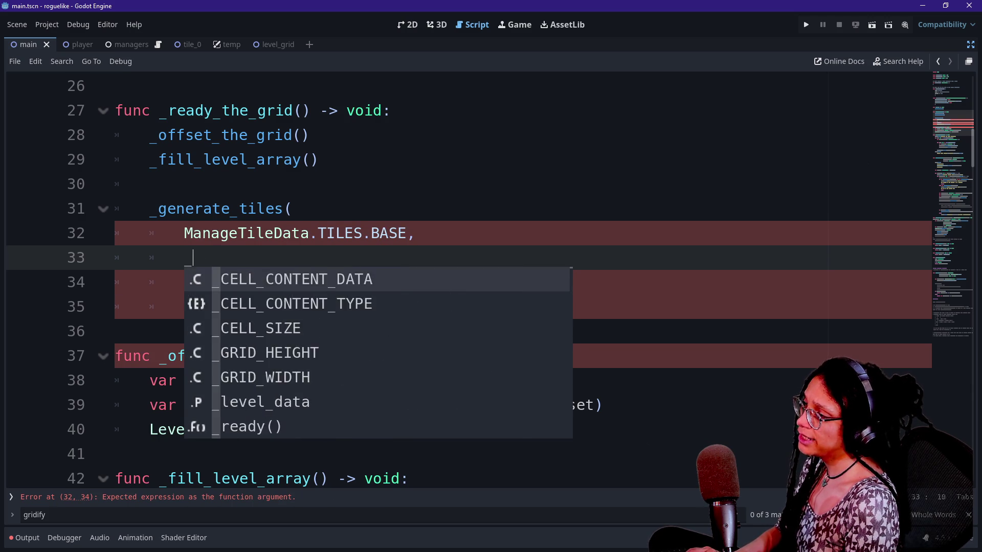
text(base_)
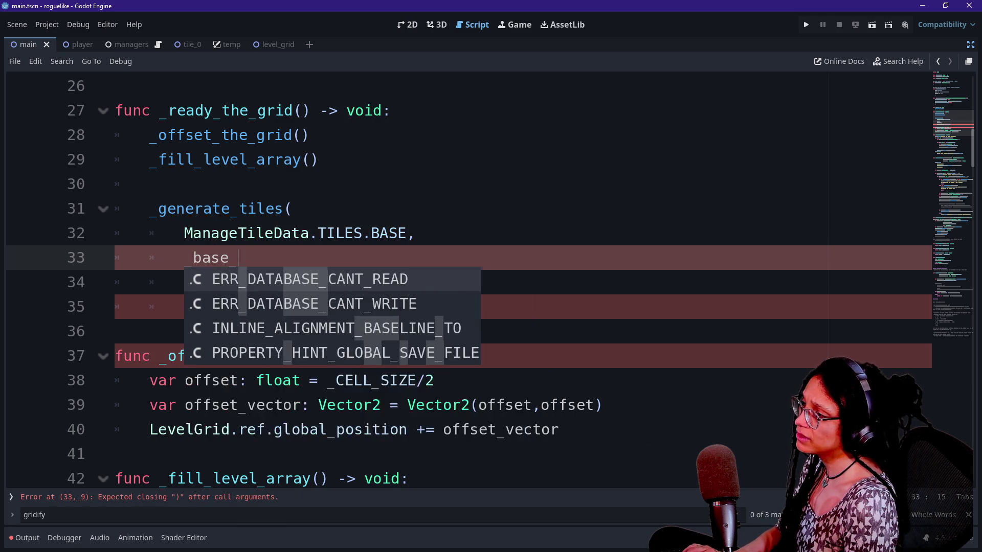
key(BackSpace)
key(BackSpace)
key(BackSpace)
text(base)
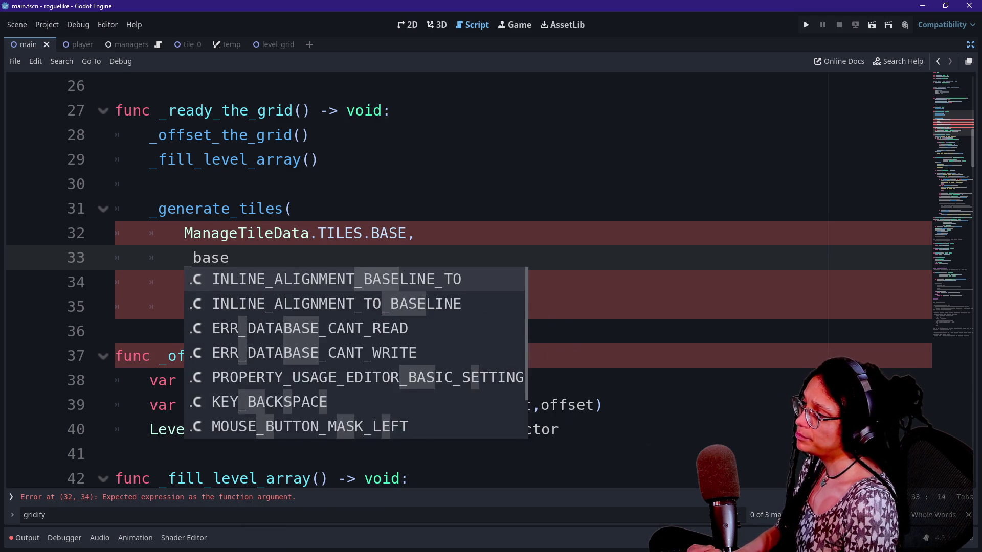
text(_ti)
key(Escape)
key(BackSpace)
key(BackSpace)
key(BackSpace)
text(postgen_base_tiles())
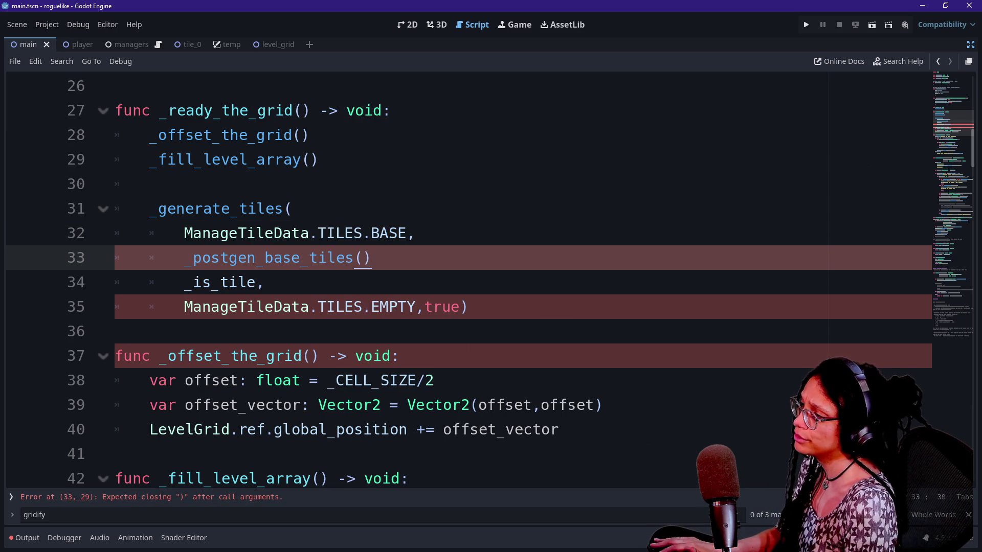
scroll(460, 281, down, 20)
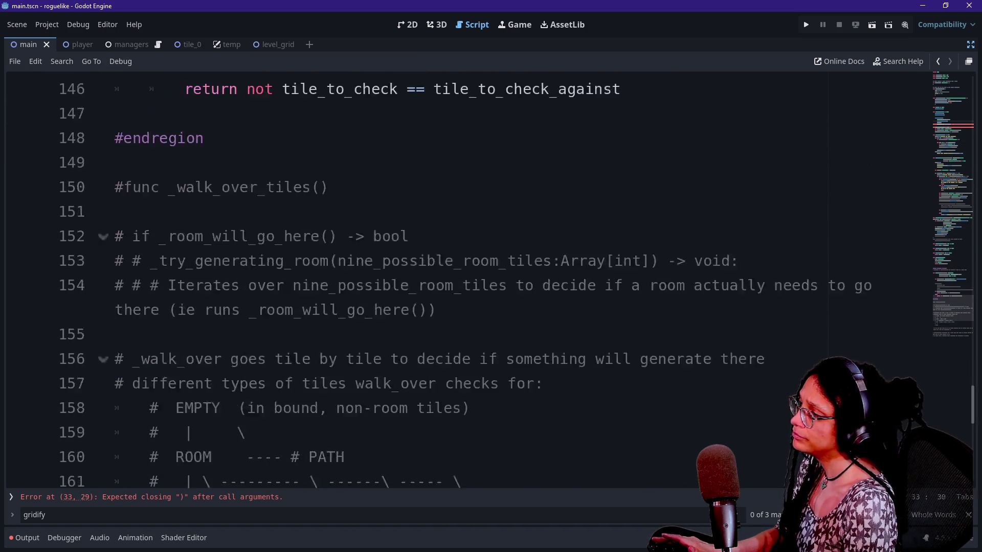
scroll(460, 281, up, 1)
click(204, 159)
Start a func _postgen_base_tiles declaration on a new line below #endregion.
key(Return)
key(Return)
text(func _p)
key(BackSpace)
text(_postgen_be)
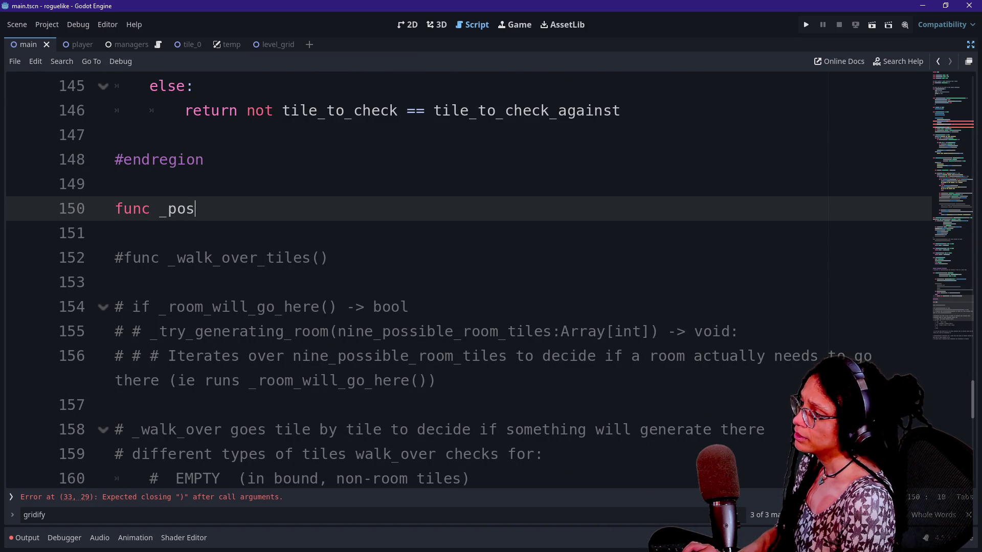
key(BackSpace)
text(ase_tiles(()
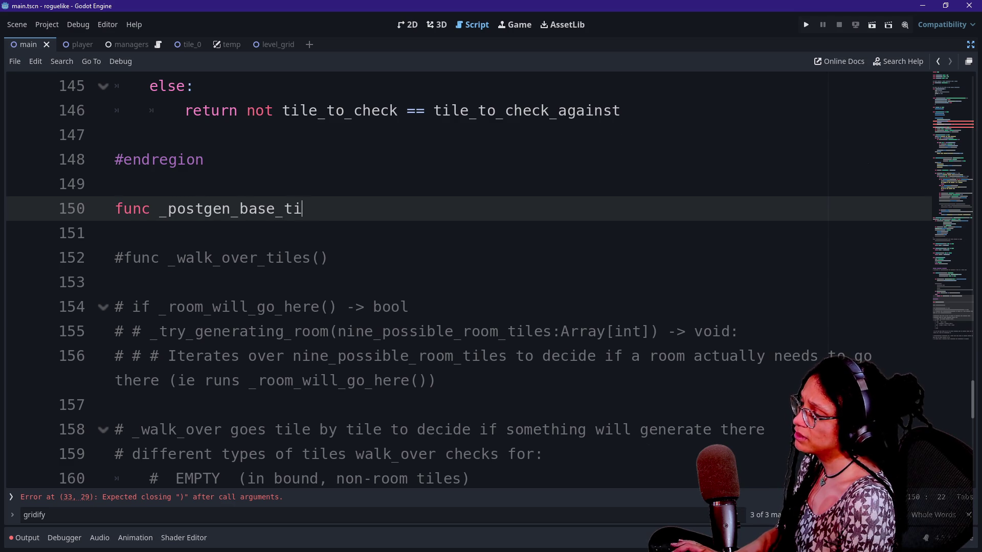
click(956, 125)
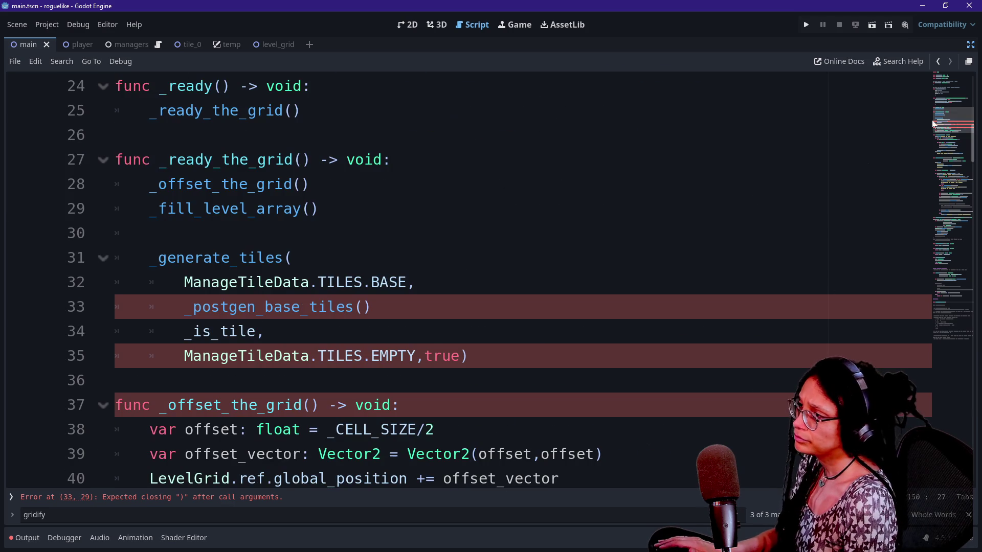
click(961, 235)
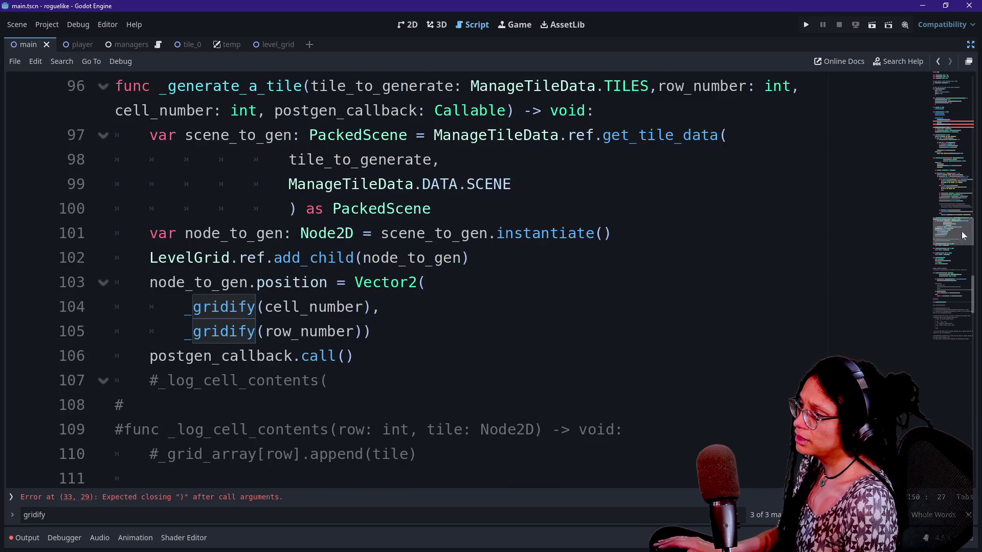
scroll(460, 281, down, 8)
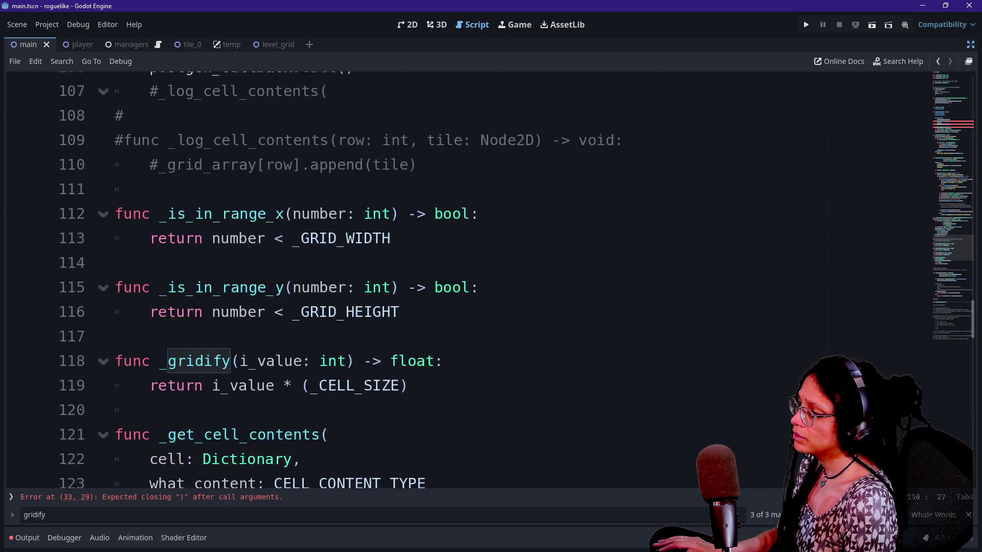
Find postgen_base and fix the header to 'func _postgen_base_tiles() -> void:' with a body line.
key(ctrl+f)
text(postge)
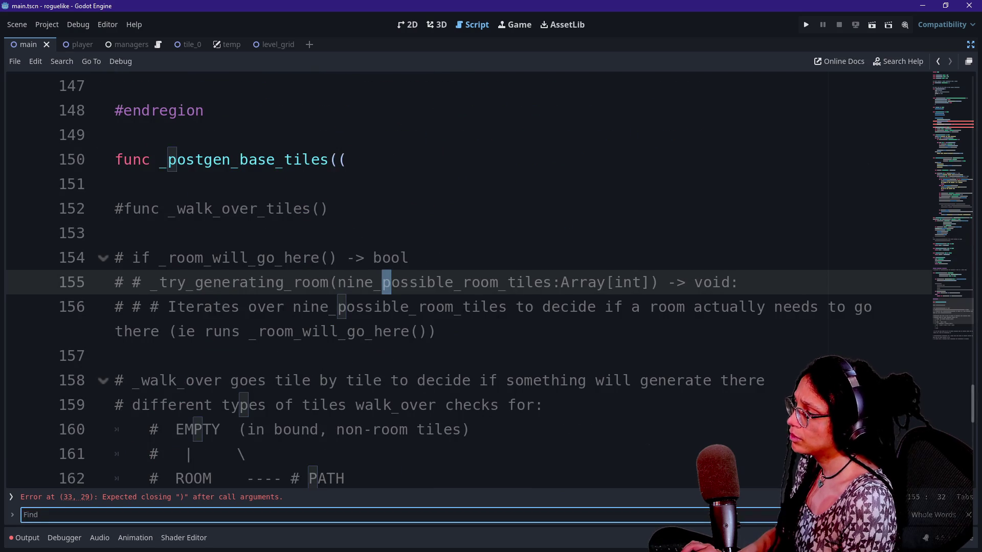
text(n)
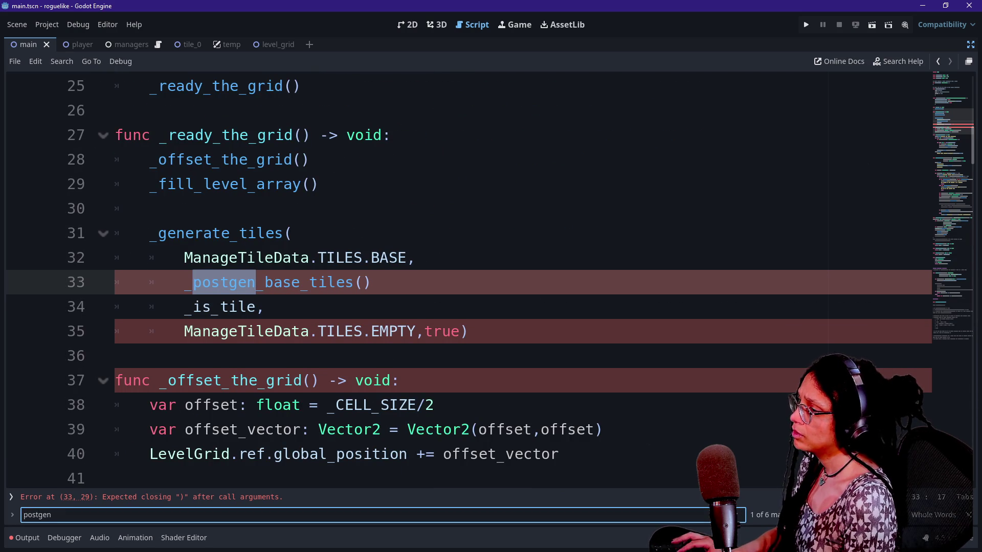
key(Return)
text(_base)
click(115, 307)
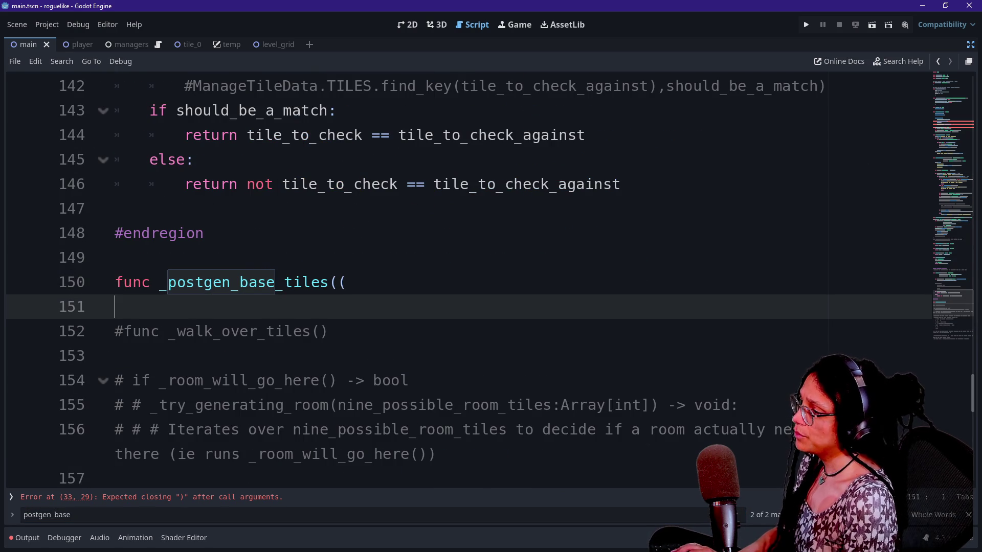
click(346, 282)
key(BackSpace)
text() -> void:)
key(Return)
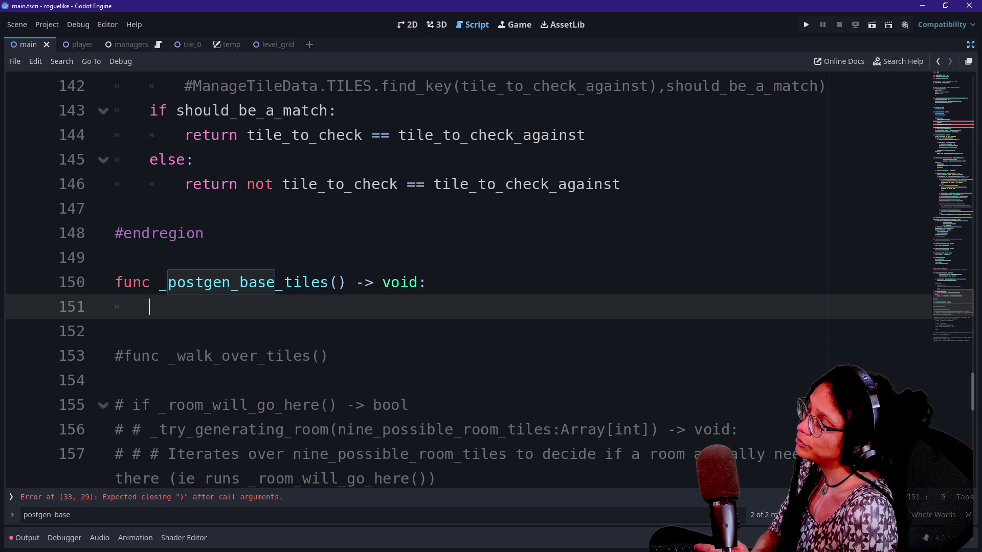
click(338, 282)
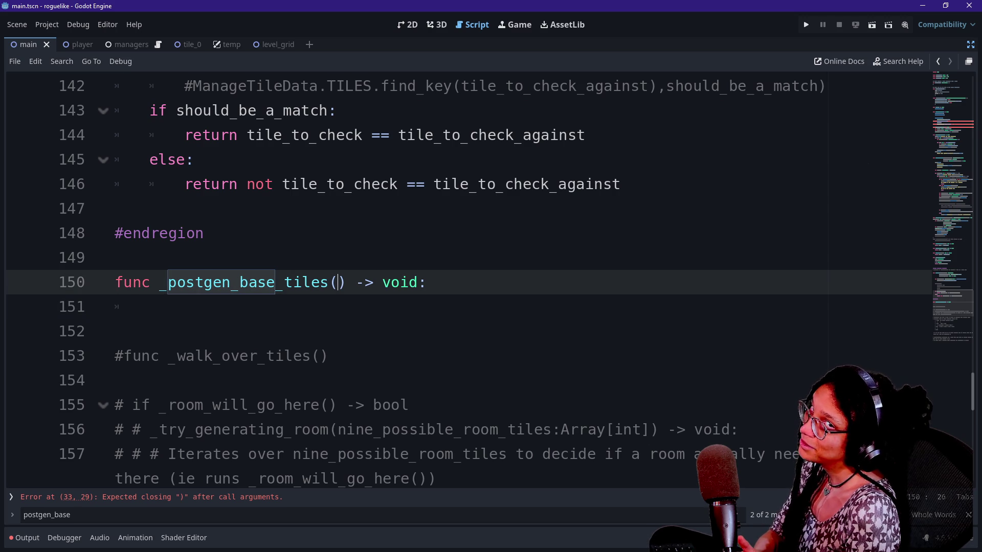
mouse_move(958, 302)
mouse_down()
mouse_move(956, 172)
mouse_move(940, 231)
mouse_up()
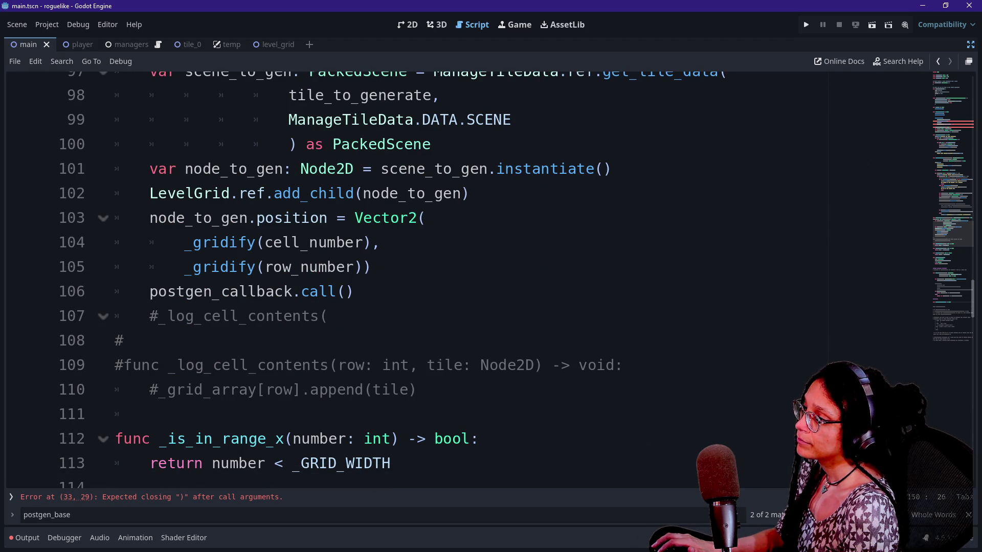
Remove the postgen_callback.call() line and the postgen_callback parameter from _generate_a_tile.
click(308, 291)
scroll(460, 276, up, 1)
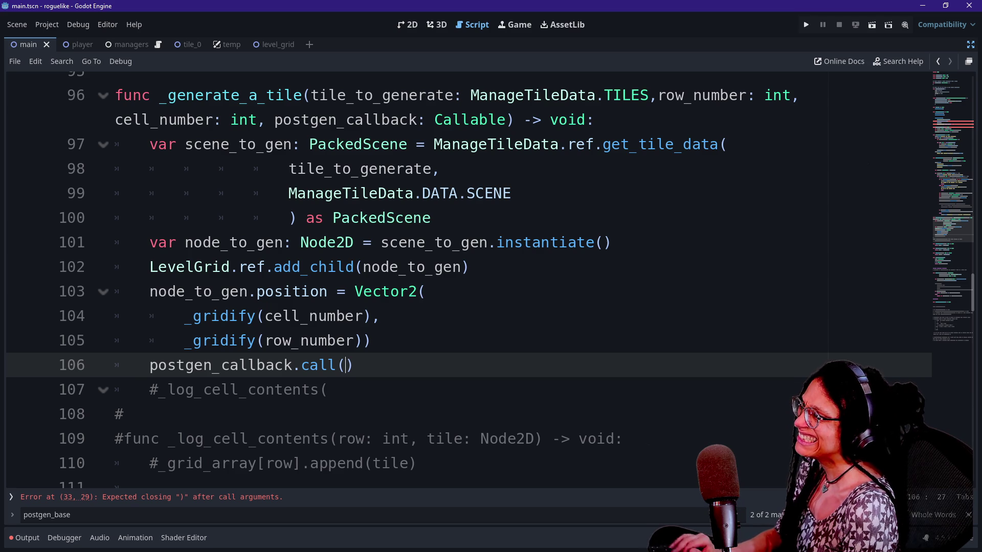
drag(279, 95, 536, 242)
click(540, 242)
click(353, 365)
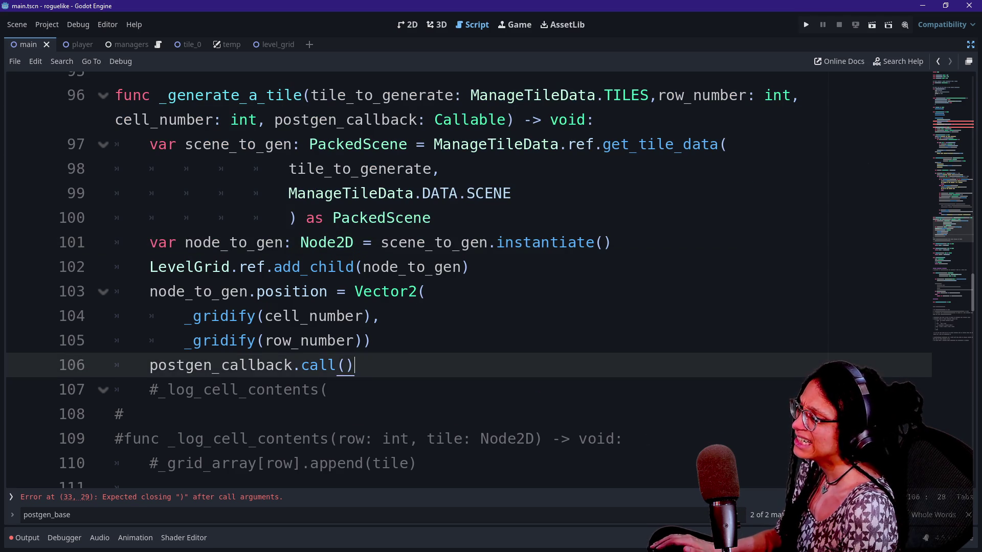
key(shift+Up)
key(BackSpace)
scroll(460, 276, up, 4)
scroll(460, 276, up, 1)
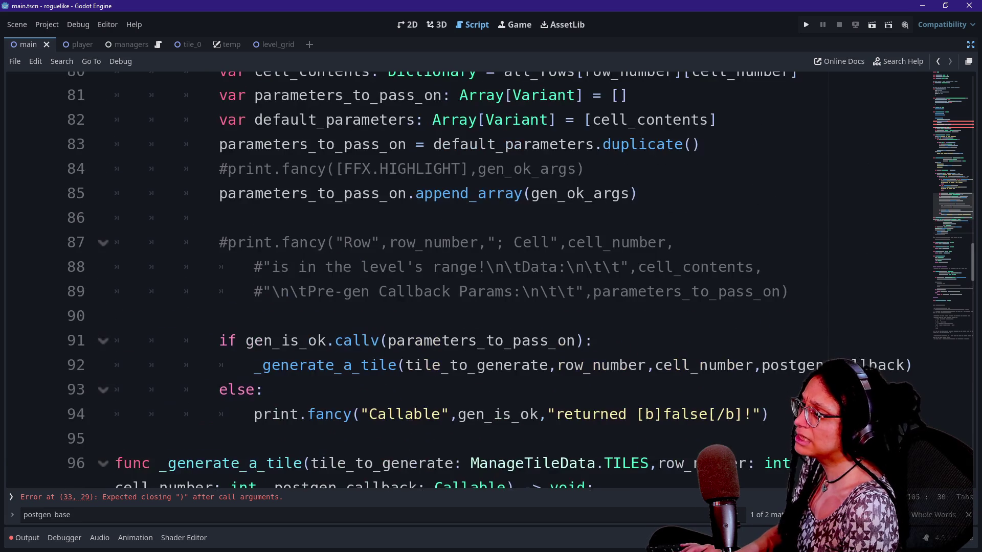
scroll(460, 276, down, 1)
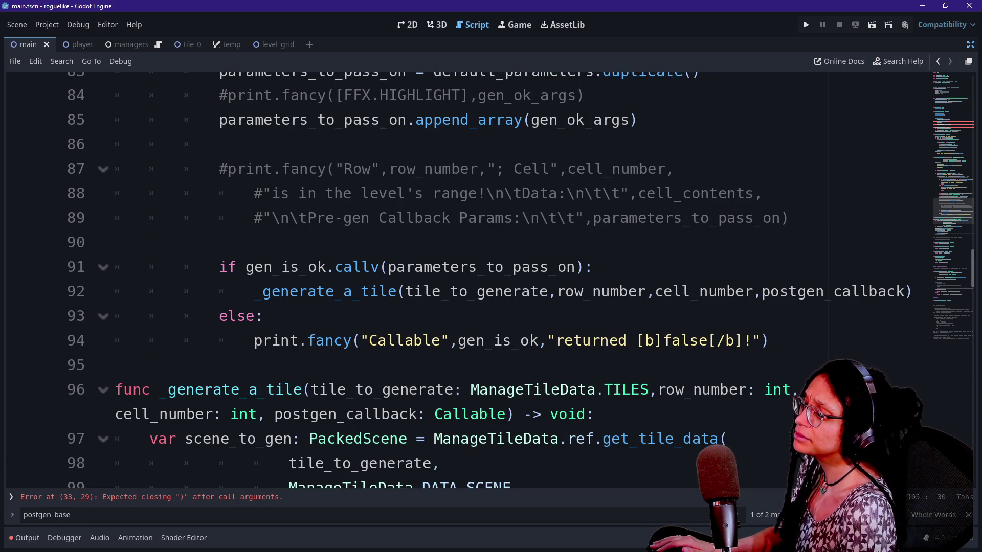
drag(509, 414, 274, 414)
key(BackSpace)
key(BackSpace)
key(BackSpace)
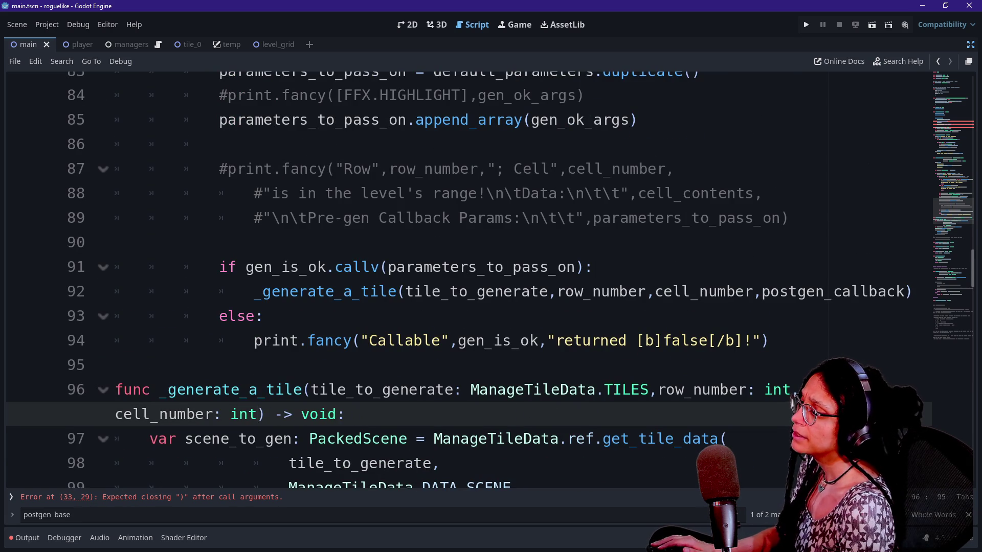
Drop the postgen_callback argument on line 92 and add an indented postgen_callback.call() right after it.
scroll(460, 276, up, 3)
scroll(460, 276, down, 2)
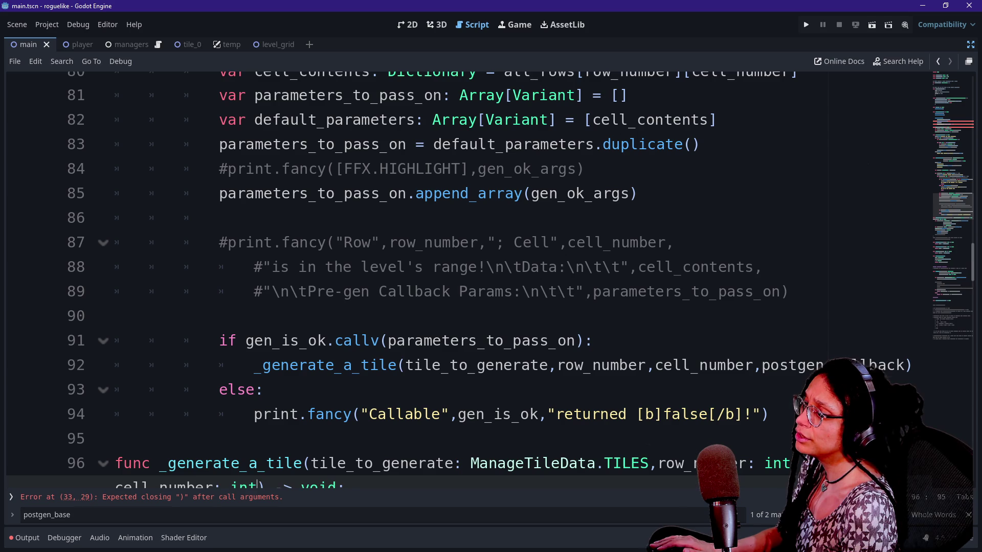
double_click(792, 365)
key(BackSpace)
key(BackSpace)
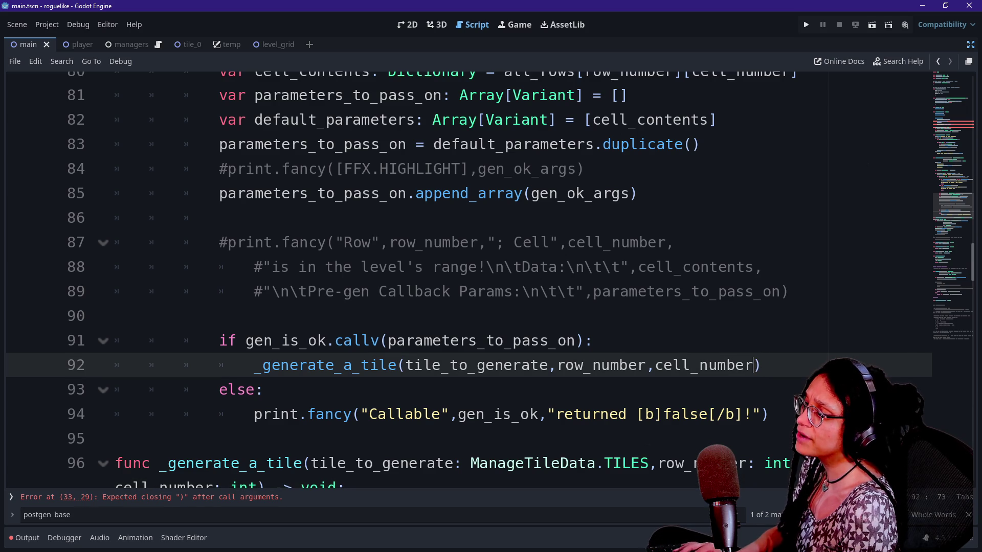
key(End)
key(Return)
key(Return)
key(BackSpace)
key(BackSpace)
text(postgen_callback.call()
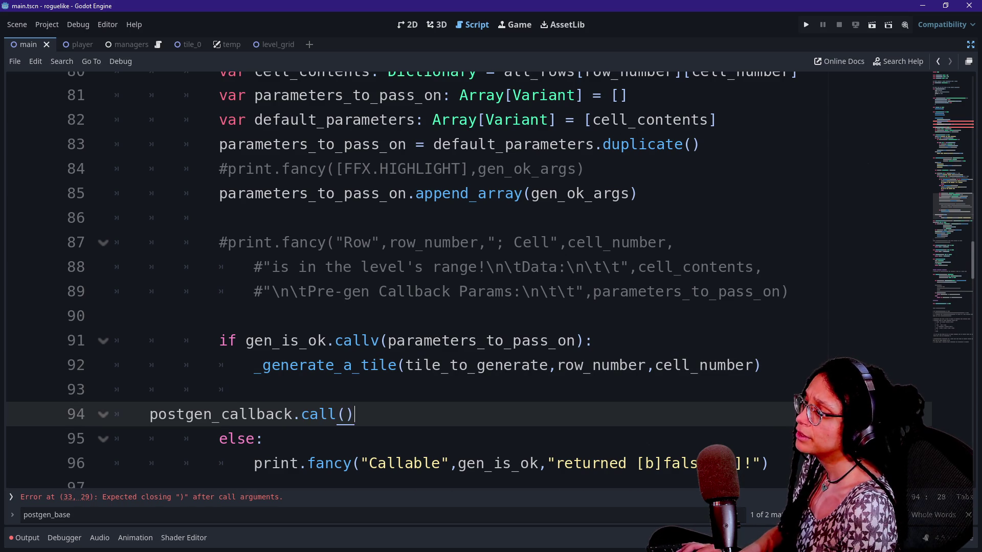
key(Home)
key(Tab)
key(Tab)
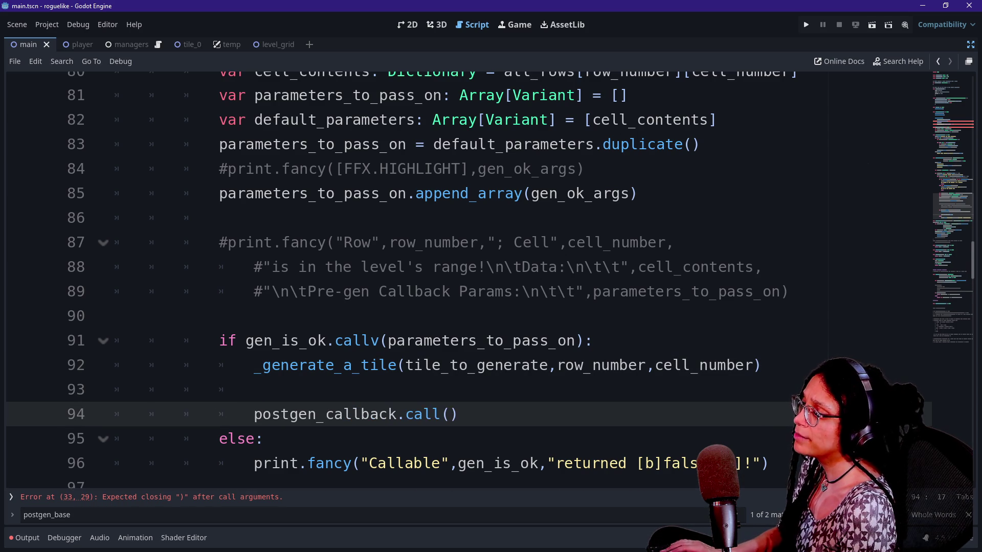
key(Up)
key(BackSpace)
key(BackSpace)
key(BackSpace)
scroll(460, 276, up, 3)
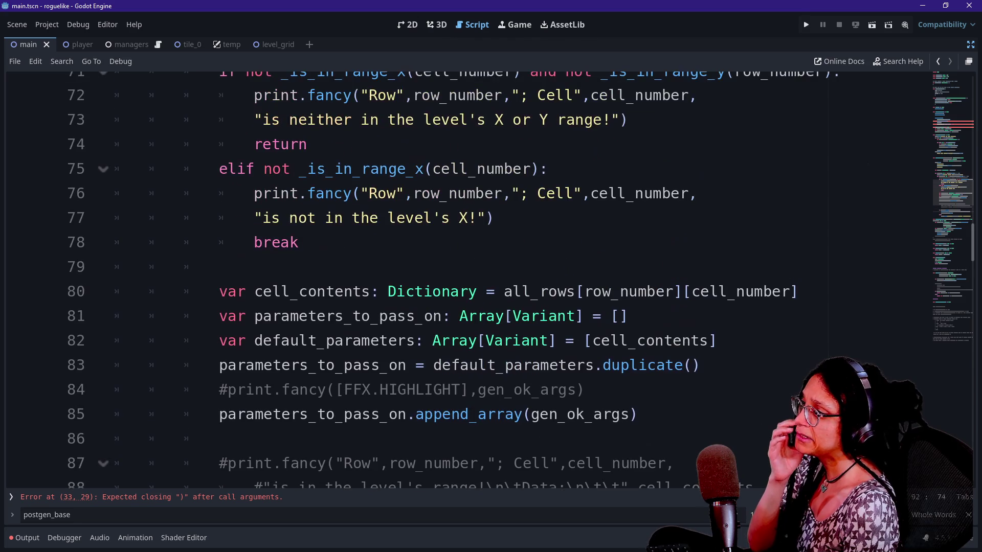
Change the line 93 callback call to postgen_callback.call(cell_contents), then find the line 33 argument.
scroll(460, 276, up, 1)
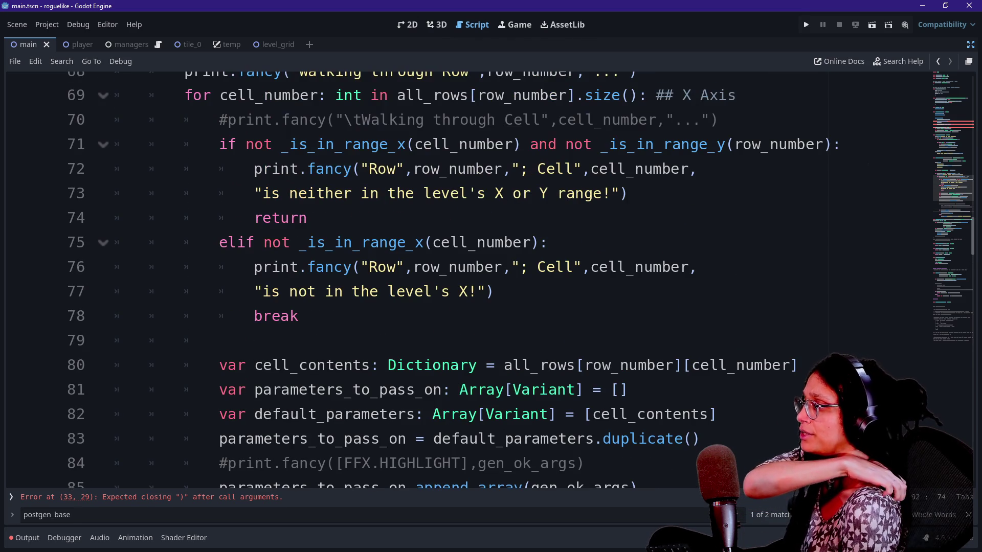
scroll(460, 276, up, 1)
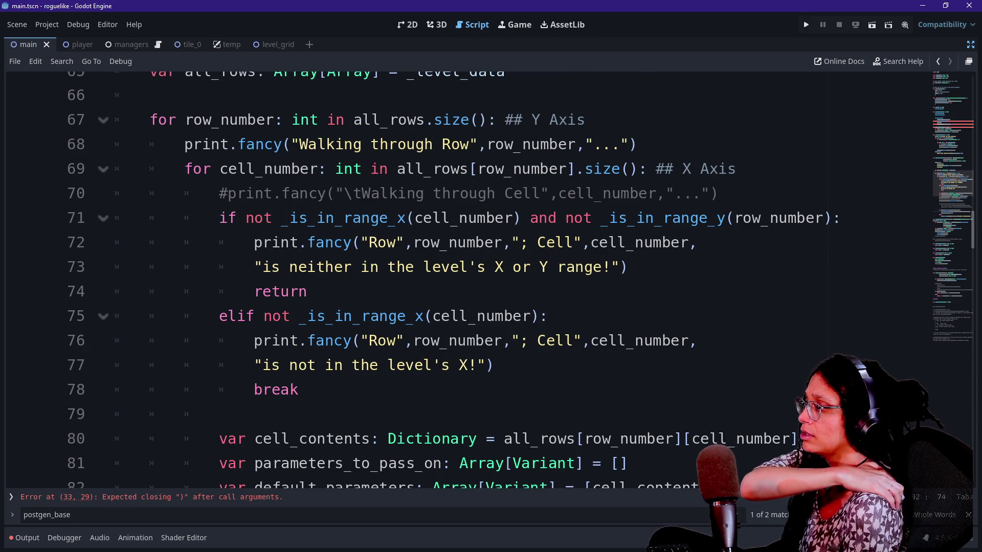
scroll(460, 276, up, 3)
scroll(460, 276, down, 3)
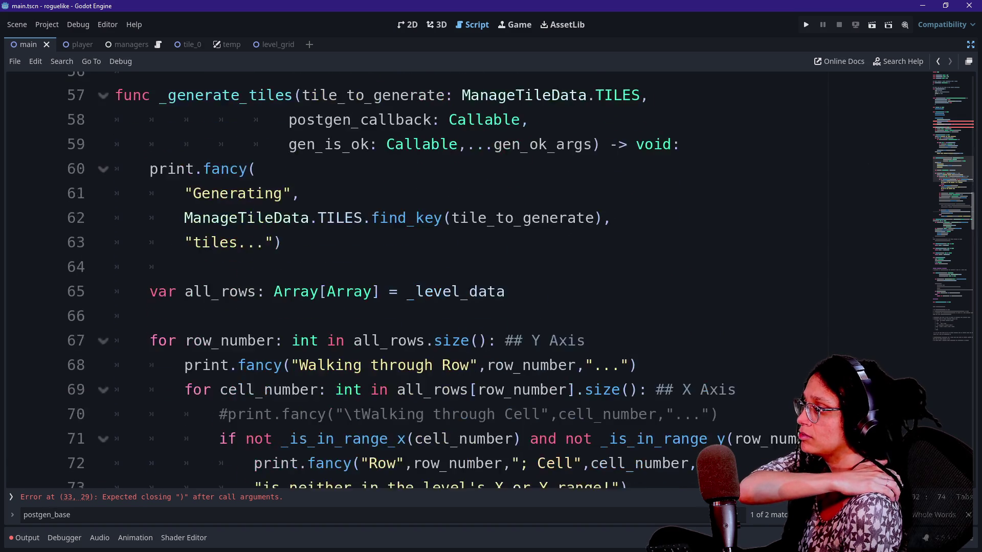
scroll(460, 276, down, 4)
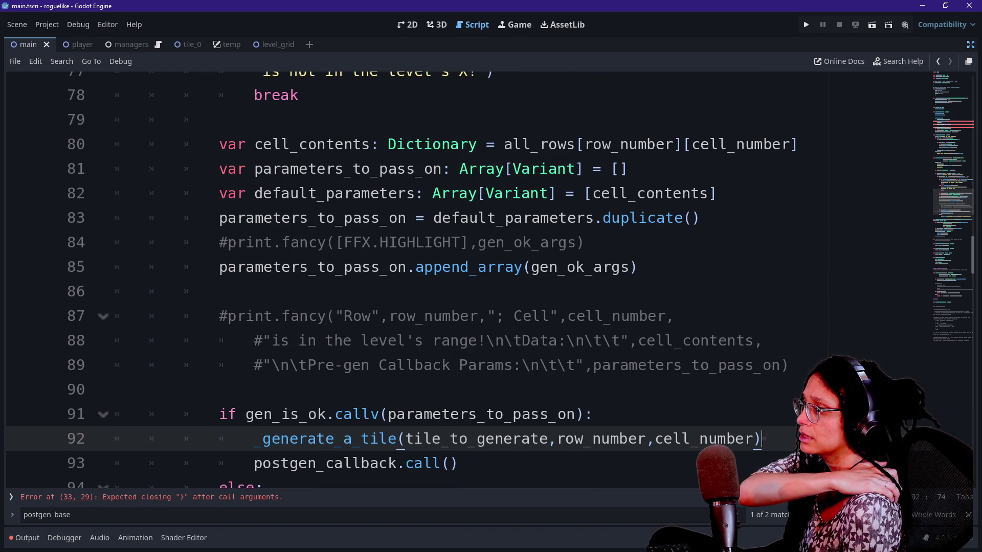
scroll(460, 276, down, 1)
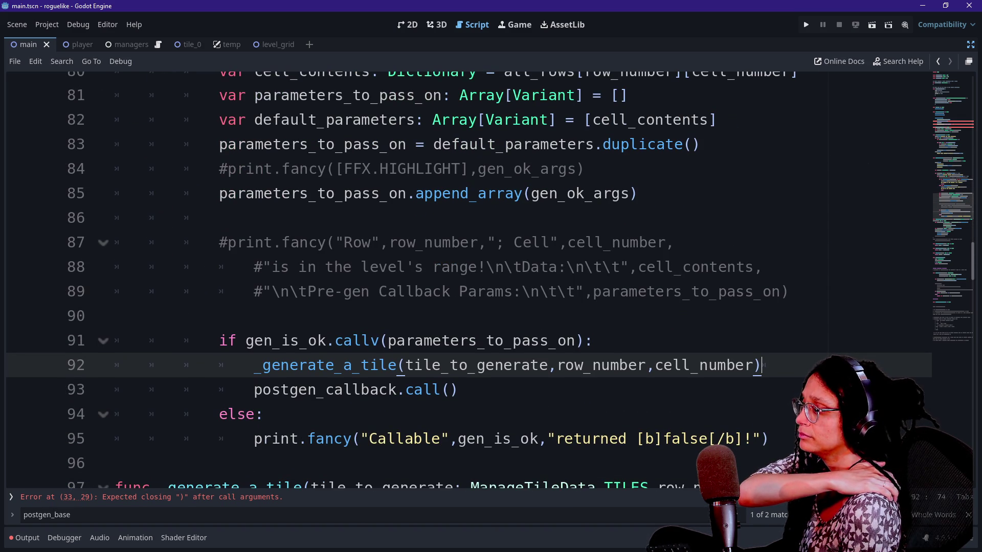
click(450, 389)
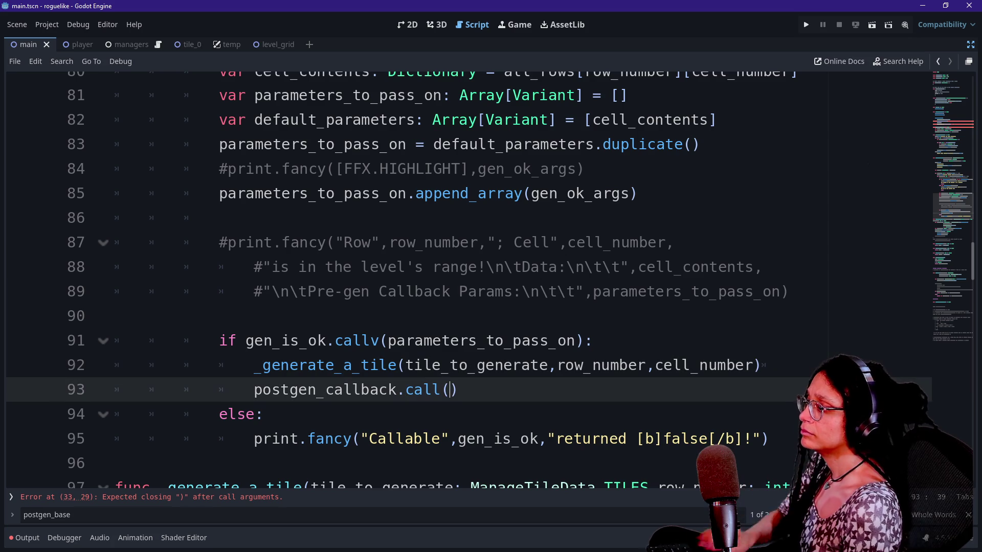
text(cell_contents)
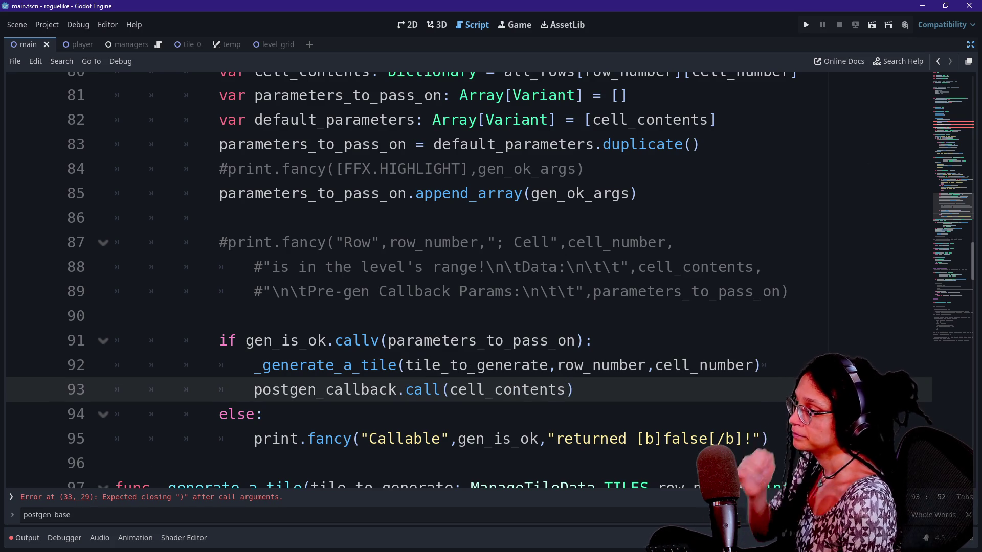
scroll(460, 276, down, 10)
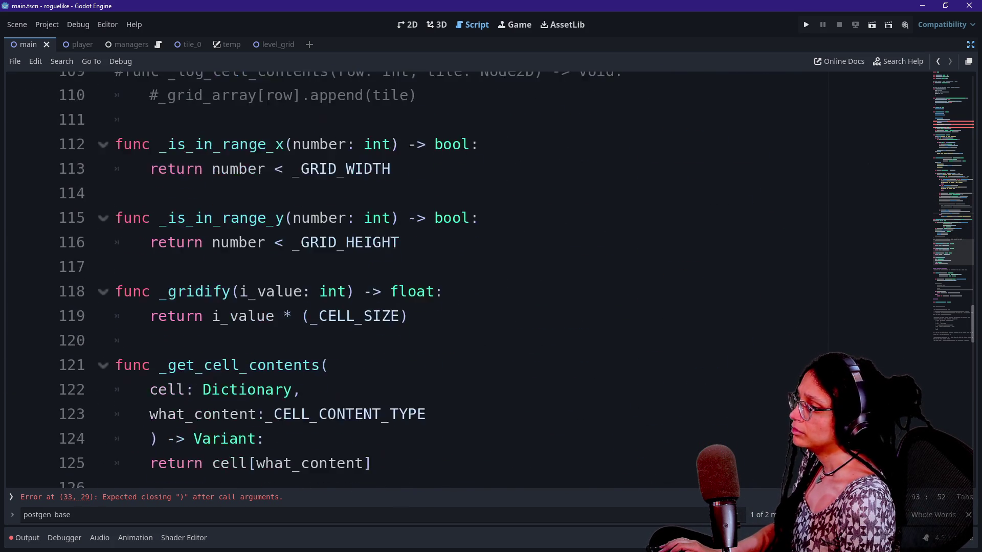
scroll(461, 276, down, 1)
key(F3)
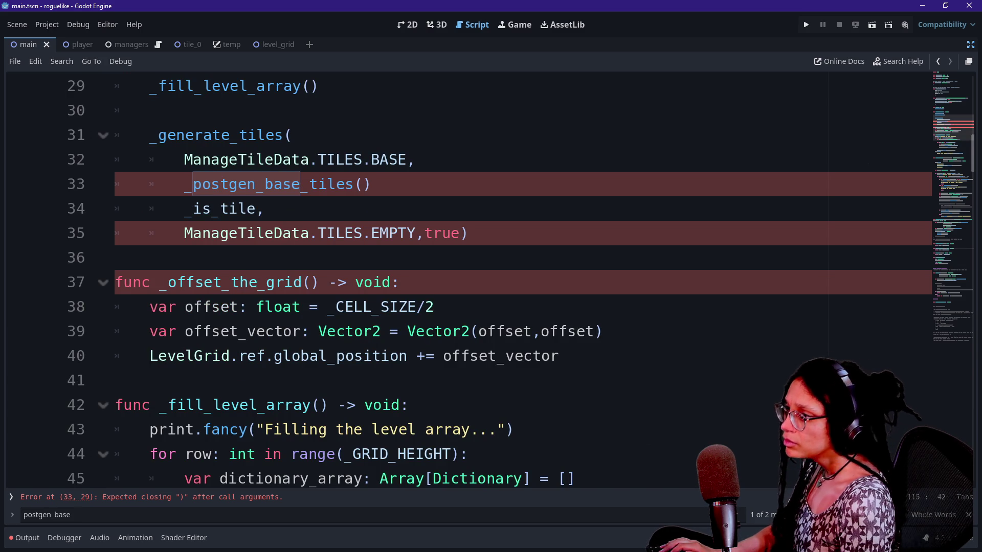
On line 33, pass _postgen_base_tiles without parentheses and follow it with a comma.
click(373, 184)
text(,)
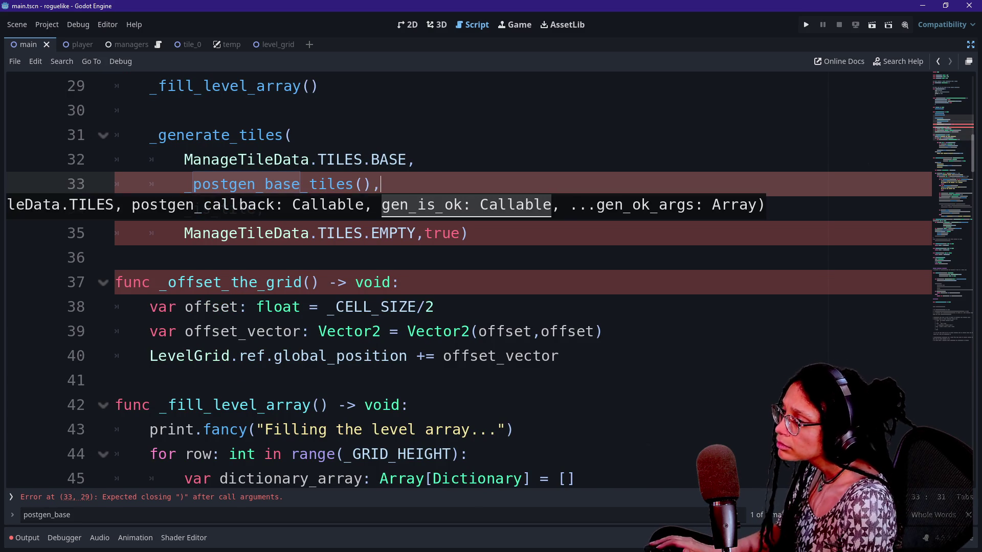
click(362, 184)
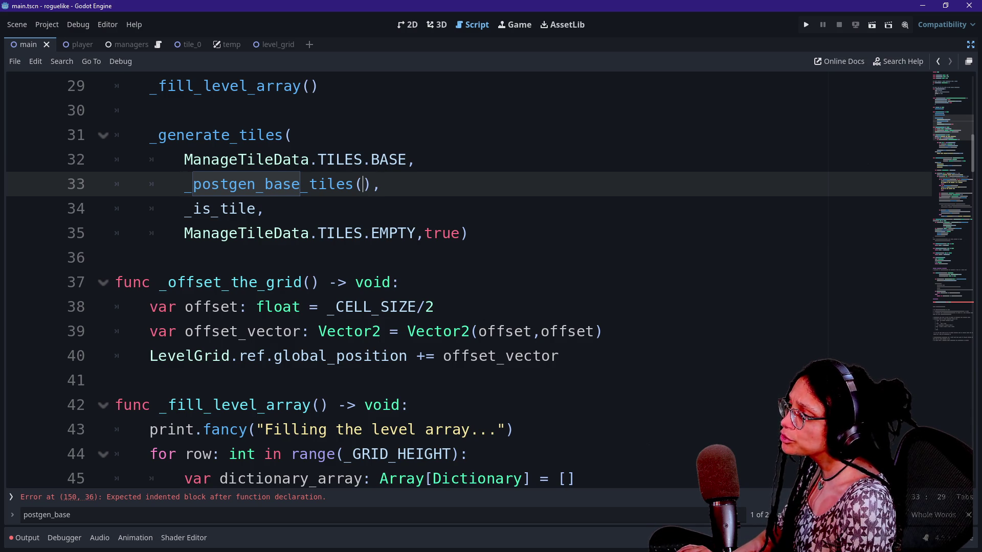
key(BackSpace)
Inspect the _postgen_base_tiles declaration at line 150, typing then erasing placeholder parameter 'SOMETHIN'.
drag(943, 128, 941, 300)
click(149, 295)
click(330, 271)
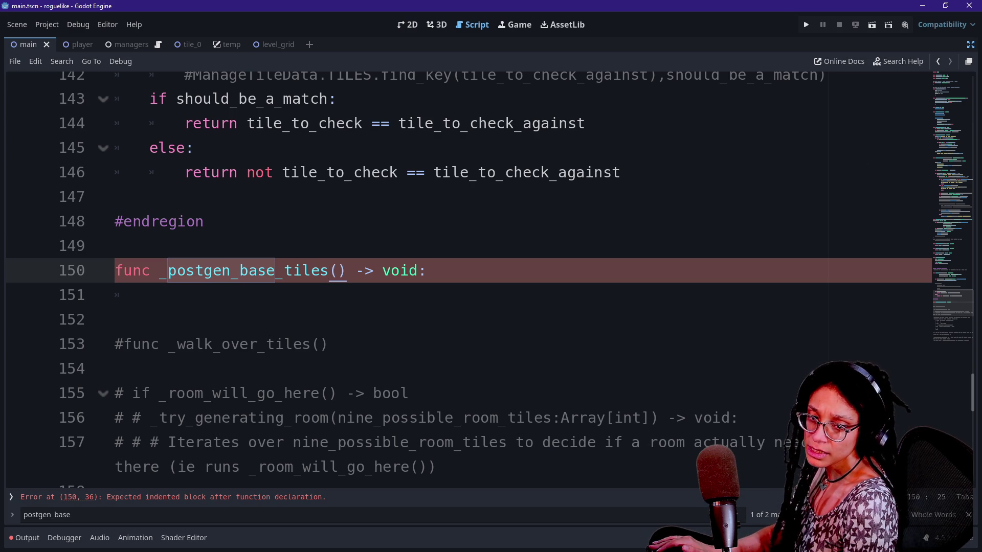
click(321, 271)
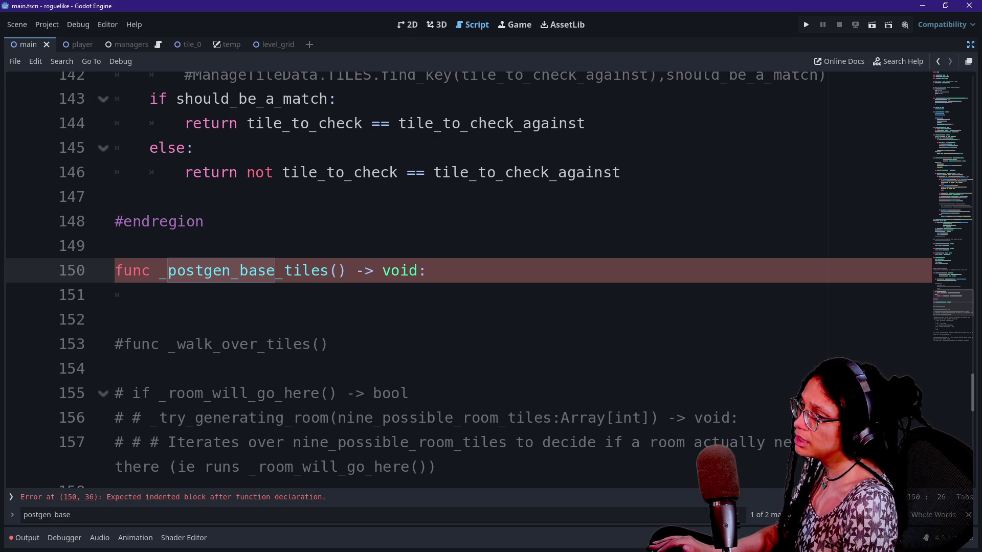
text(SOMETHIN)
key(BackSpace)
key(BackSpace)
key(BackSpace)
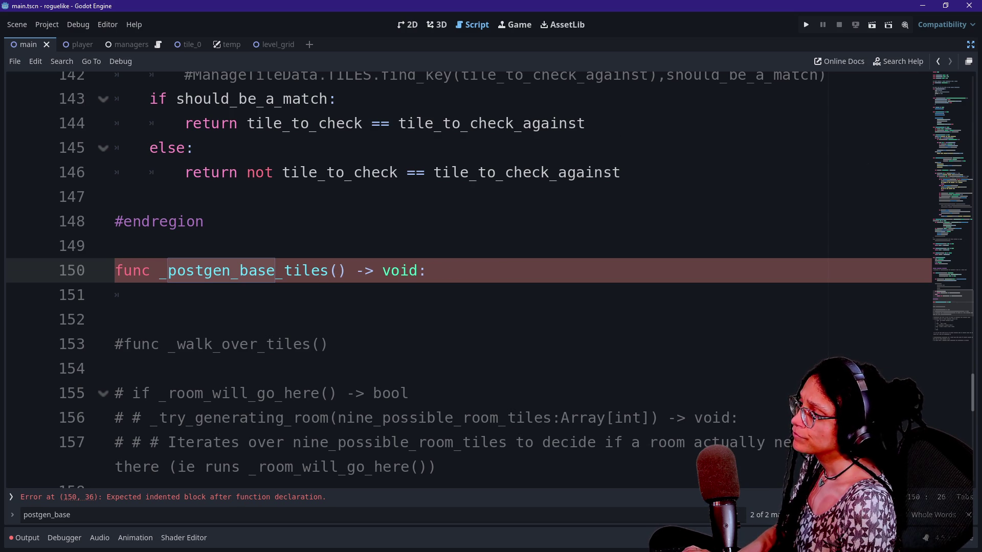
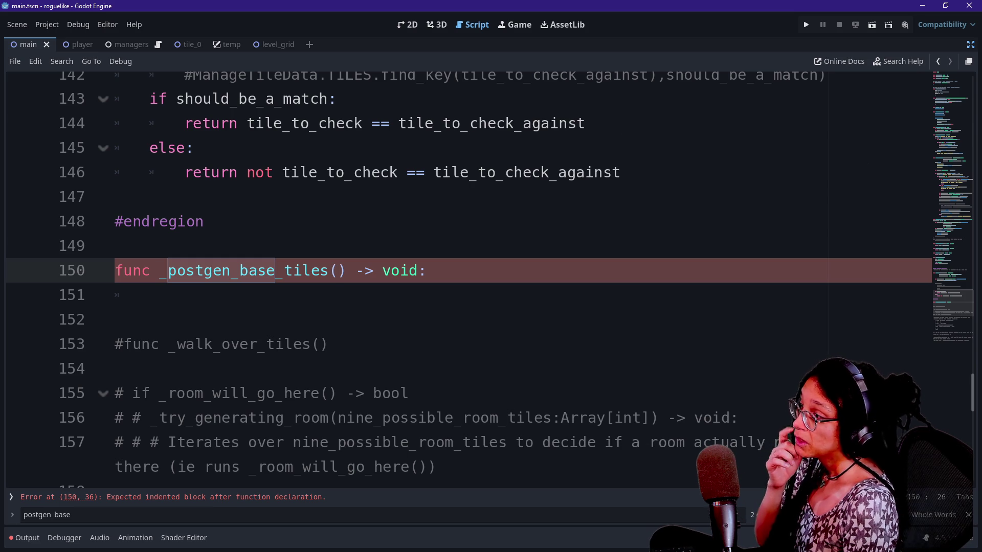
Name the _postgen_base_tiles parameter generated_tile_data on line 150.
text(tile_)
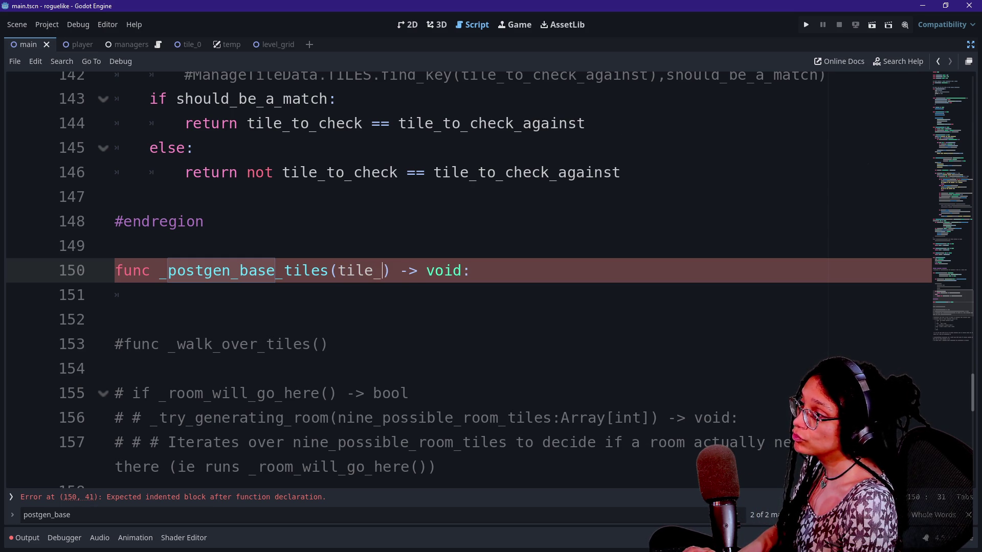
text(gen)
key(BackSpace)
key(BackSpace)
key(BackSpace)
text(generated_tile: )
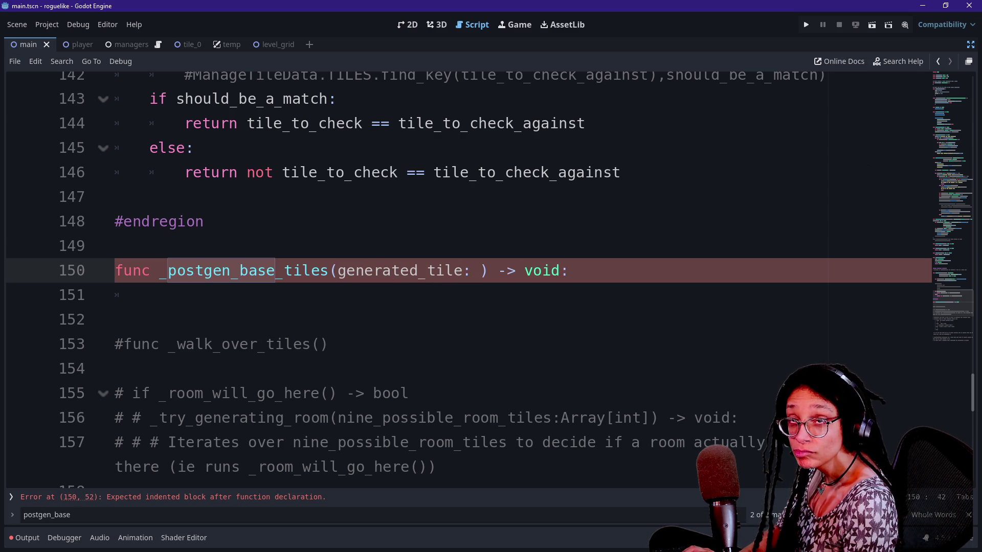
text(D)
key(BackSpace)
key(BackSpace)
key(BackSpace)
text(_data)
Type the parameter as Dictionary, then restore the scene, file and inspector docks.
click(507, 271)
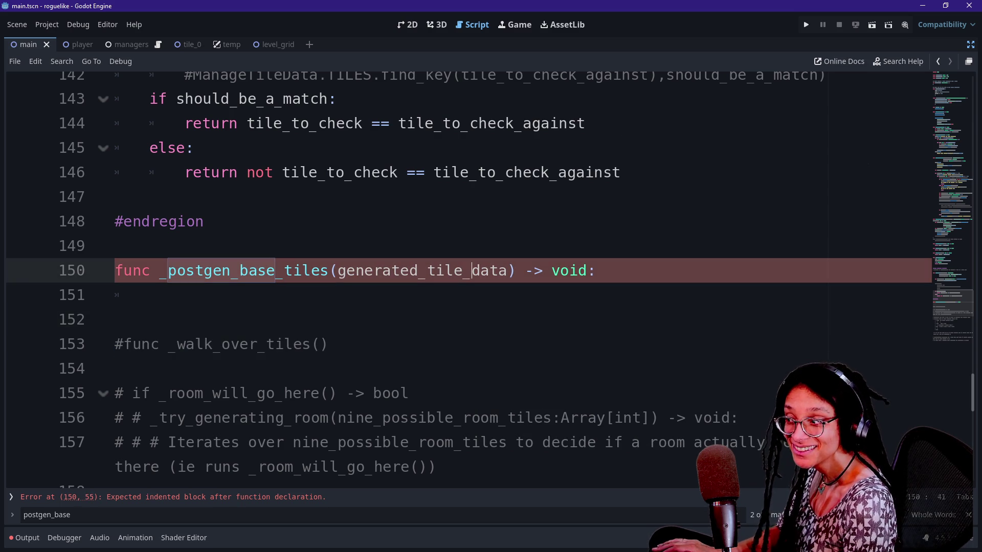
text(L)
key(BackSpace)
text(: Dictiona)
key(Return)
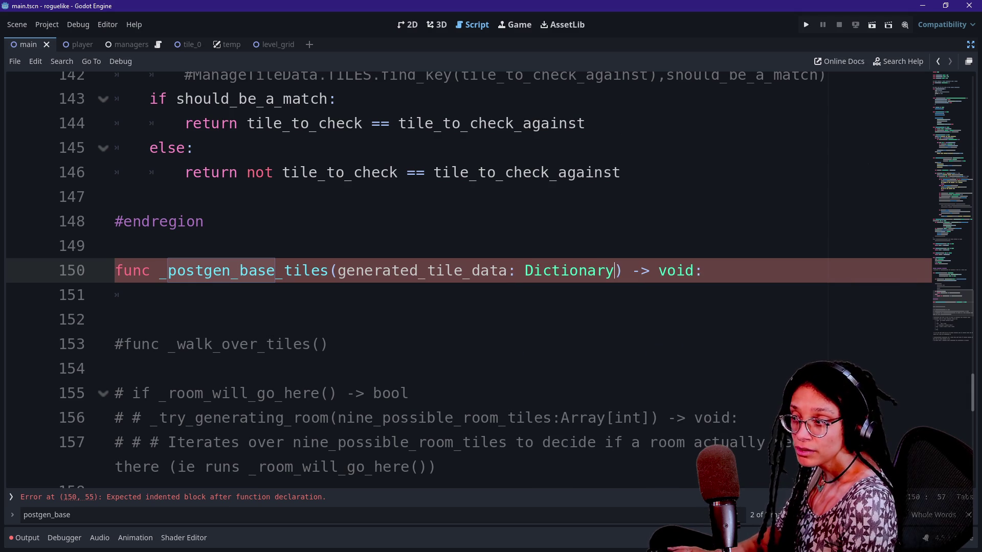
click(149, 295)
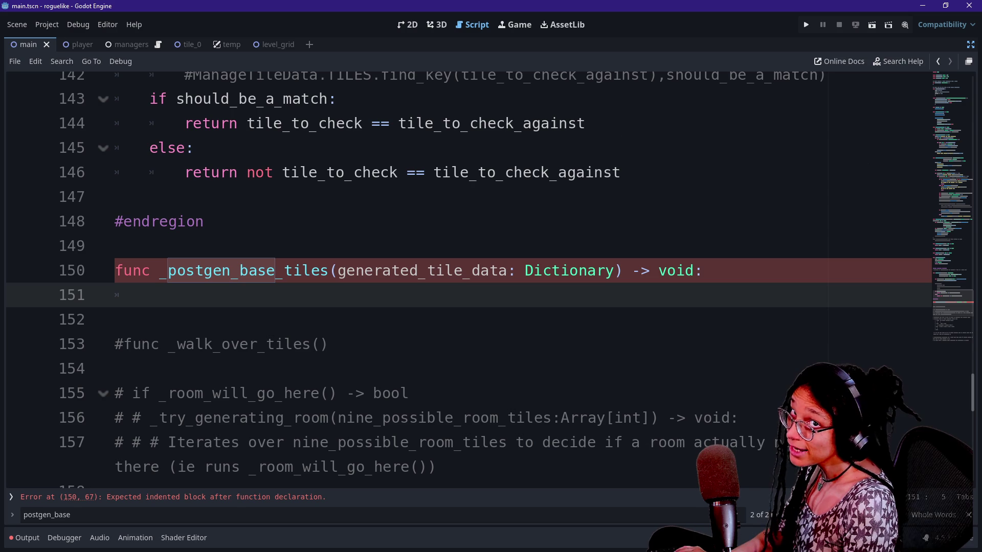
key(ctrl+shift+F11)
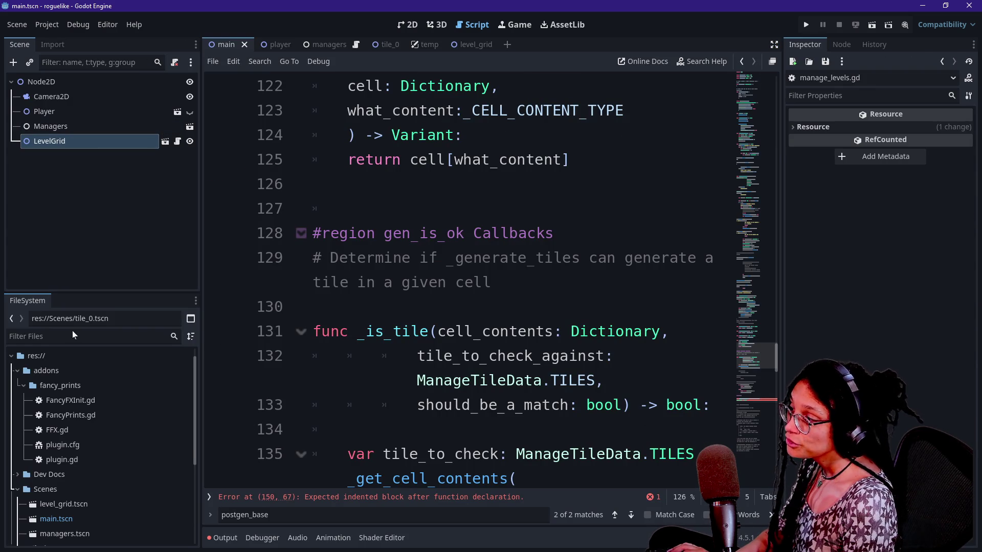
Open the tile_0.tscn scene from the FileSystem dock.
scroll(75, 517, down, 4)
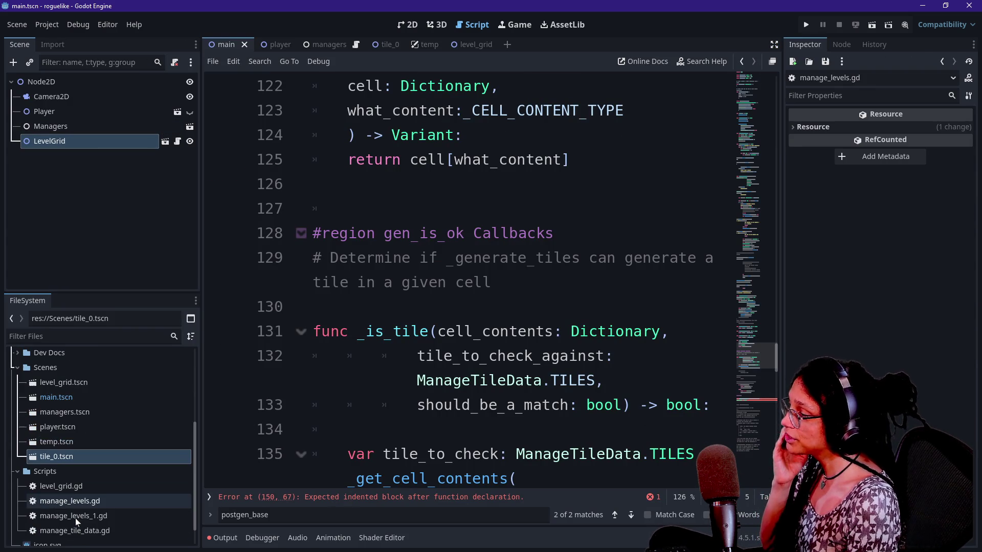
click(91, 456)
double_click(91, 455)
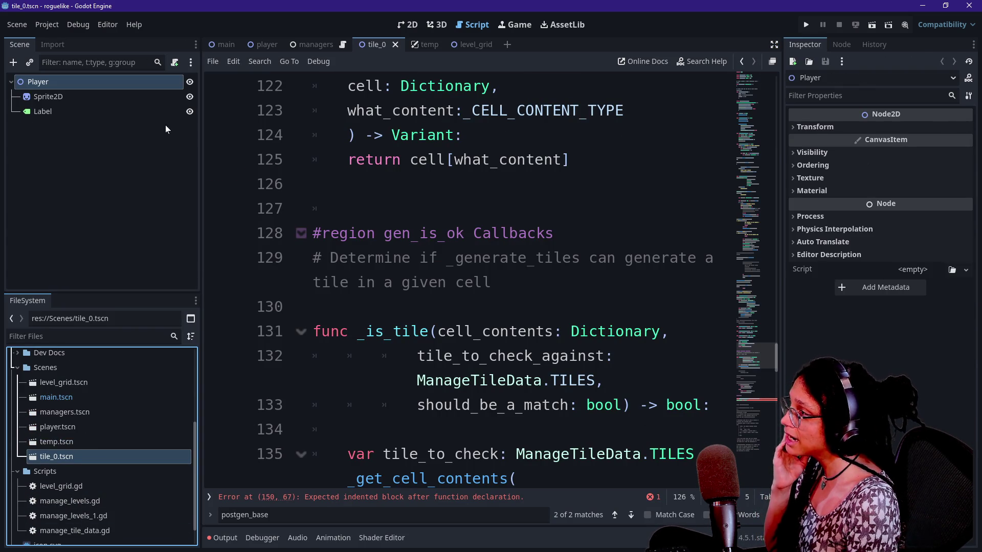
click(108, 84)
click(108, 85)
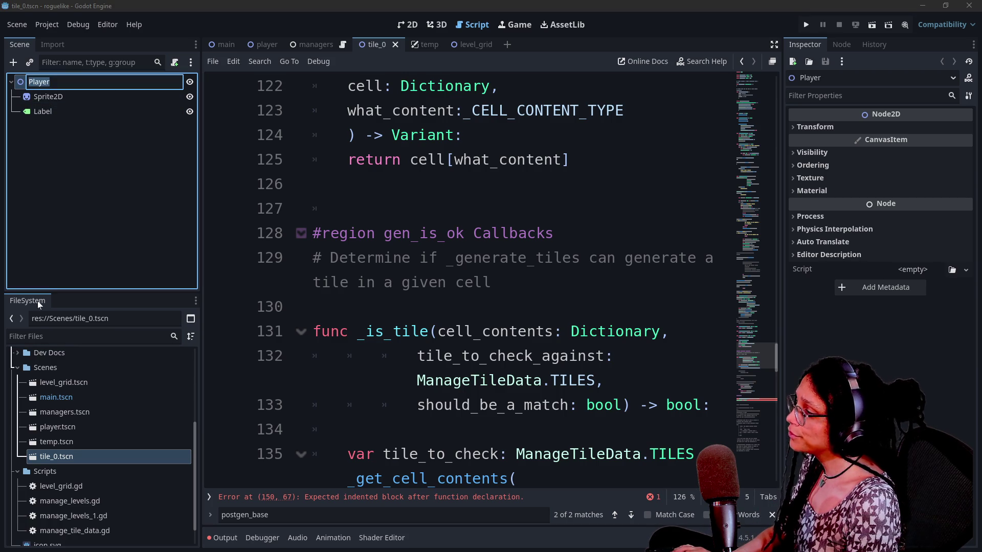
click(66, 456)
Rename the scene file tile_0.tscn to tile_.tscn.
right_click(53, 458)
click(98, 434)
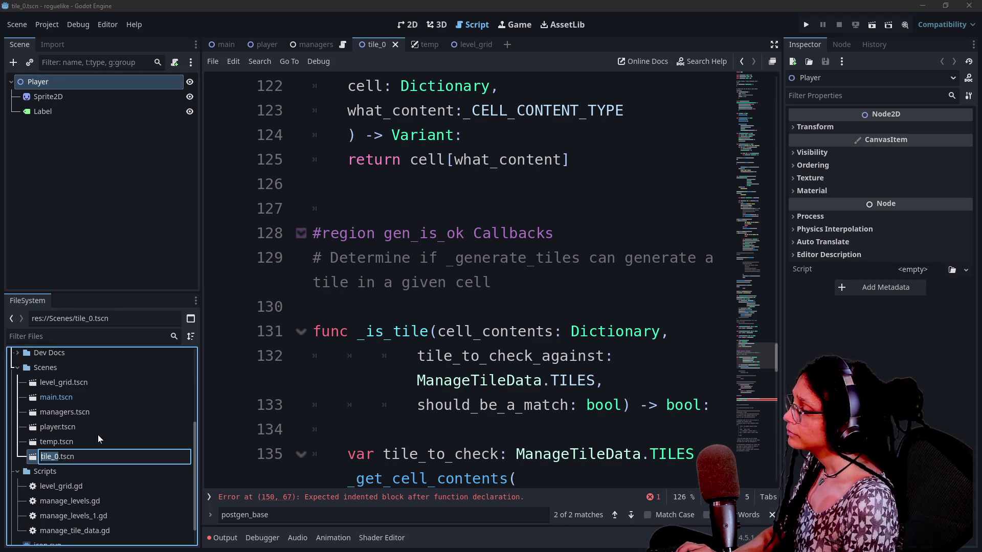
key(Escape)
right_click(55, 459)
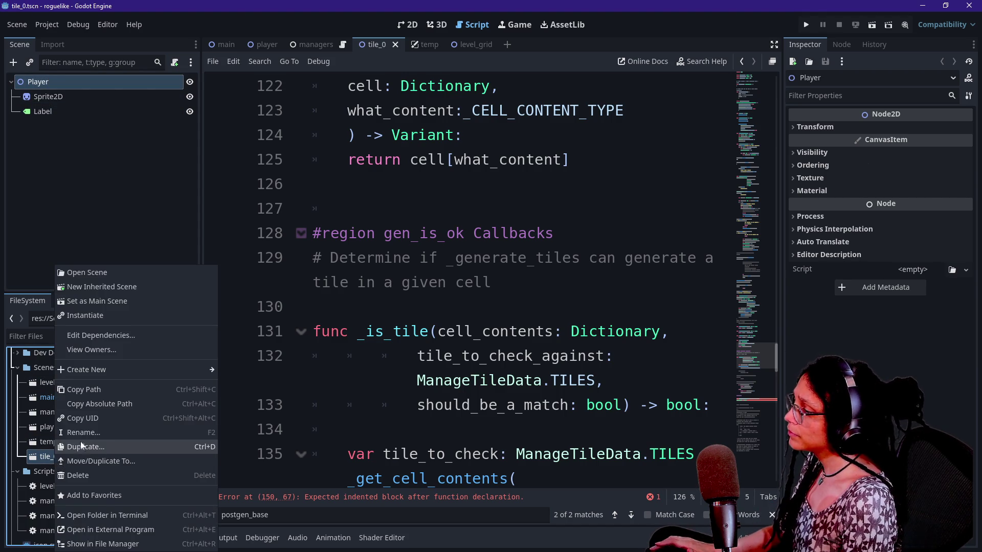
click(84, 431)
text(tile_.tscn)
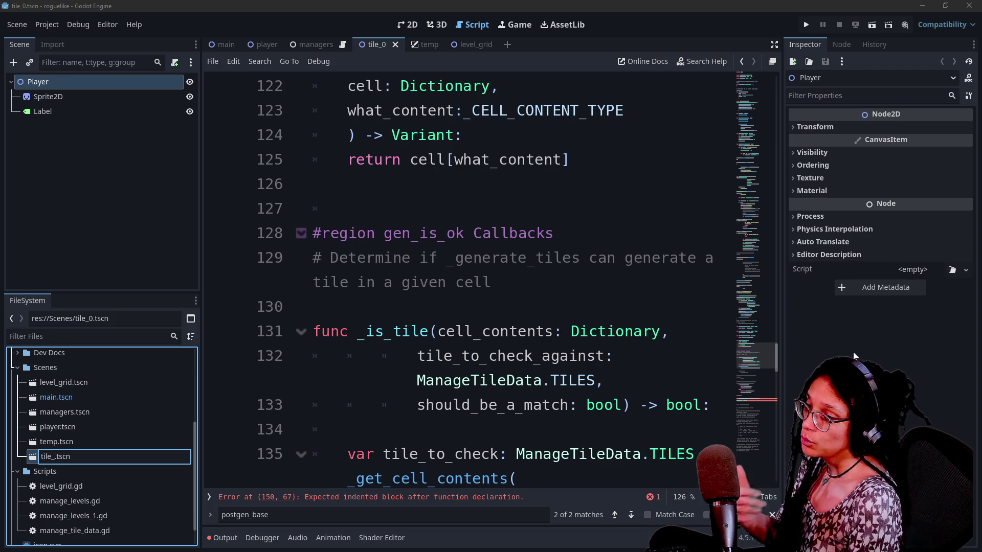
key(Return)
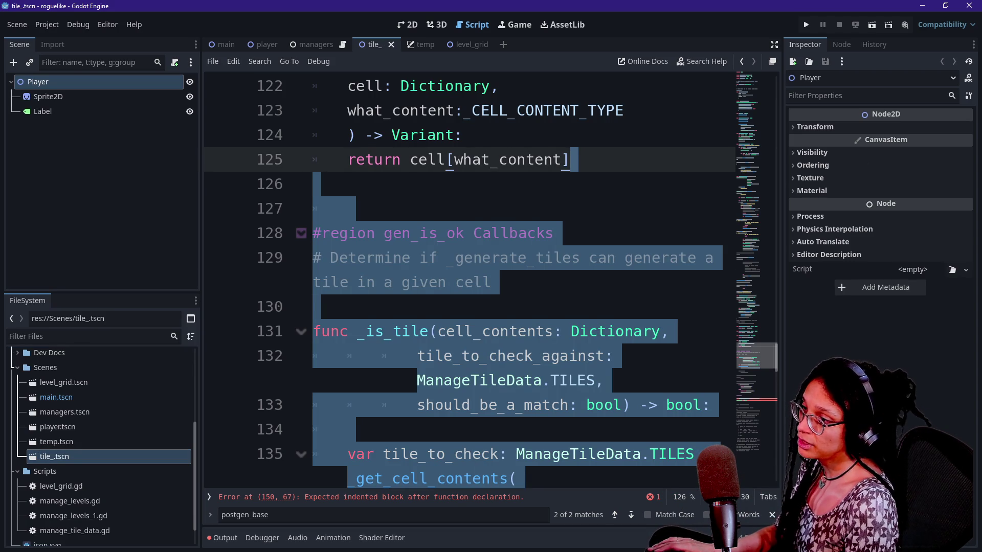
Check the scene uid in manage_tile_data.gd, then rename the file to tile_base.tscn.
key(shift+alt+o)
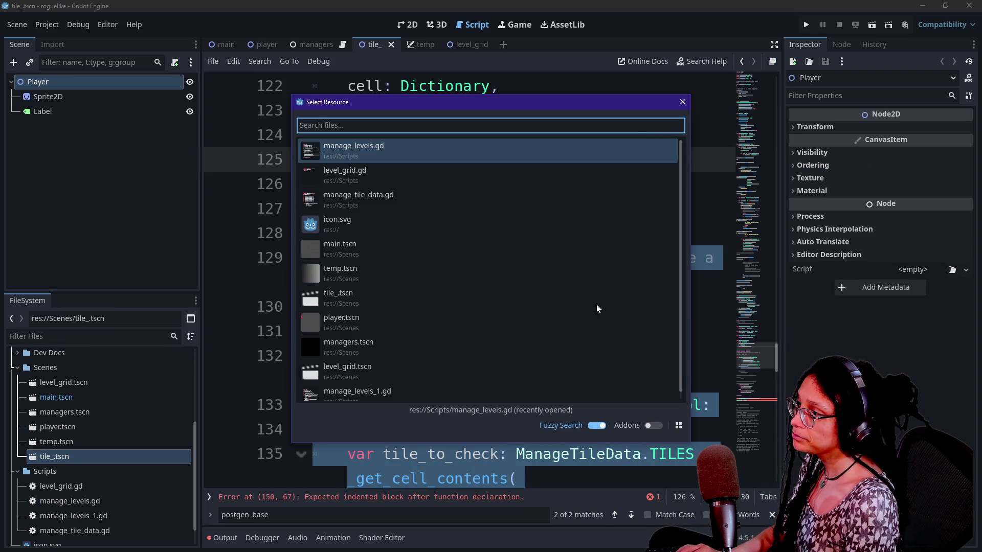
text(tiled)
key(Return)
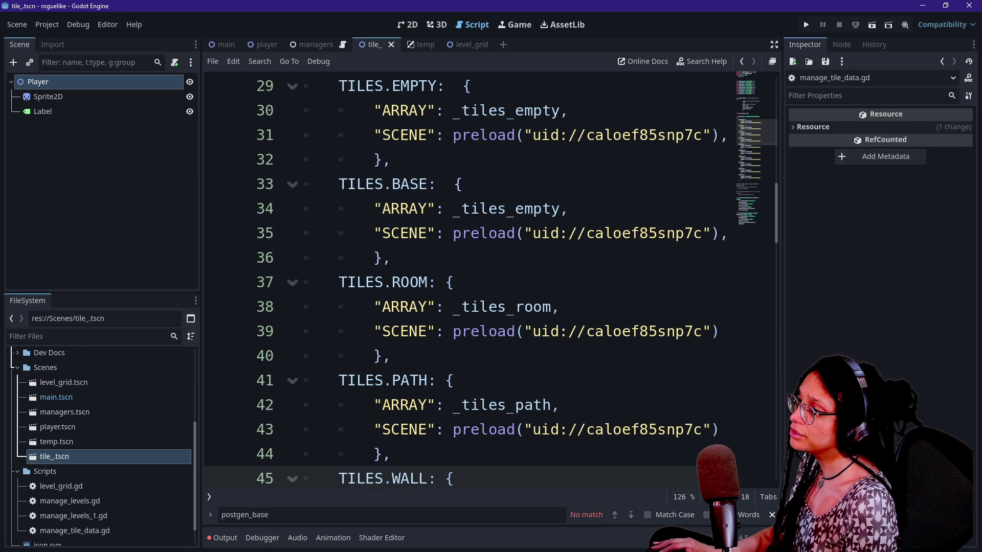
drag(532, 233, 702, 233)
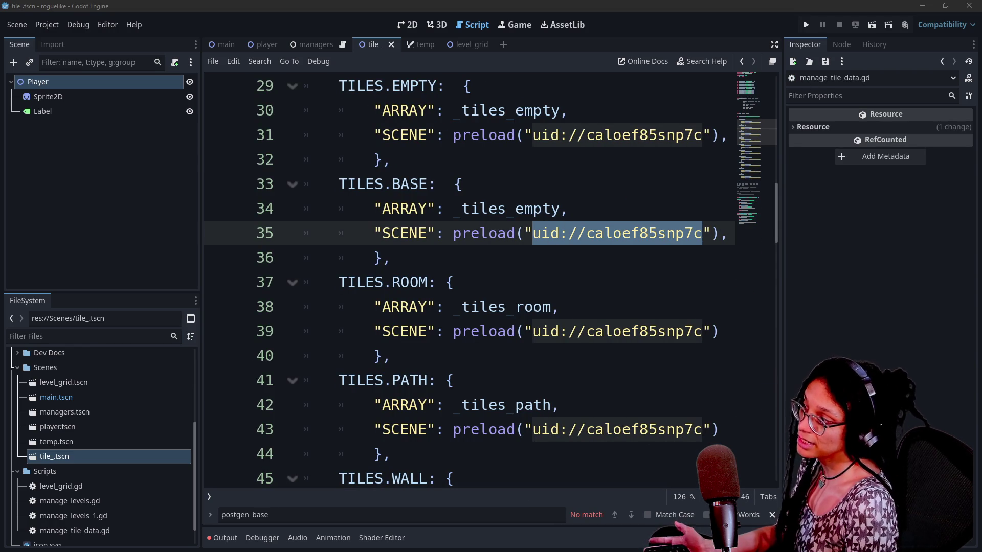
right_click(77, 456)
click(73, 432)
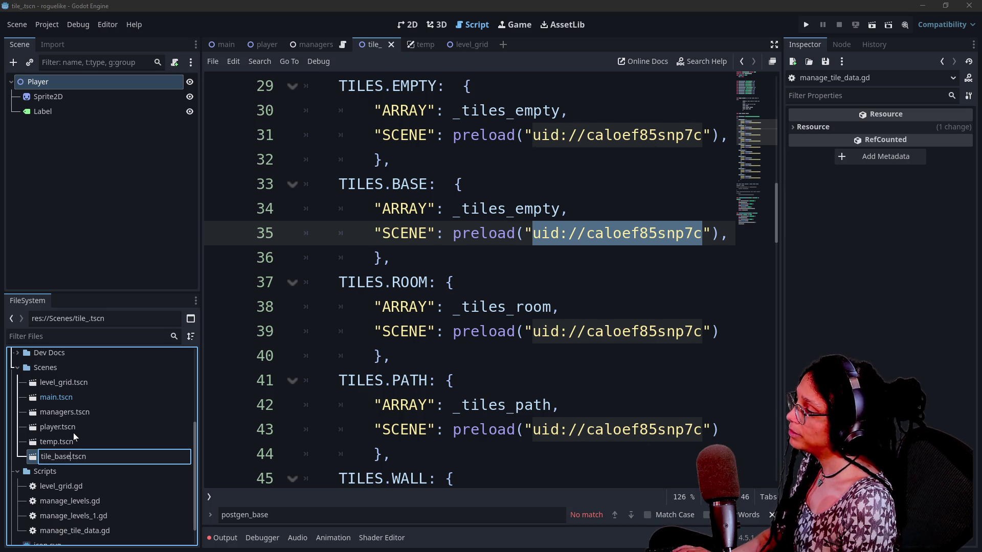
key(Return)
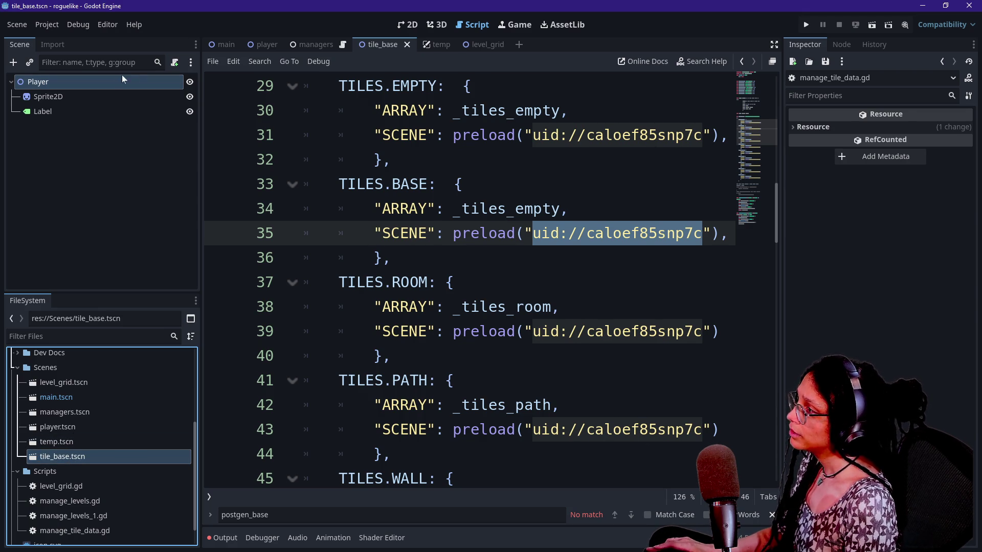
Rename the Player root node to tile_base and look over its Label and Sprite2D children.
double_click(121, 81)
text(tile_base)
key(Return)
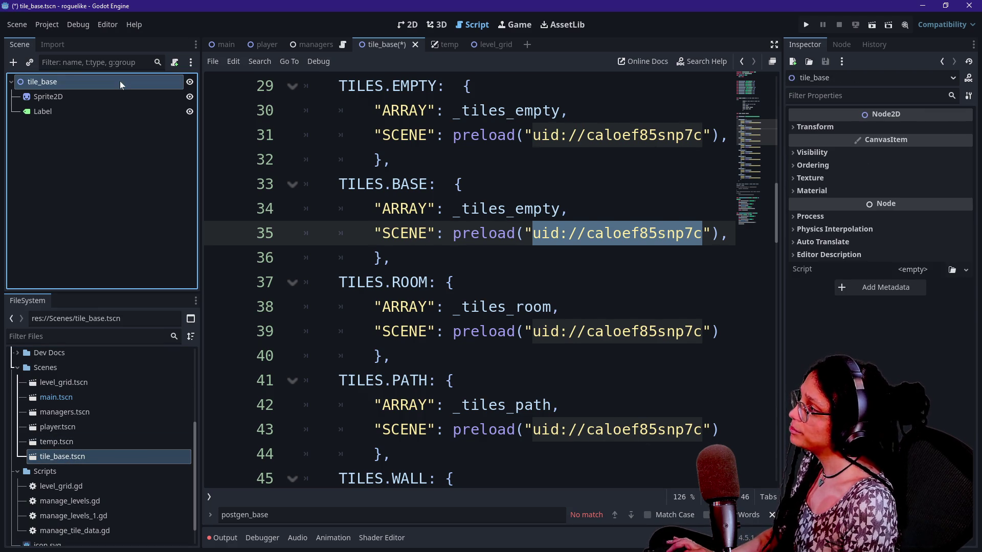
click(123, 111)
click(132, 95)
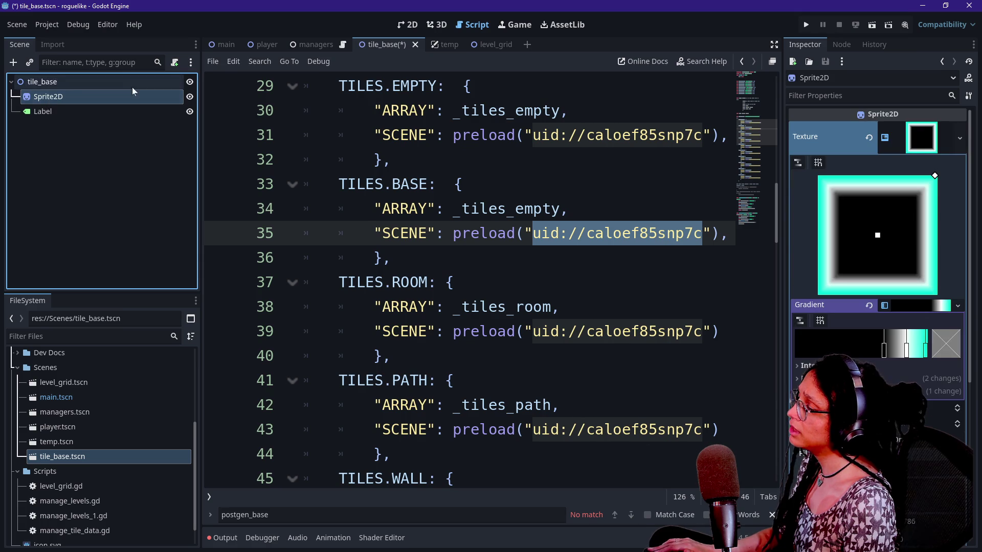
click(409, 24)
right_click(130, 85)
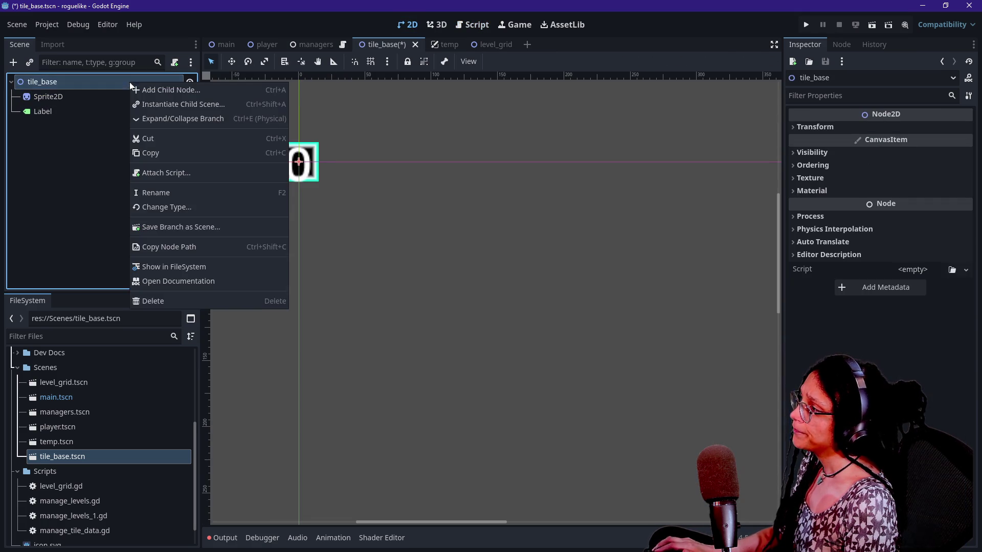
Attach a new script to tile_base with its path pointed at the Scripts folder.
click(198, 173)
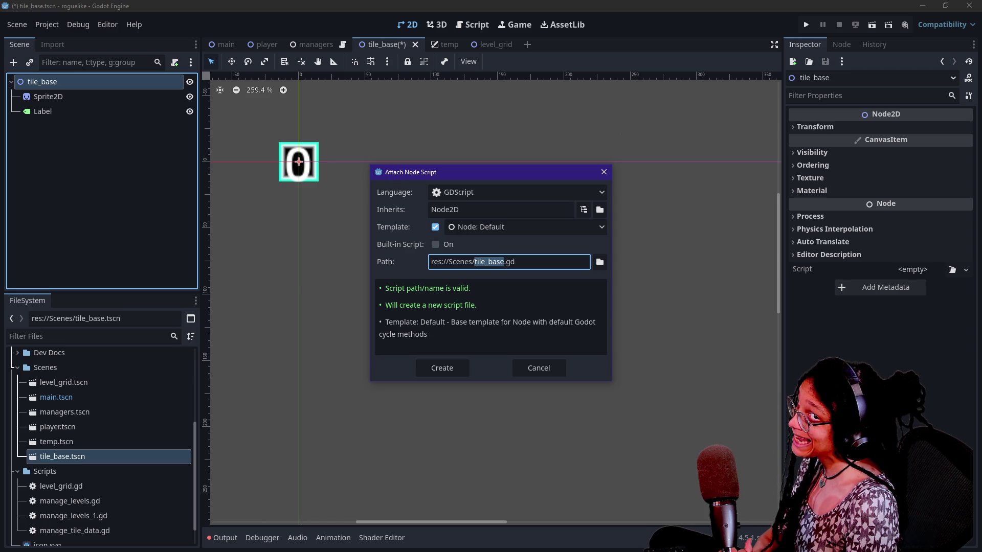
click(463, 262)
key(BackSpace)
key(BackSpace)
text(ript)
key(Delete)
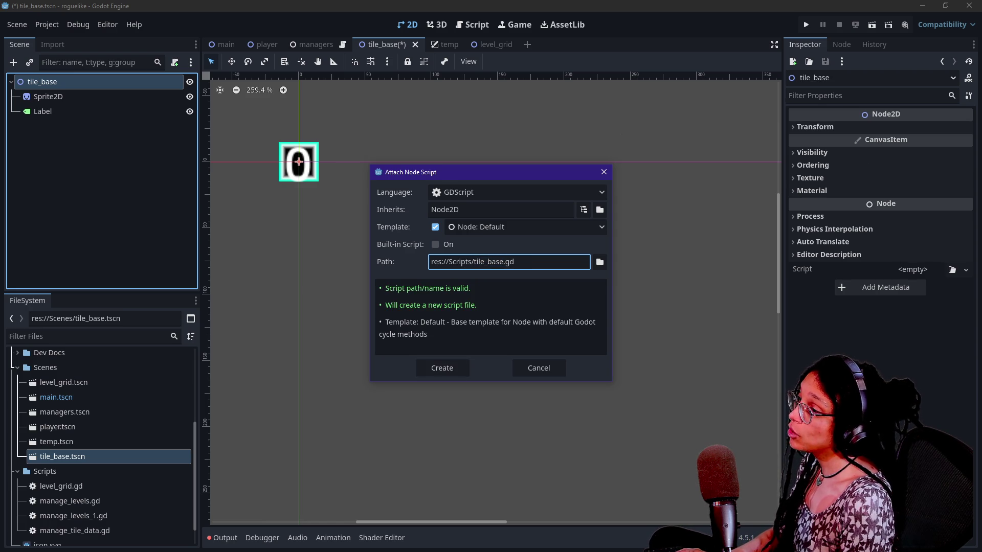
key(Delete)
key(Delete)
key(BackSpace)
key(BackSpace)
key(BackSpace)
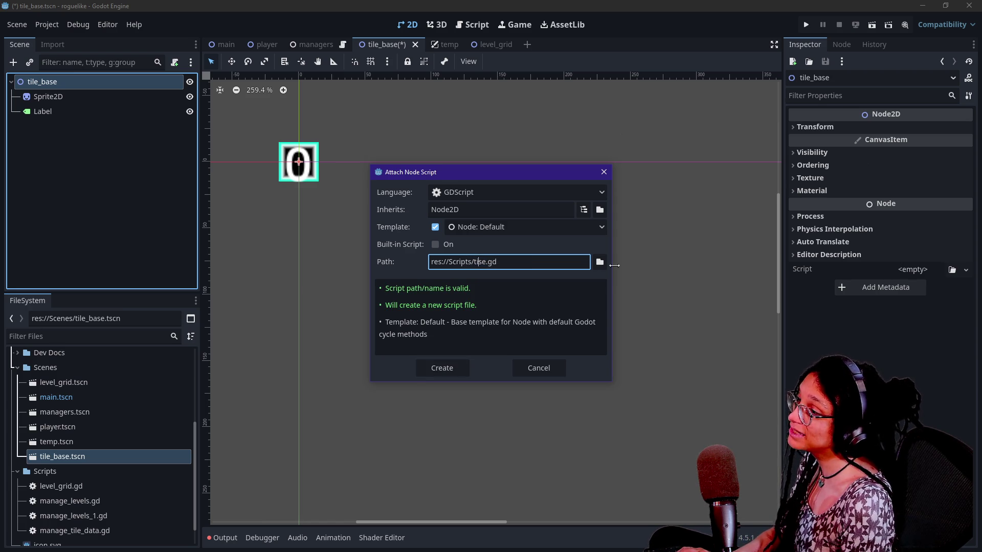
text(ile)
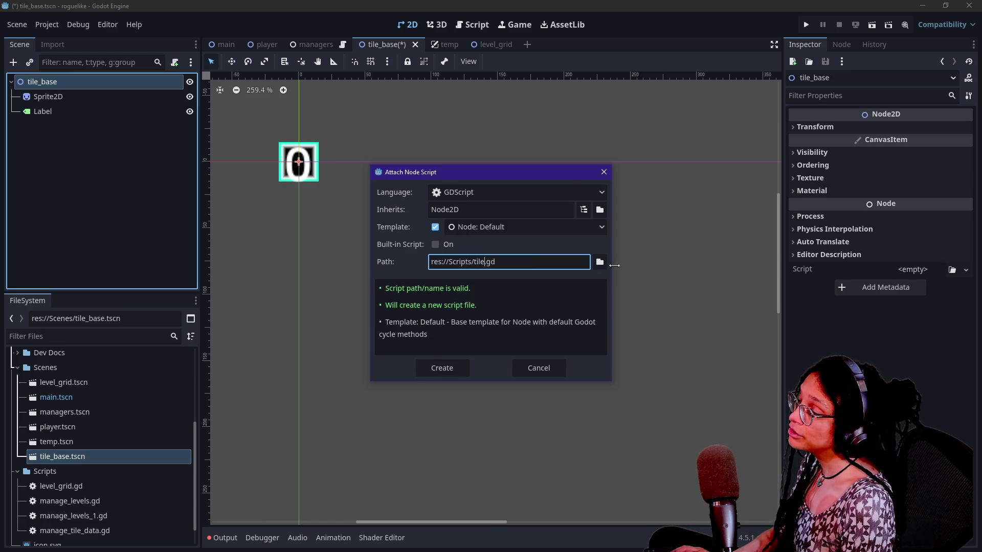
key(Return)
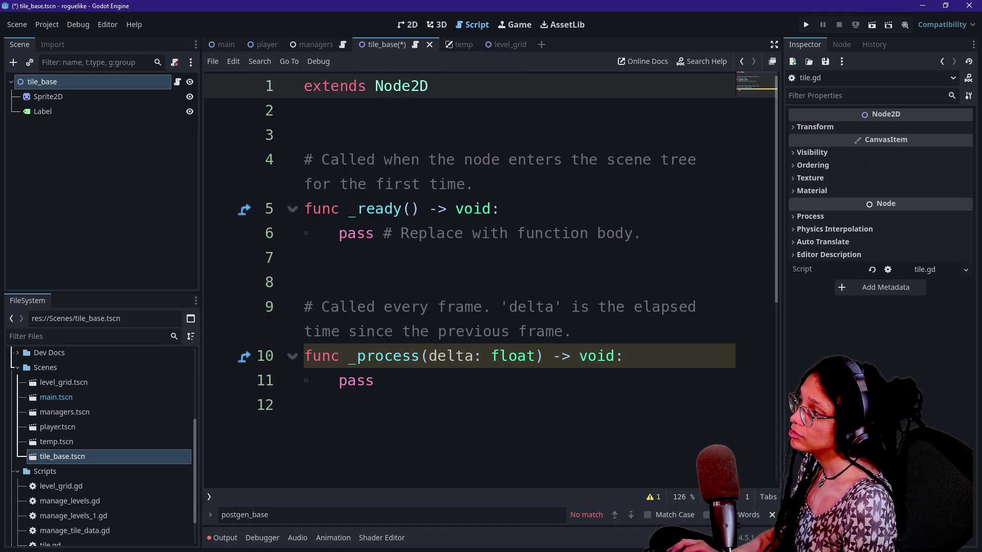
Add class_name Tile to the script, delete the template code, and save.
click(304, 86)
text(class_name Tile)
mouse_move(374, 380)
mouse_down()
mouse_move(436, 233)
mouse_move(306, 135)
mouse_up()
key(BackSpace)
key(BackSpace)
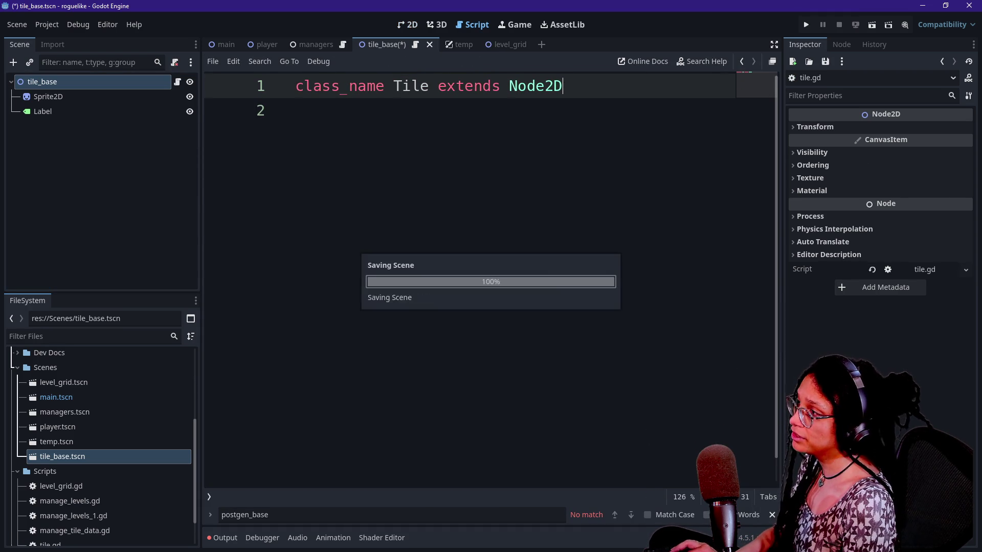
key(ctrl+s)
Detach that script and reattach tile_base.gd with the Scenes folder removed from its path.
right_click(161, 81)
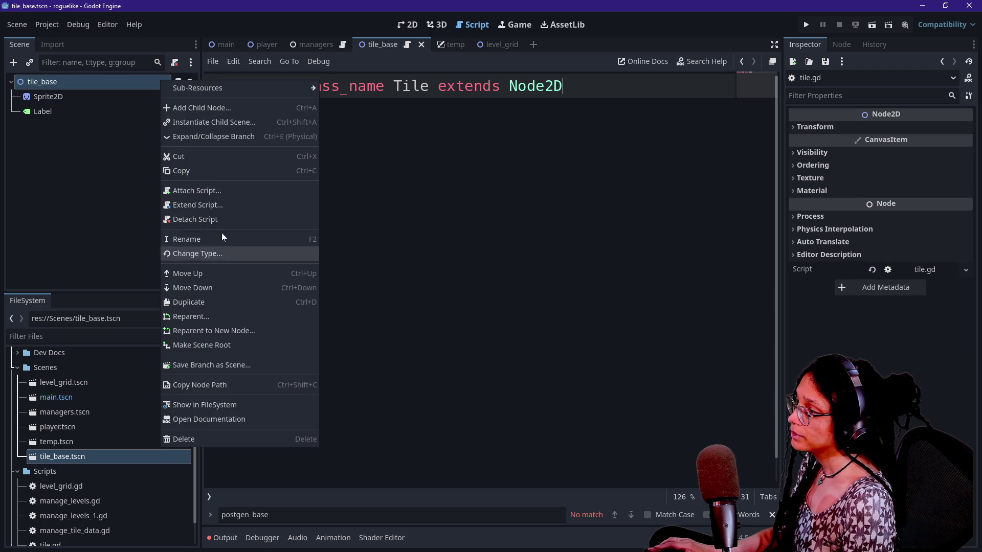
click(225, 219)
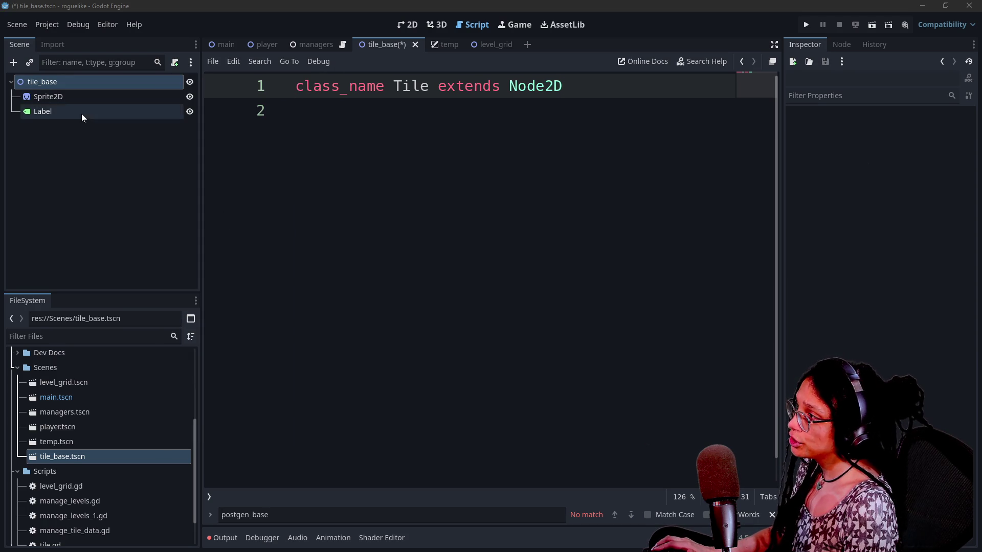
right_click(89, 82)
click(184, 176)
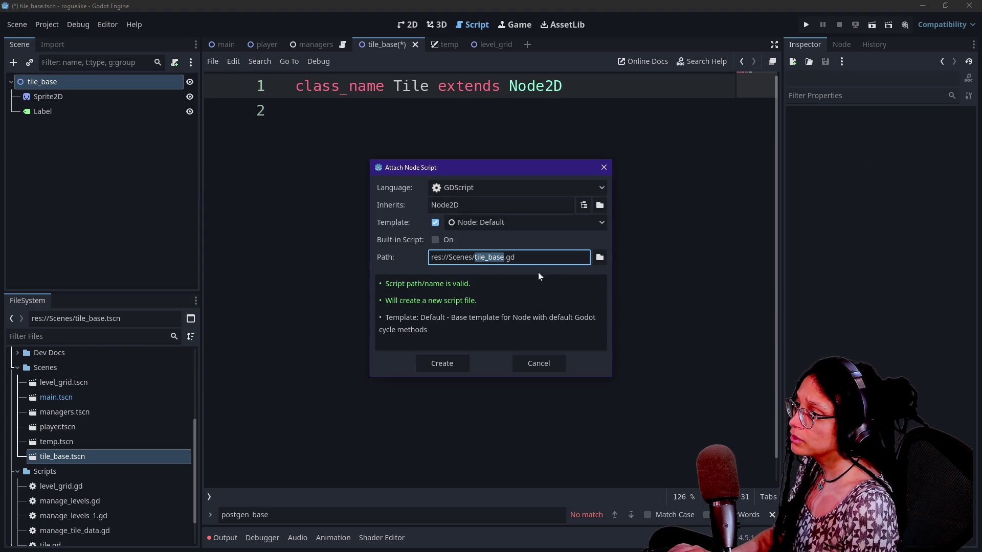
key(Left)
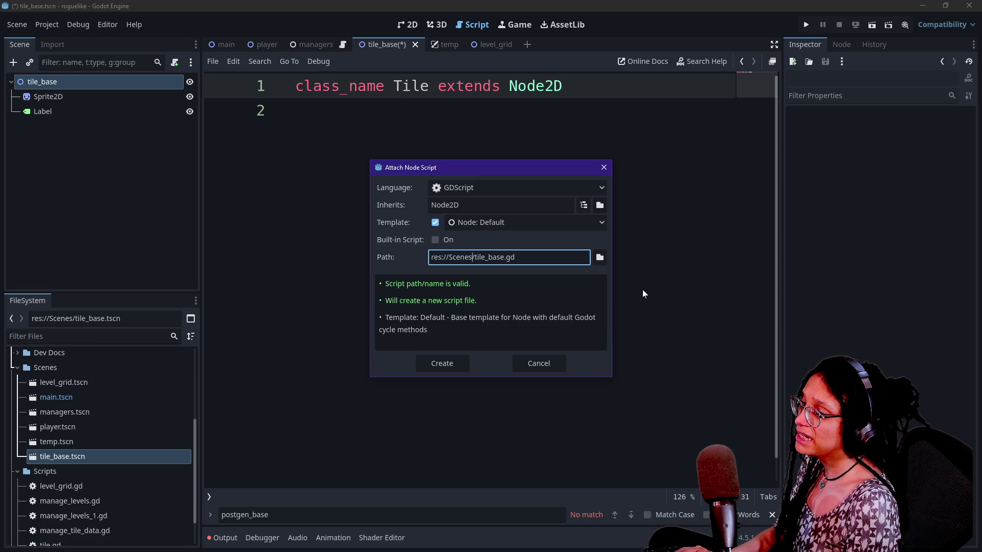
key(BackSpace)
key(BackSpace)
key(BackSpace)
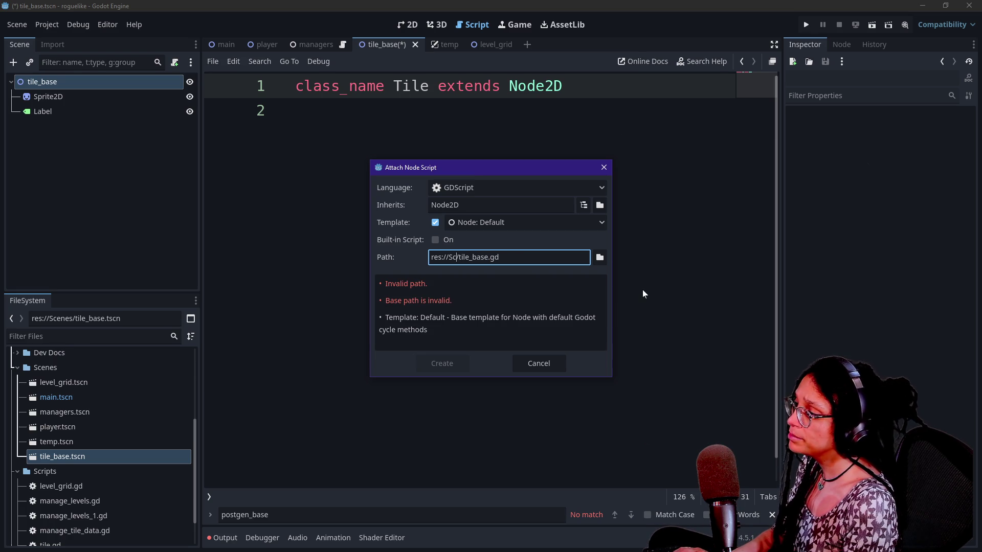
key(Escape)
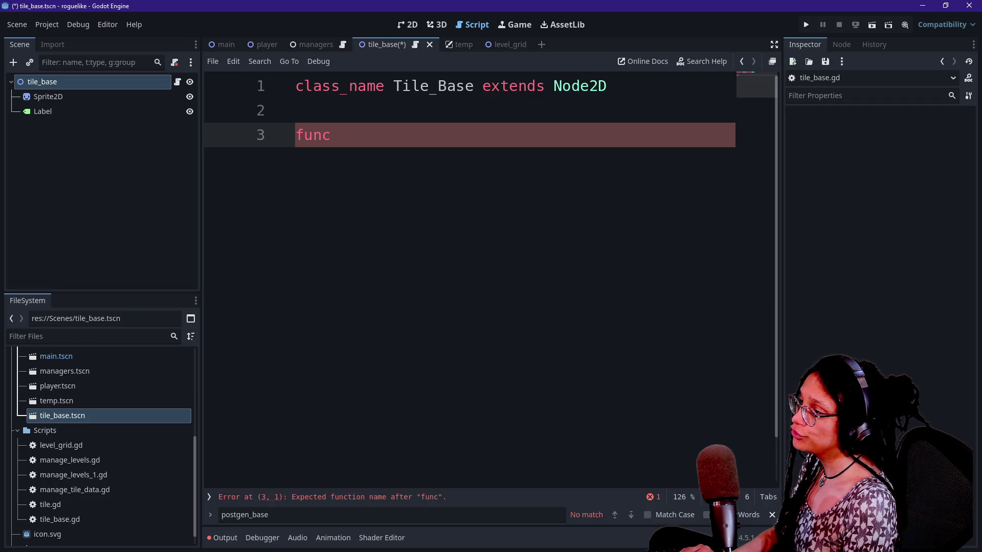
Type the function name assign_debug_label on line 3.
text(assign)
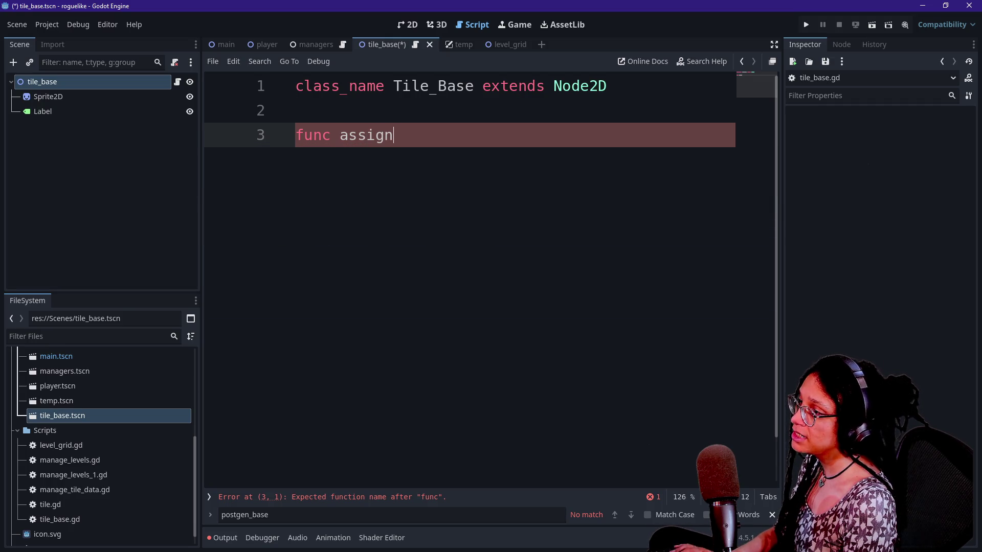
text(_debug)
key(BackSpace)
key(BackSpace)
key(BackSpace)
key(BackSpace)
text(debug_assign_)
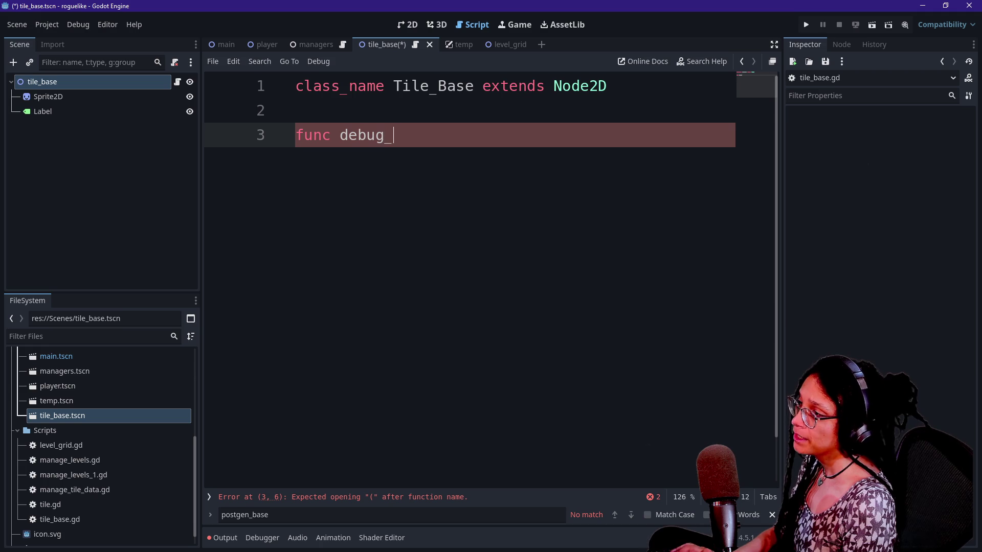
key(BackSpace)
key(BackSpace)
key(BackSpace)
text(assignb)
key(BackSpace)
text(_debug_label)
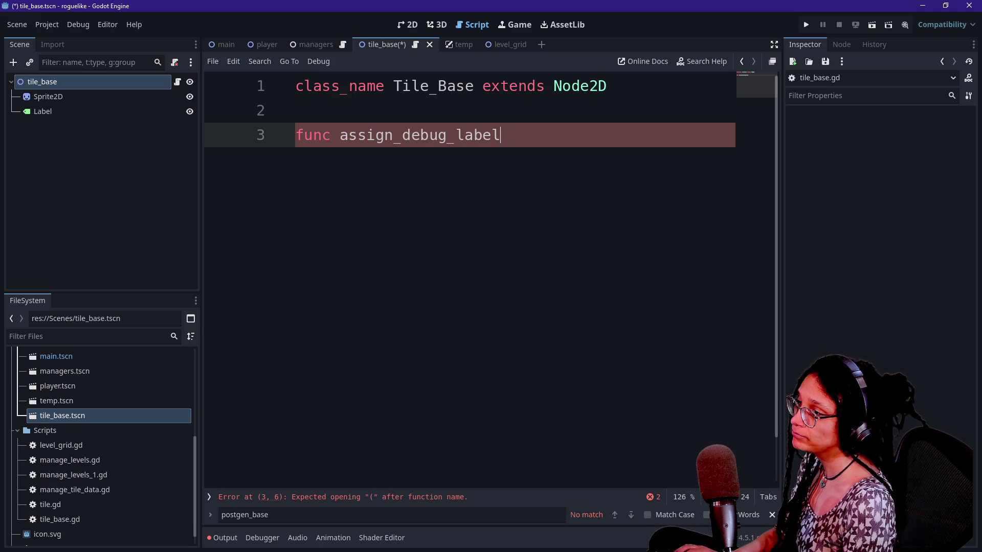
Complete its signature as (number:int) -> void: and start an empty body line.
text(()
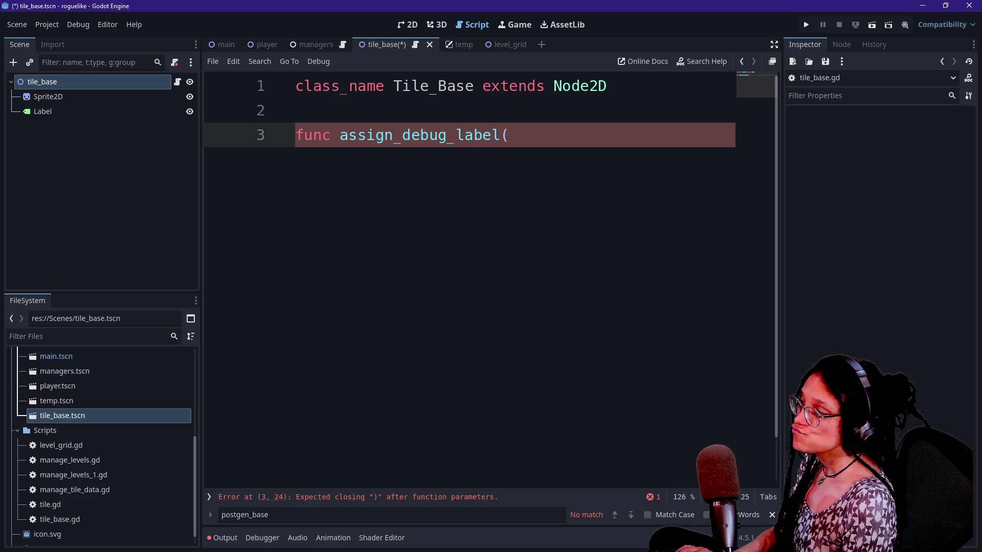
text())
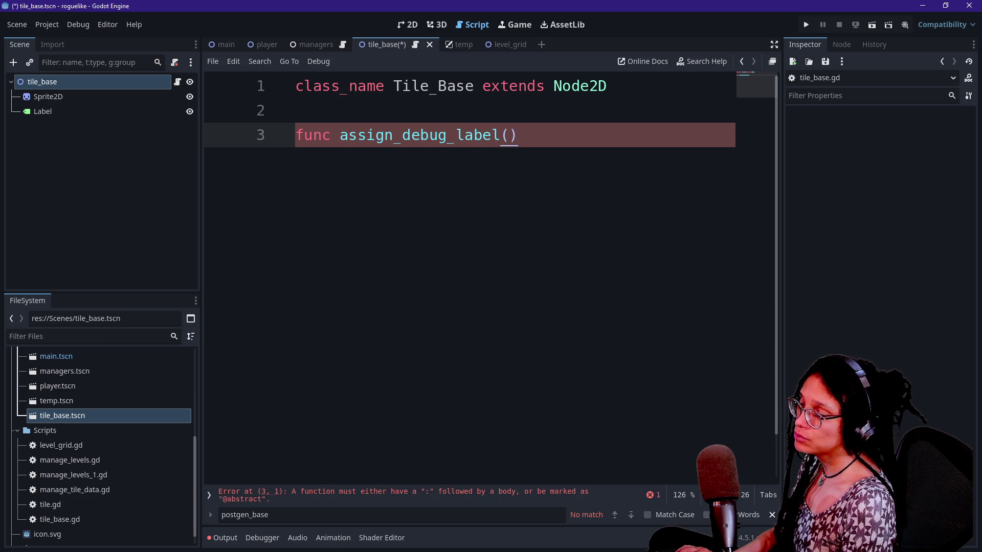
key(BackSpace)
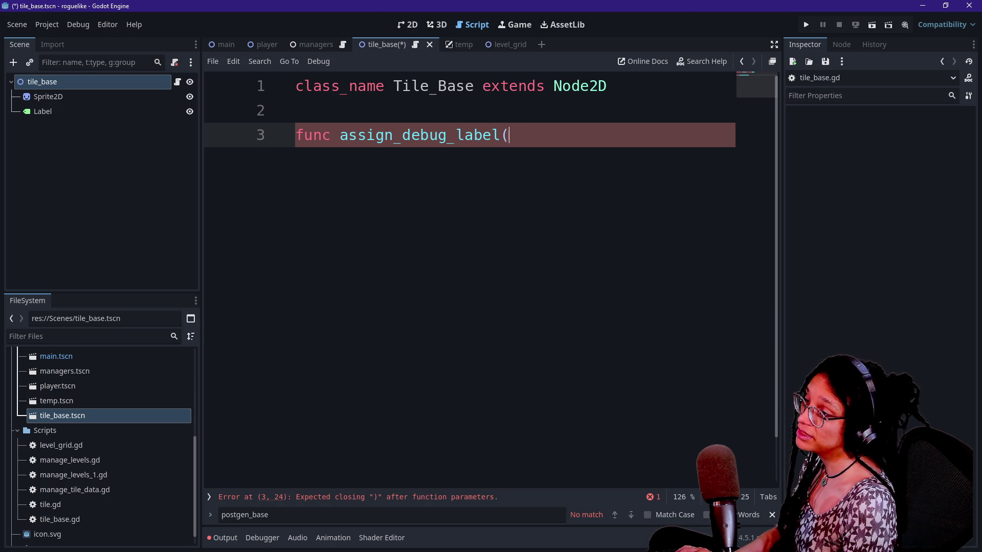
text(numb)
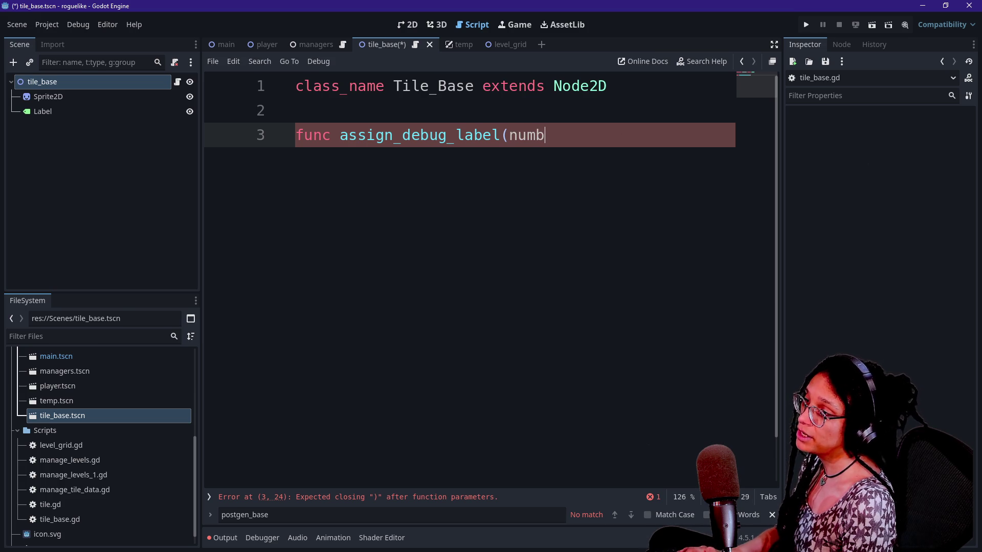
text(er:int))
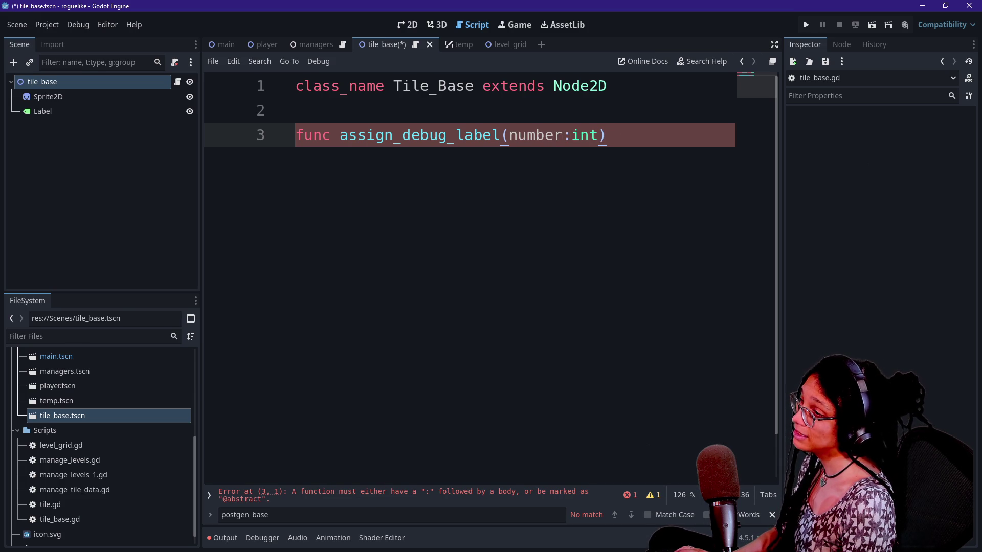
text( ->)
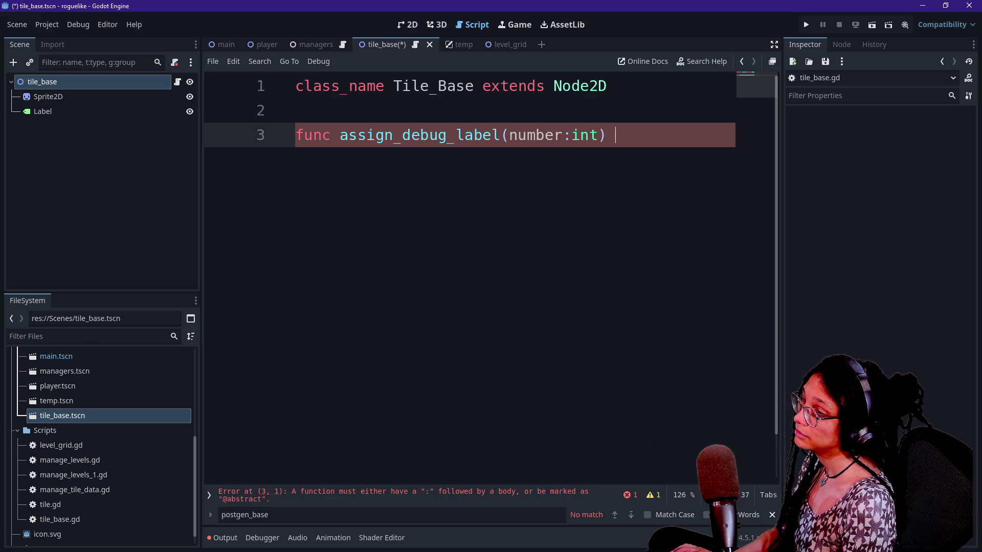
text( void:)
key(BackSpace)
key(BackSpace)
key(BackSpace)
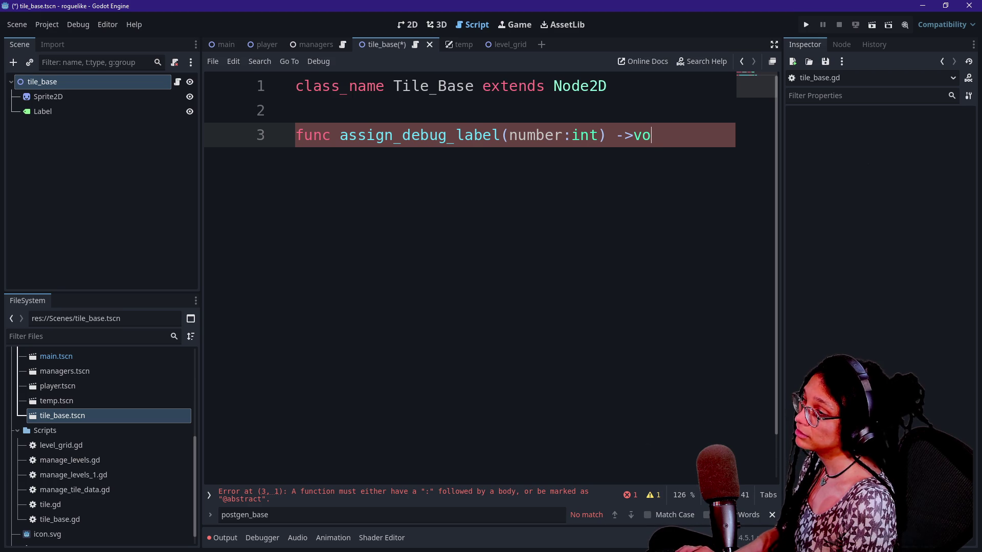
text(oid:)
key(Return)
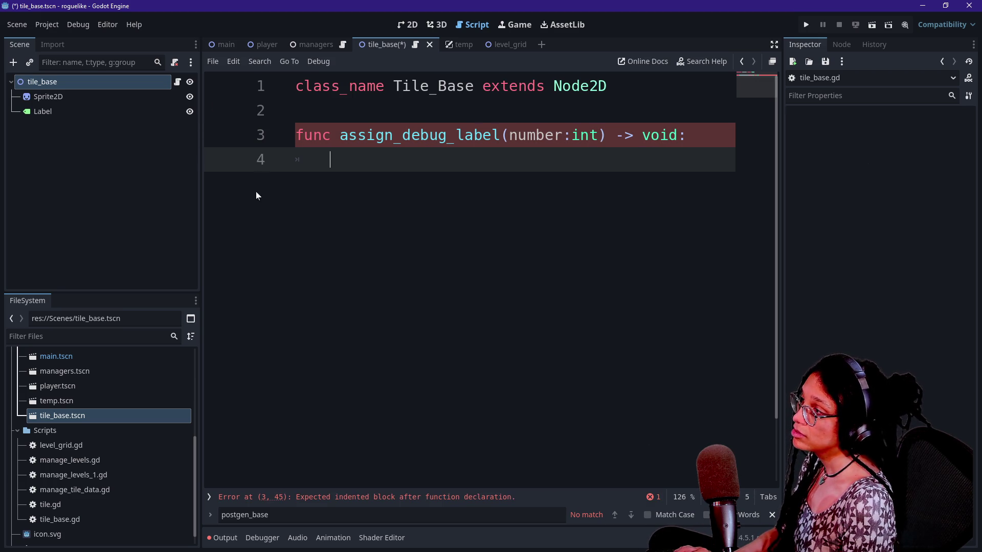
click(114, 114)
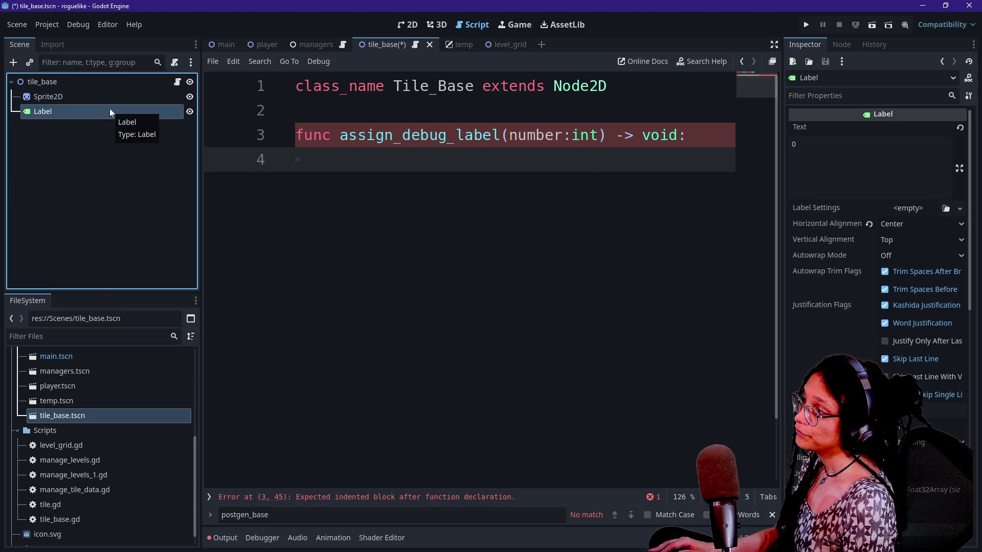
Rename the Label node to Label_Debug_Number.
right_click(109, 109)
click(97, 155)
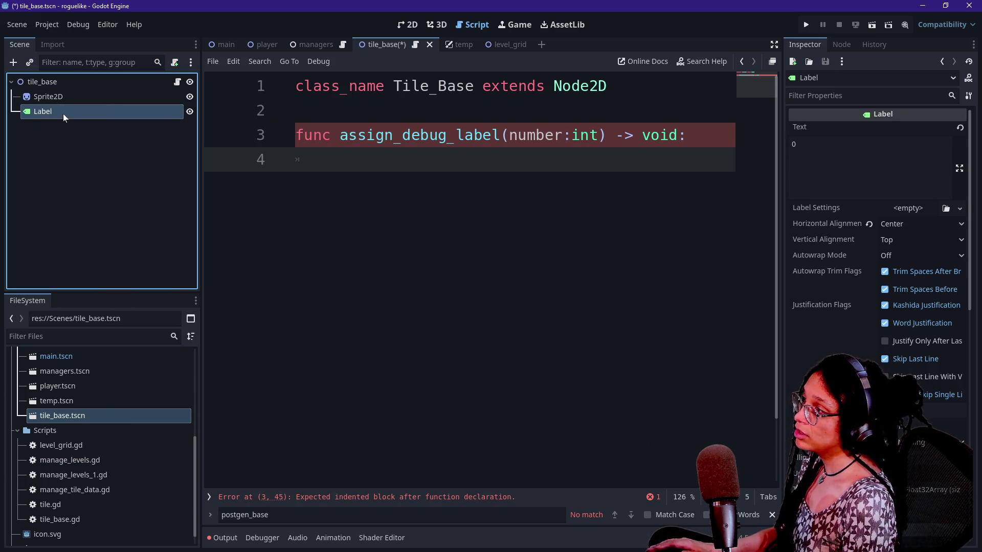
double_click(63, 114)
text(Debug)
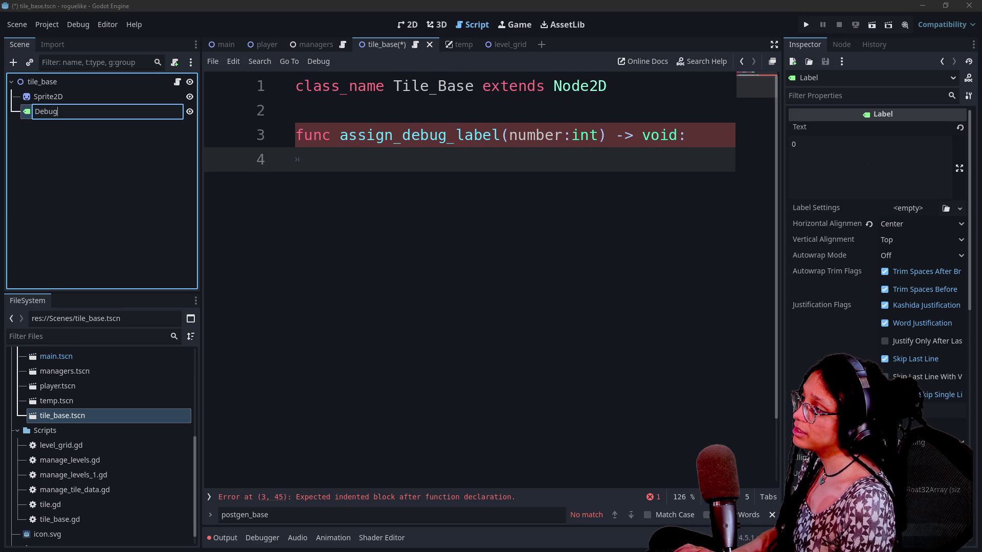
text(_bale)
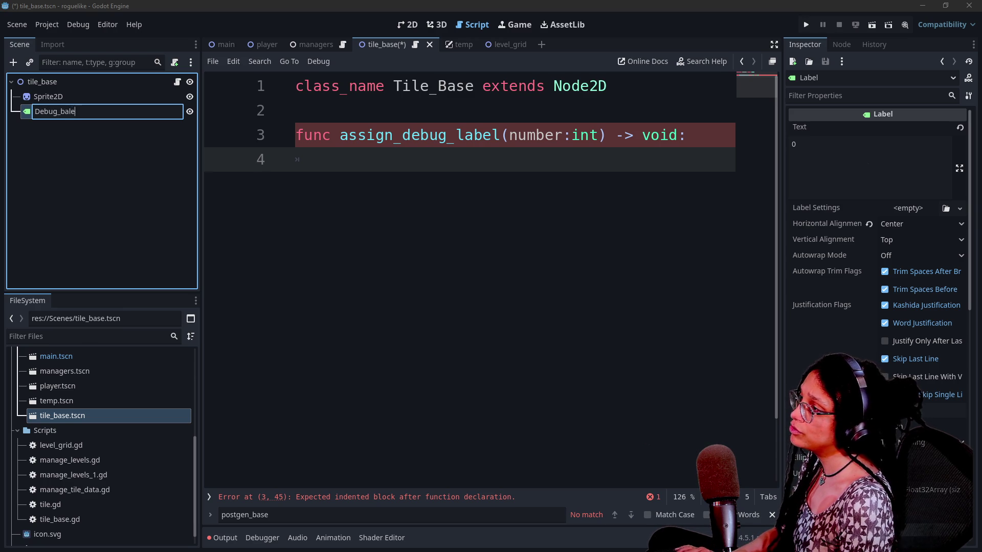
key(ctrl+a)
text(Lab)
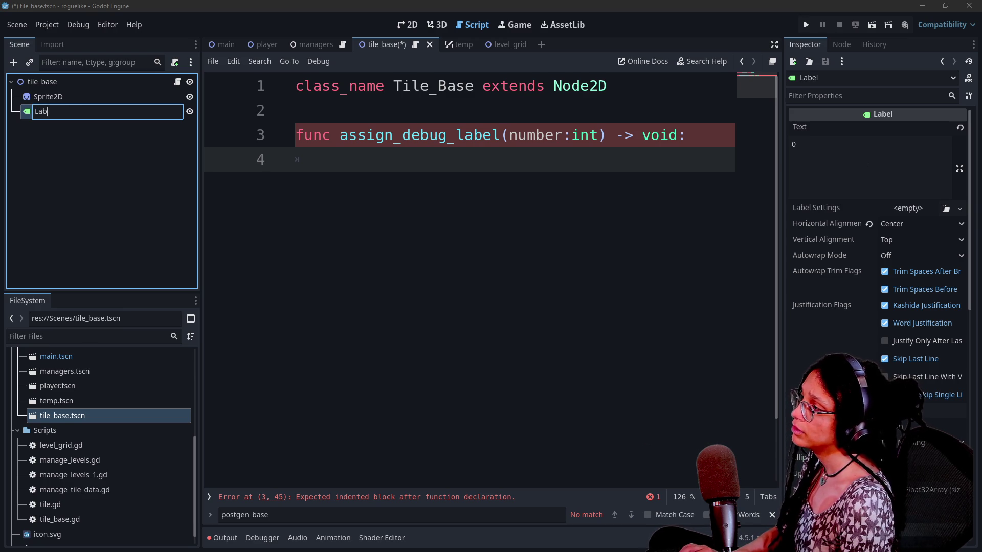
text(el_Debug_number)
key(BackSpace)
key(BackSpace)
key(BackSpace)
text(Number)
key(Return)
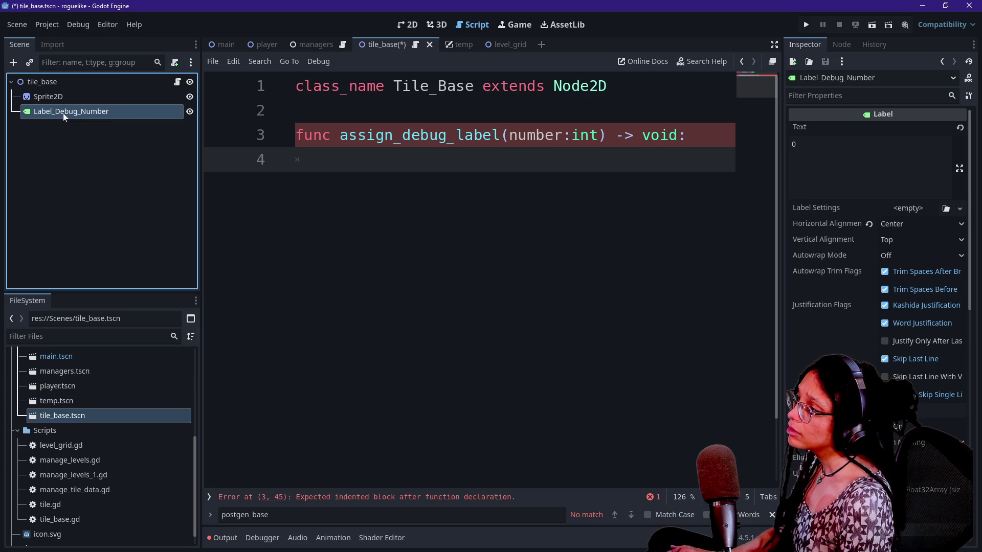
right_click(63, 113)
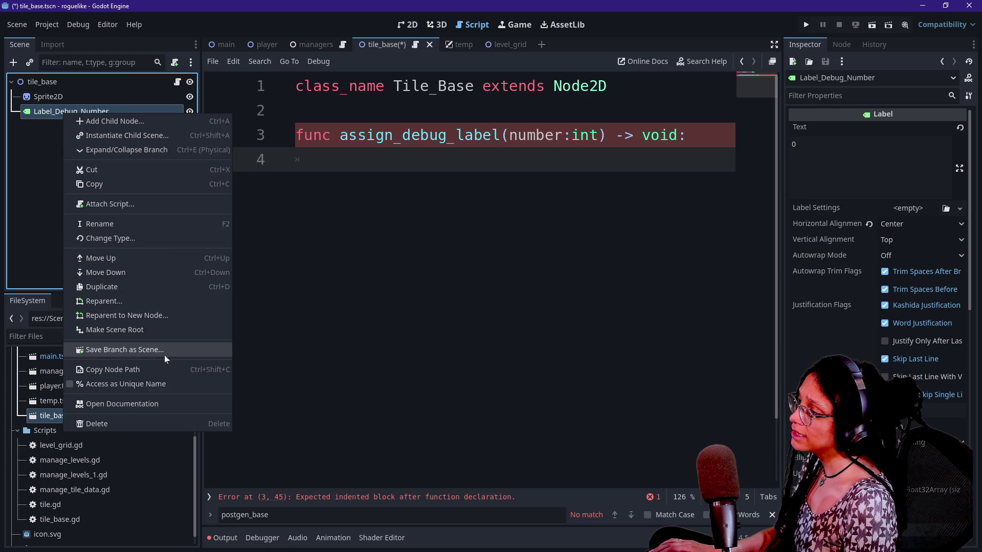
click(158, 386)
drag(157, 123, 296, 110)
click(609, 85)
key(Return)
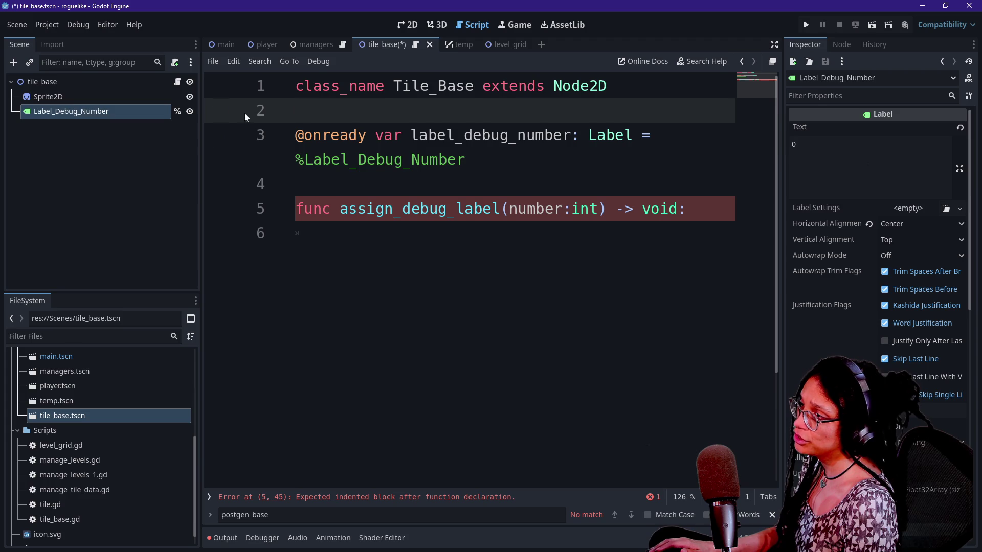
drag(290, 161, 465, 159)
click(465, 159)
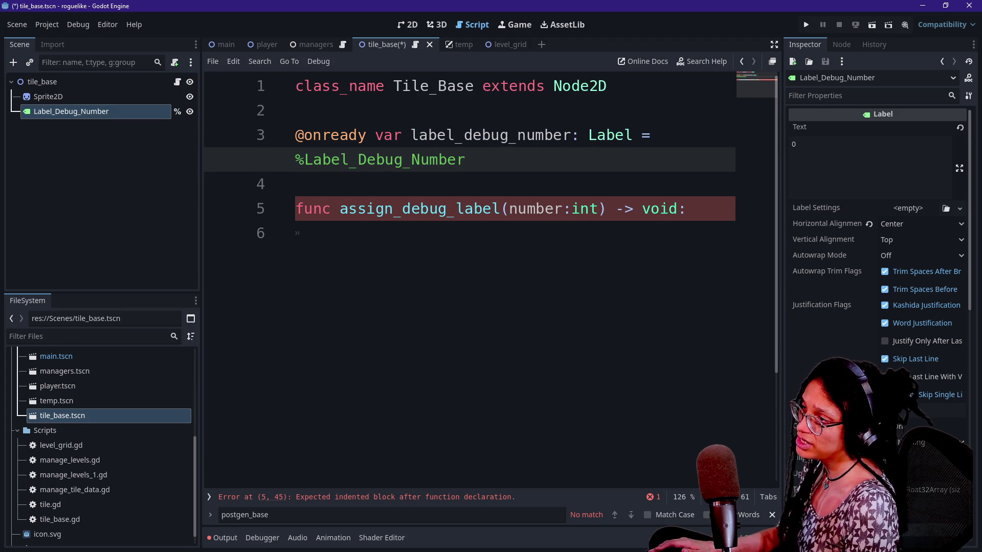
In assign_debug_label's body, write label_debug_number.text = number.
click(517, 208)
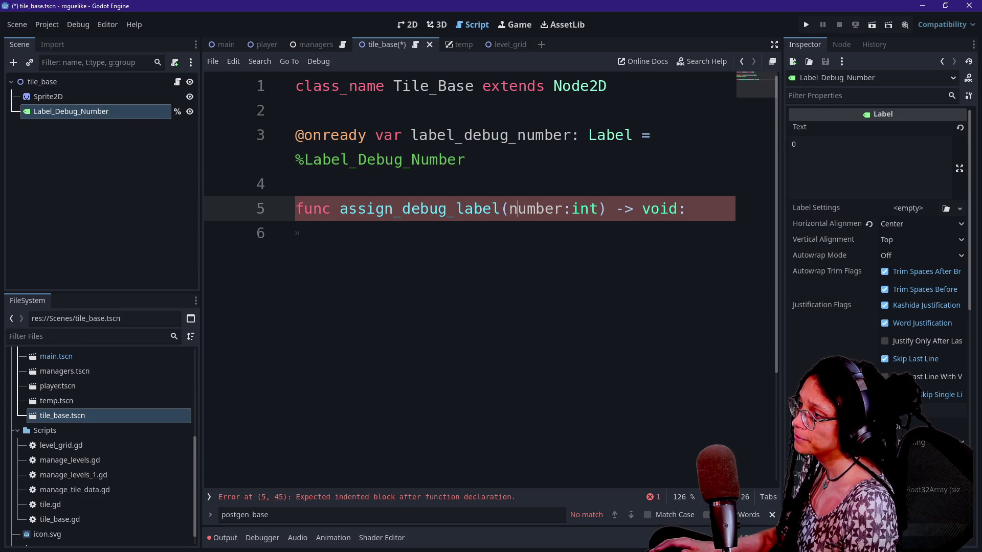
click(330, 233)
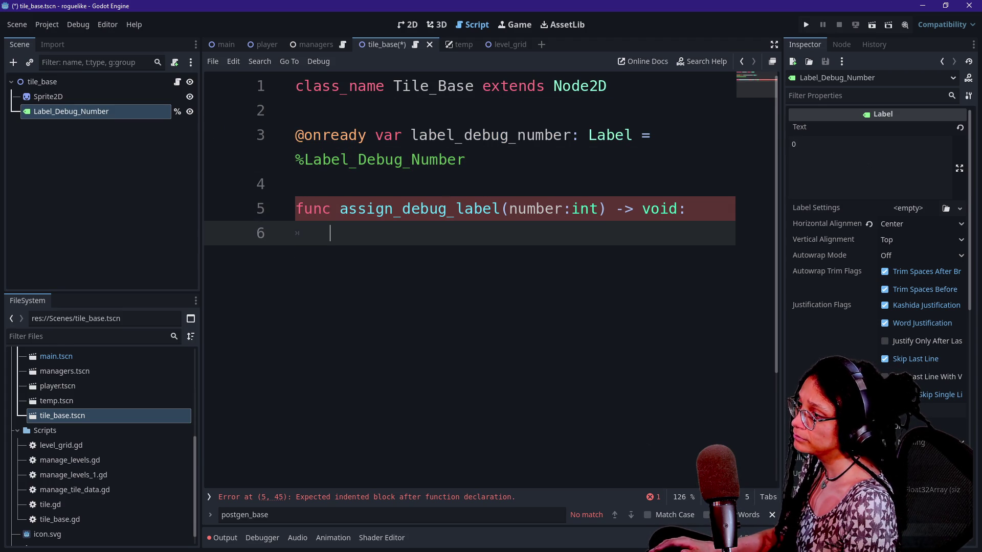
text(labe)
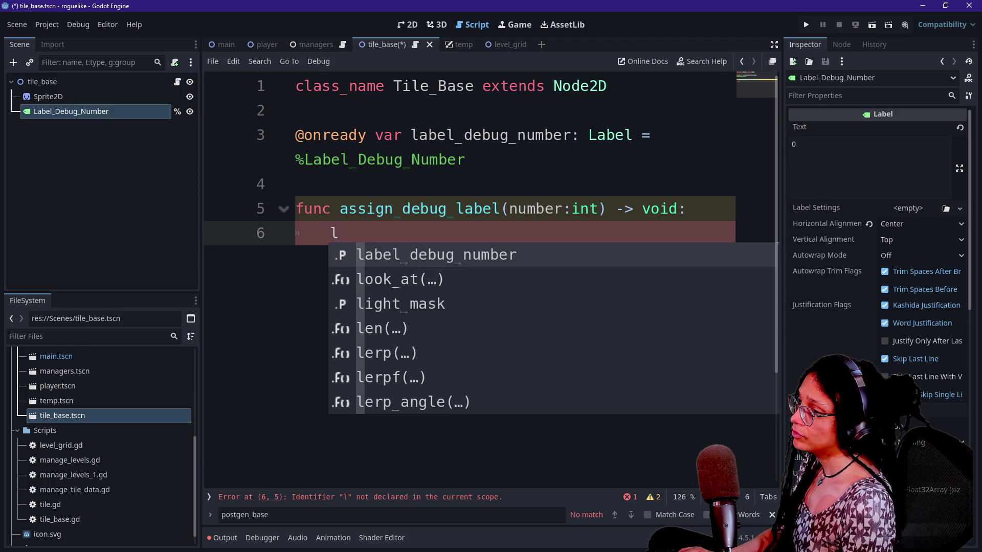
key(Return)
text(.tex)
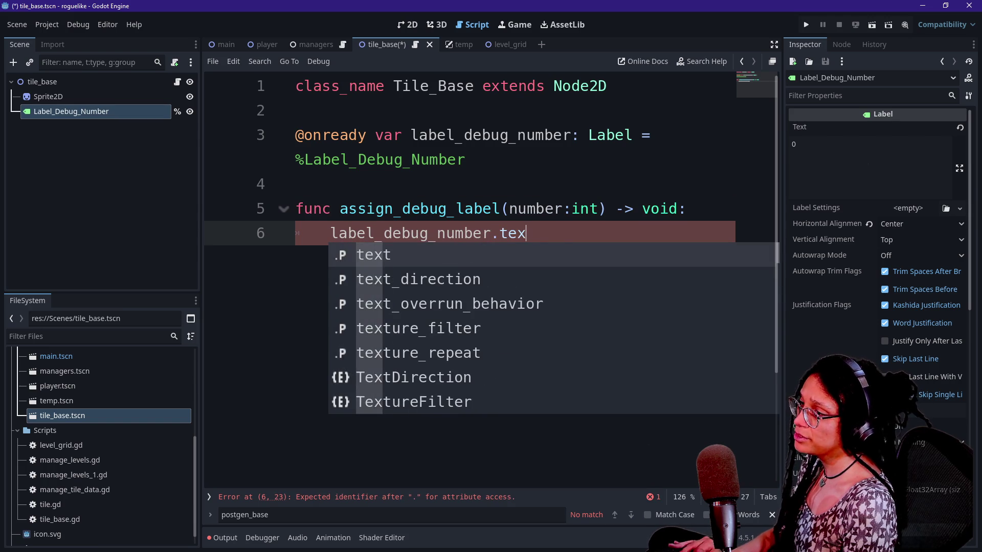
text(t = number)
click(411, 159)
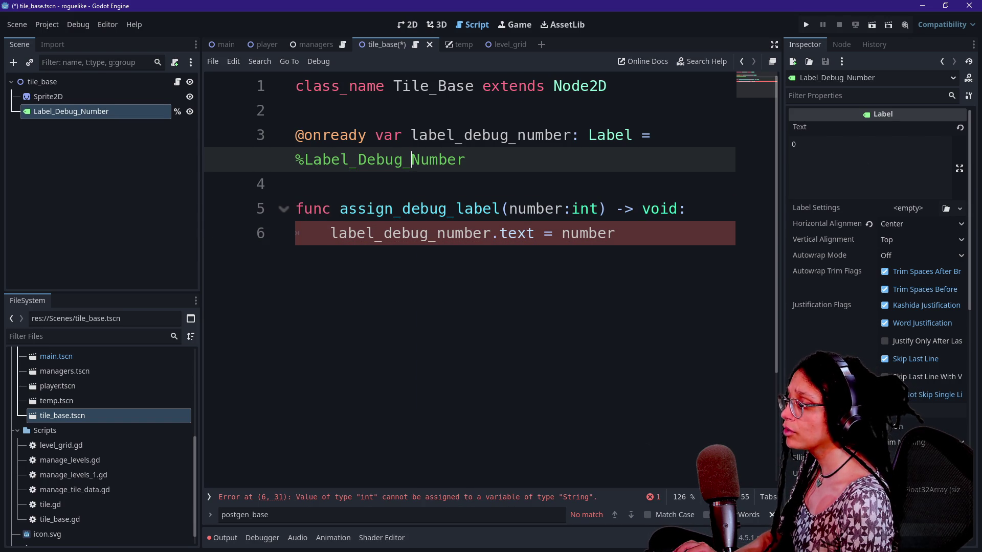
Wrap the value as str(number), save the Tile_Base script, and bring up Quick Open.
click(561, 233)
text(str()
click(650, 233)
text())
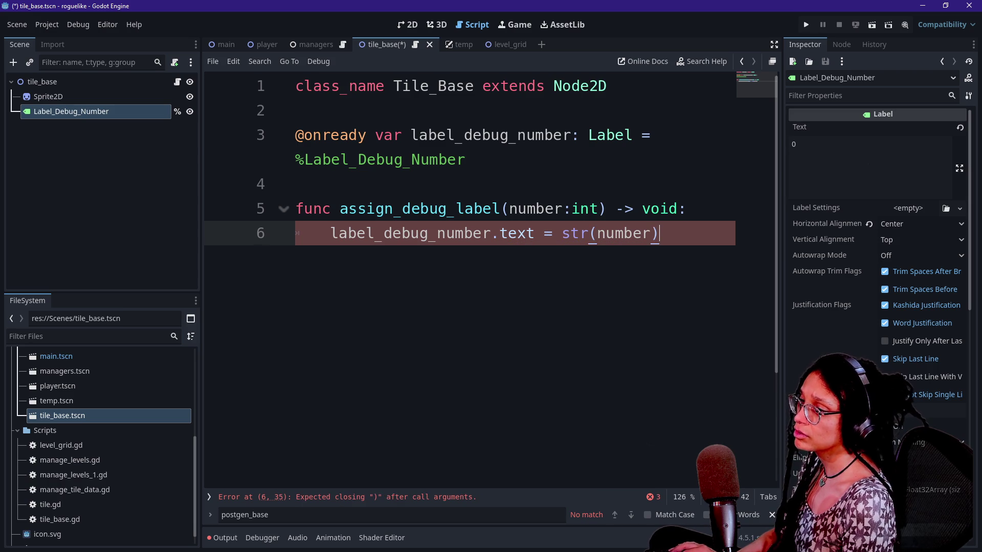
click(489, 135)
key(ctrl+s)
key(alt+shift+o)
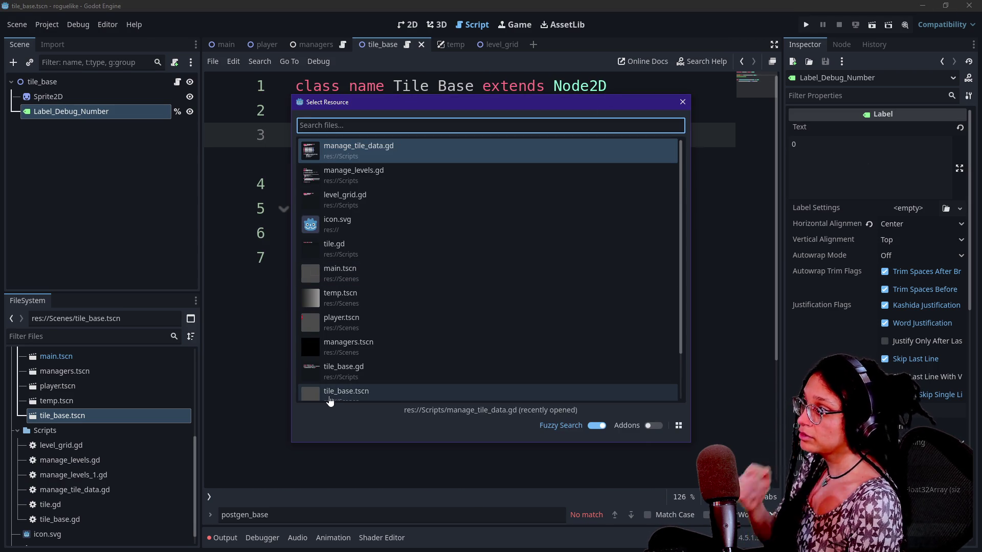
Open manage_levels.gd and hide the side docks for more editing room.
key(Down)
key(Return)
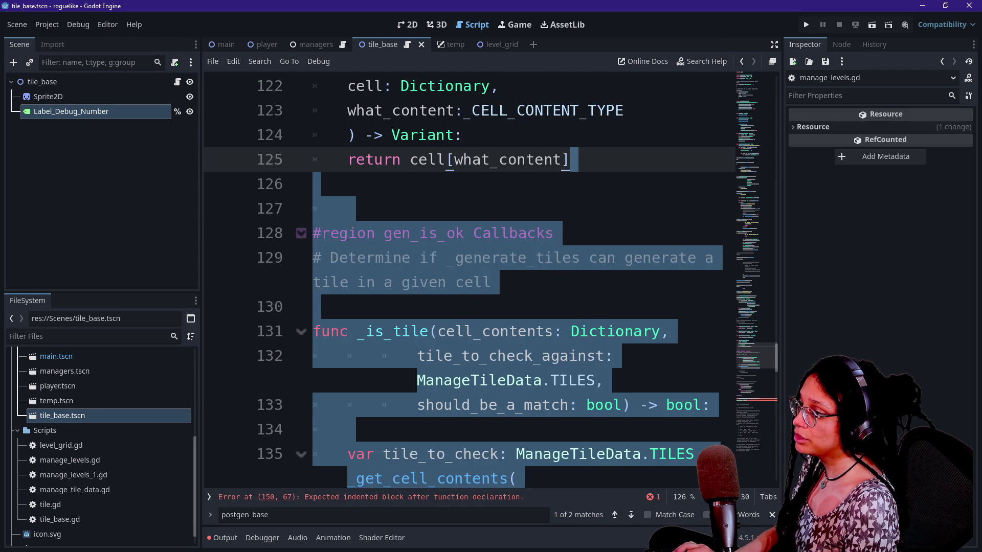
click(491, 233)
key(ctrl+shift+F11)
scroll(953, 286, down, 3)
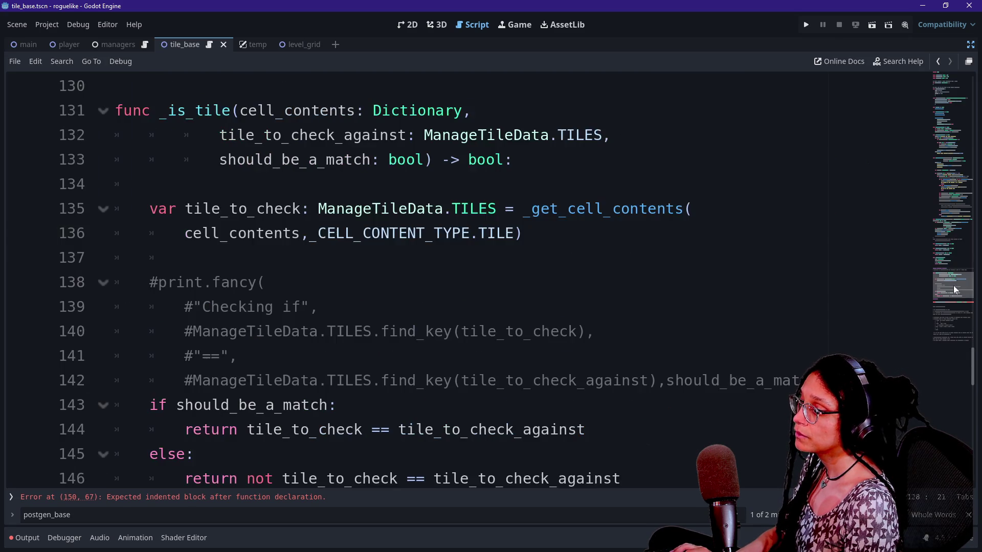
scroll(951, 309, down, 5)
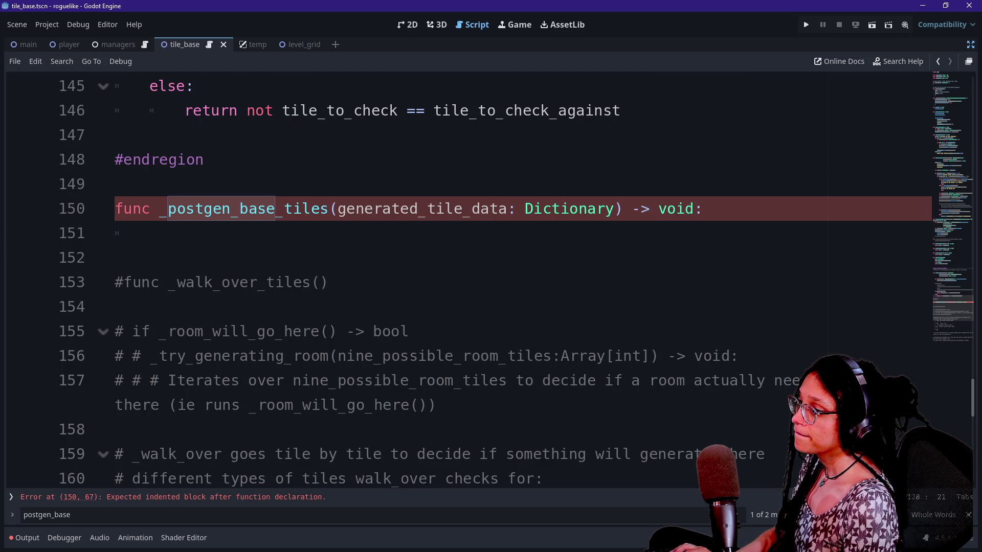
On line 151 of _postgen_base_tiles, write 'var generated_node: Node2D = generated_tile_data'.
click(149, 233)
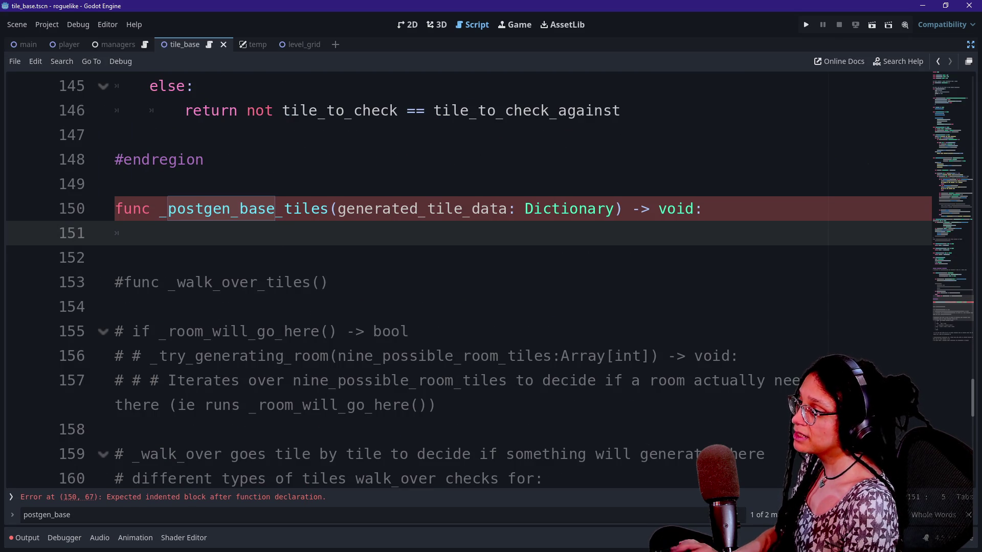
text(g)
key(BackSpace)
text(var generated_node:)
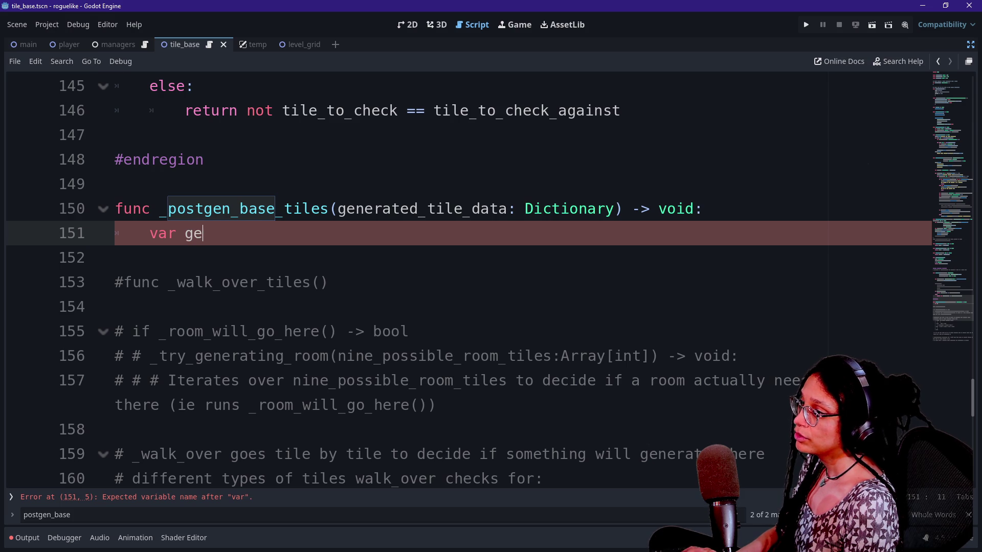
text( Node)
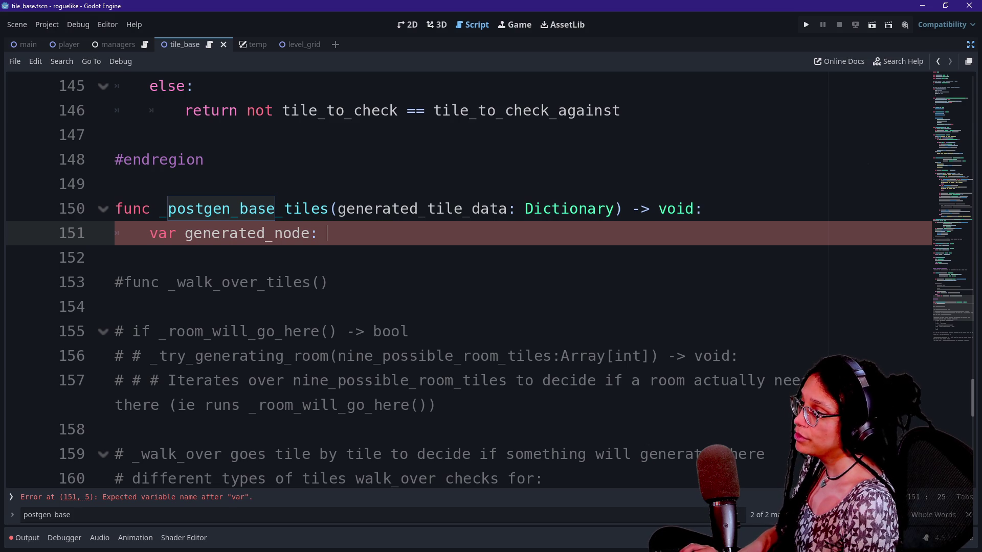
text(2D)
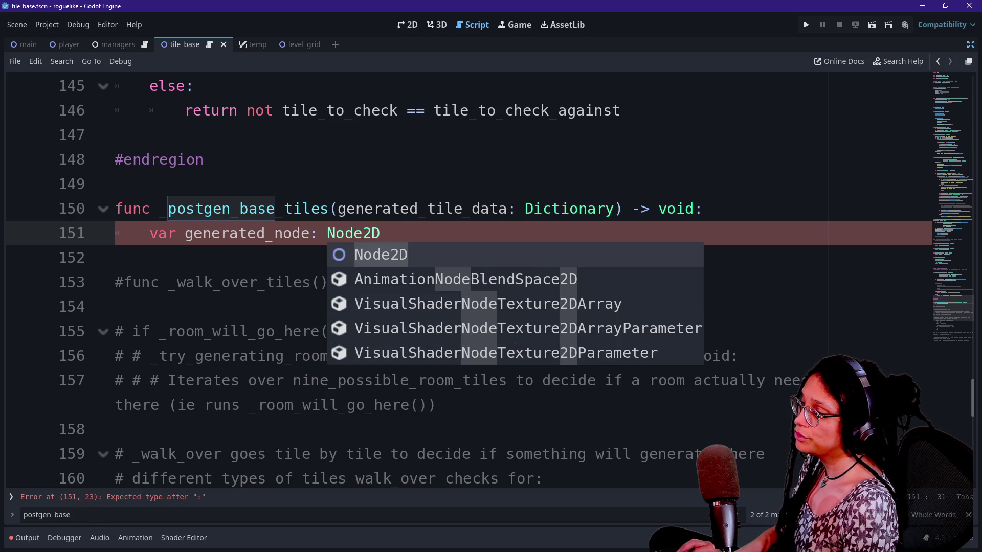
text( = generat)
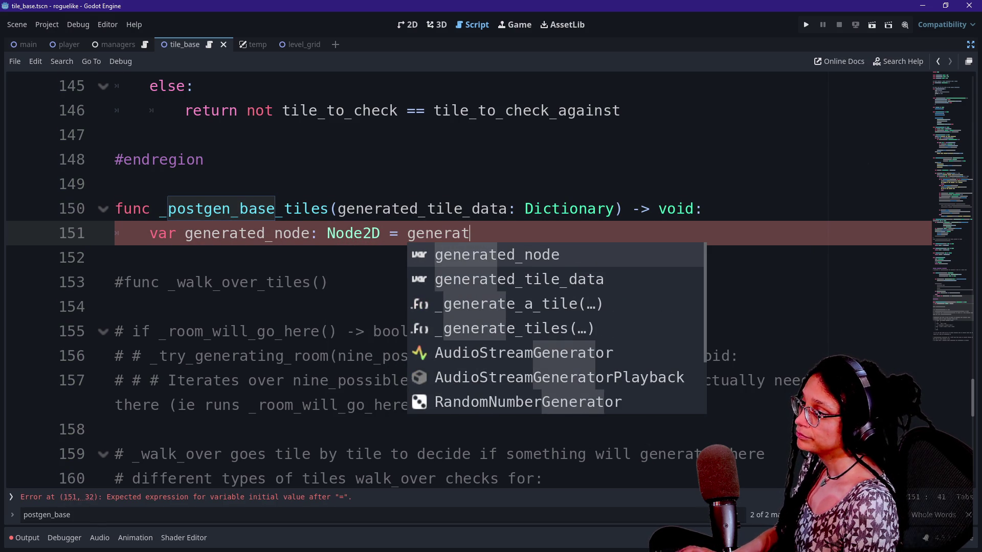
key(Down)
key(Return)
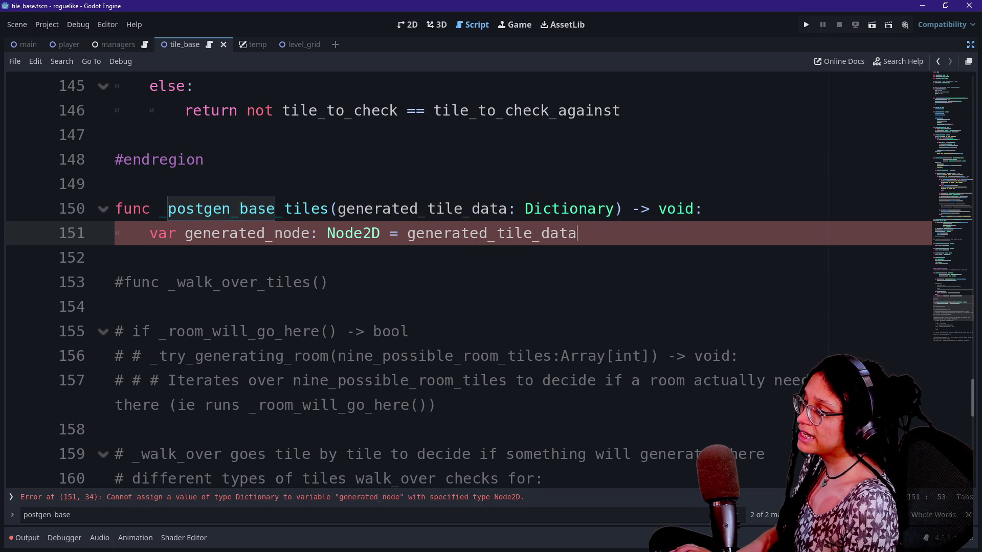
Index it with [_CELL_CONTENT_TYPE.NODE] and start a new line below the assignment.
text([)
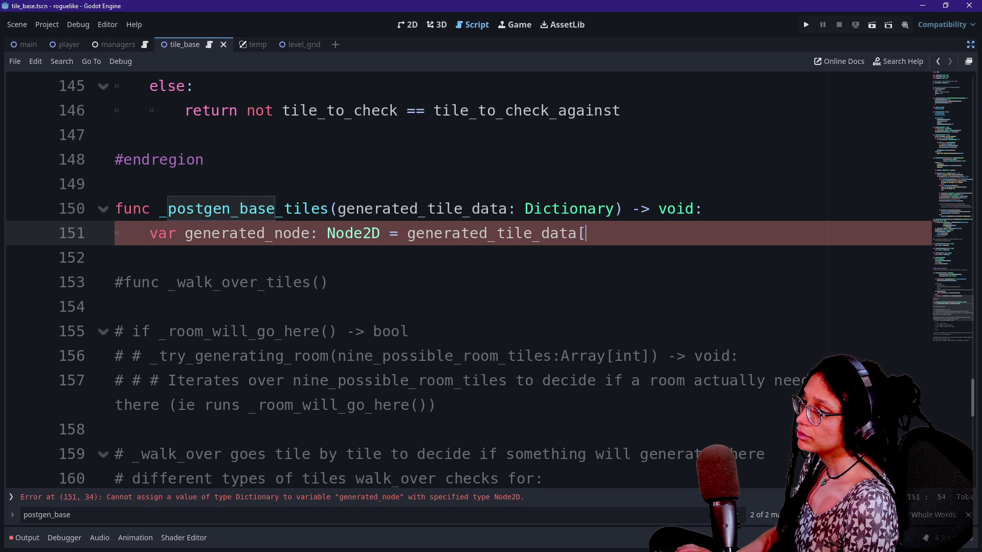
text(")
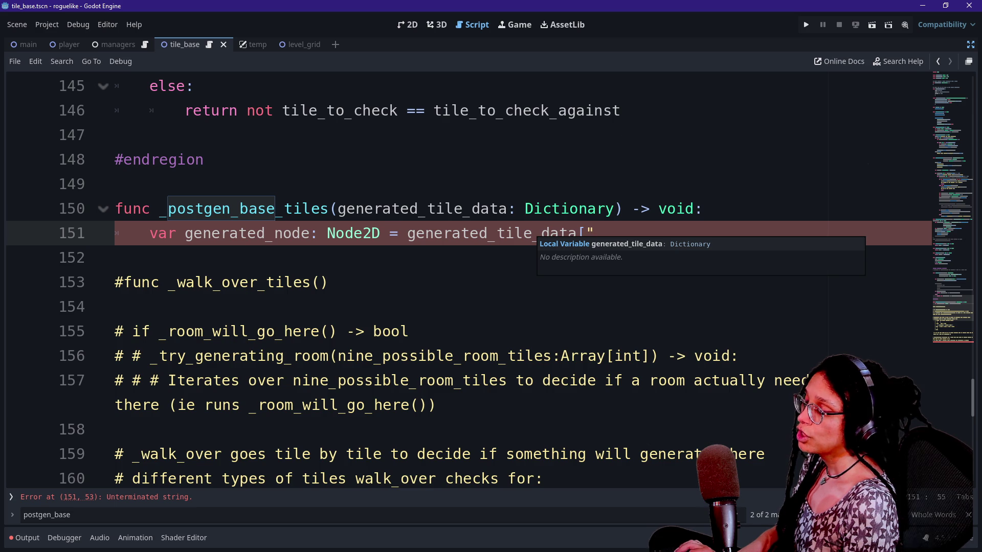
key(BackSpace)
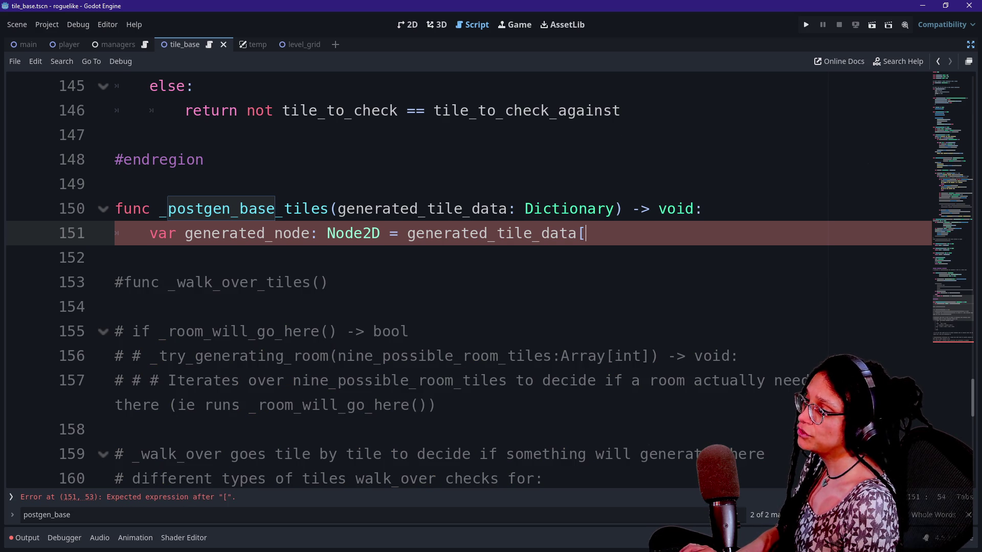
text(_C)
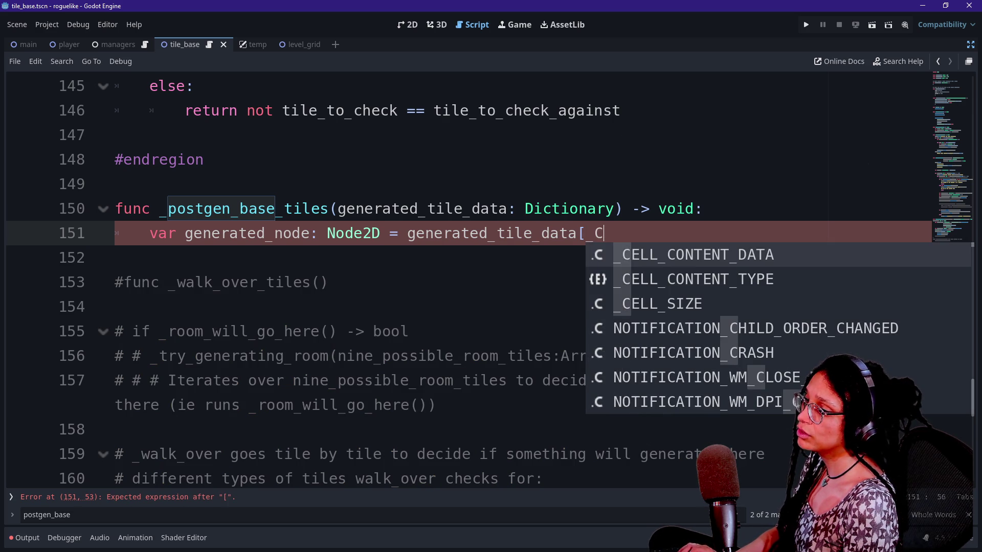
key(Return)
text(.)
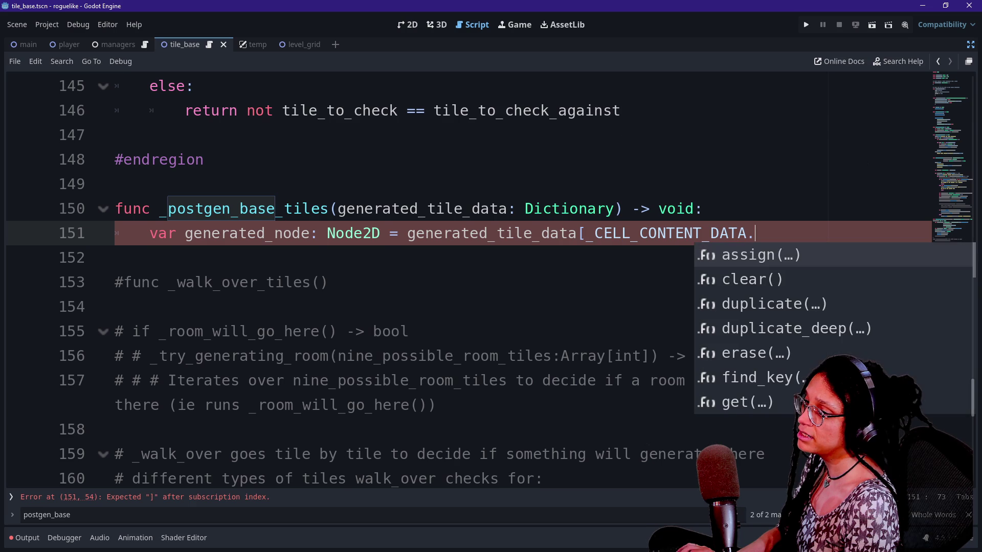
key(BackSpace)
key(BackSpace)
key(BackSpace)
text(T)
key(Return)
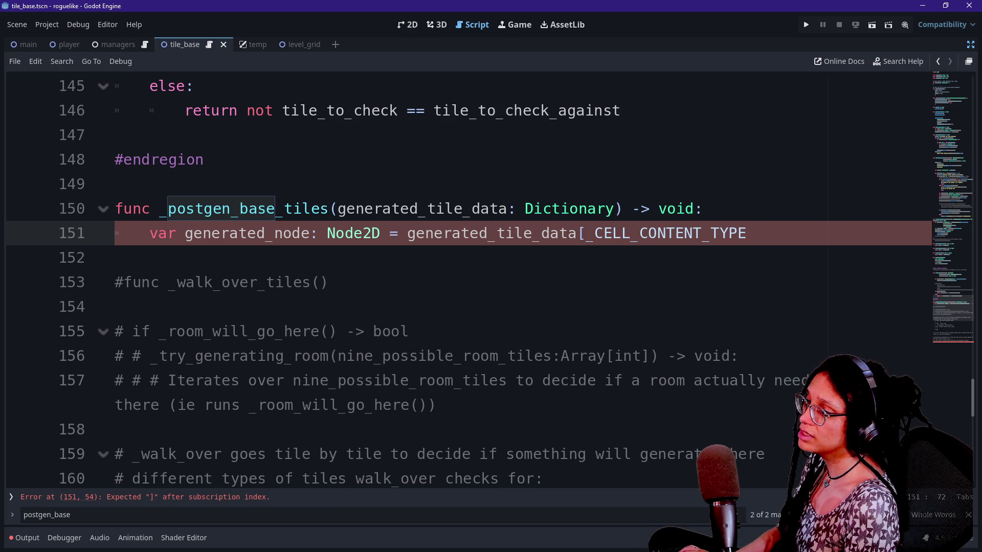
text(.NODE])
key(Return)
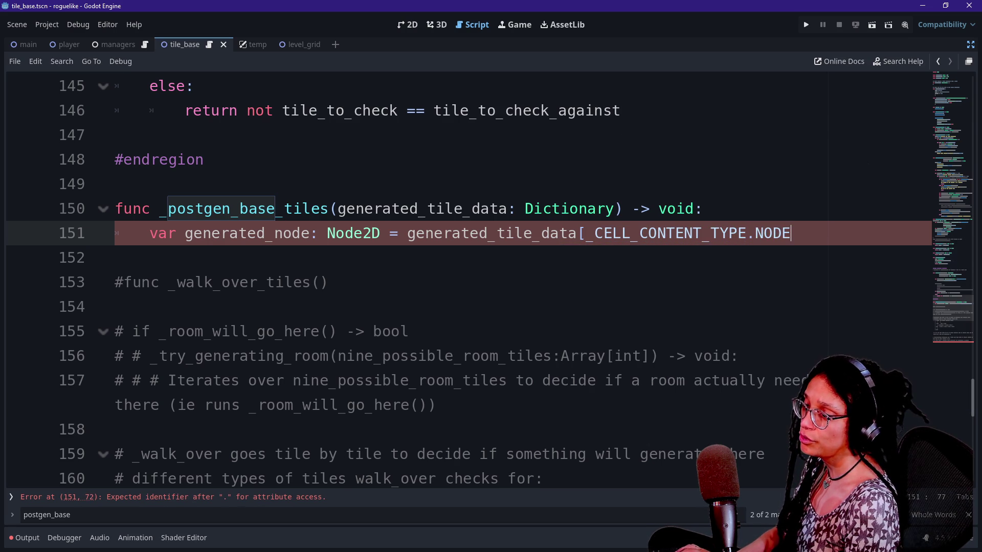
drag(380, 234, 647, 233)
click(648, 233)
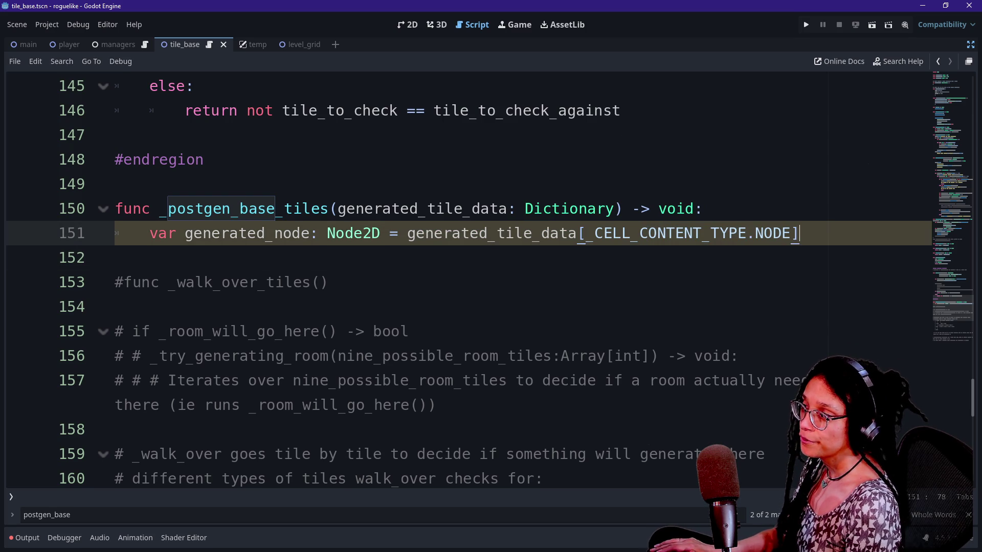
key(Return)
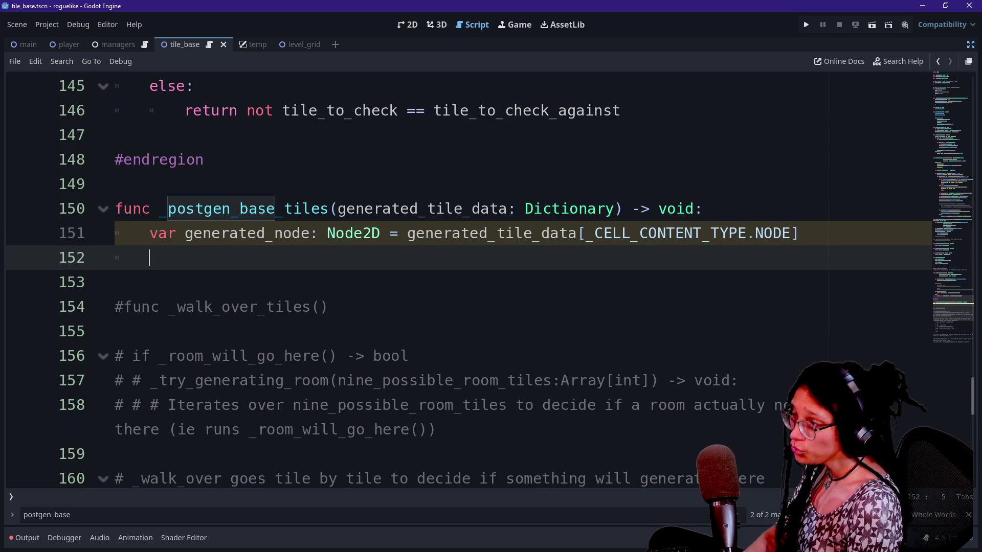
Review the _postgen_base_tiles signature and the new lines 150–151.
scroll(563, 210, up, 4)
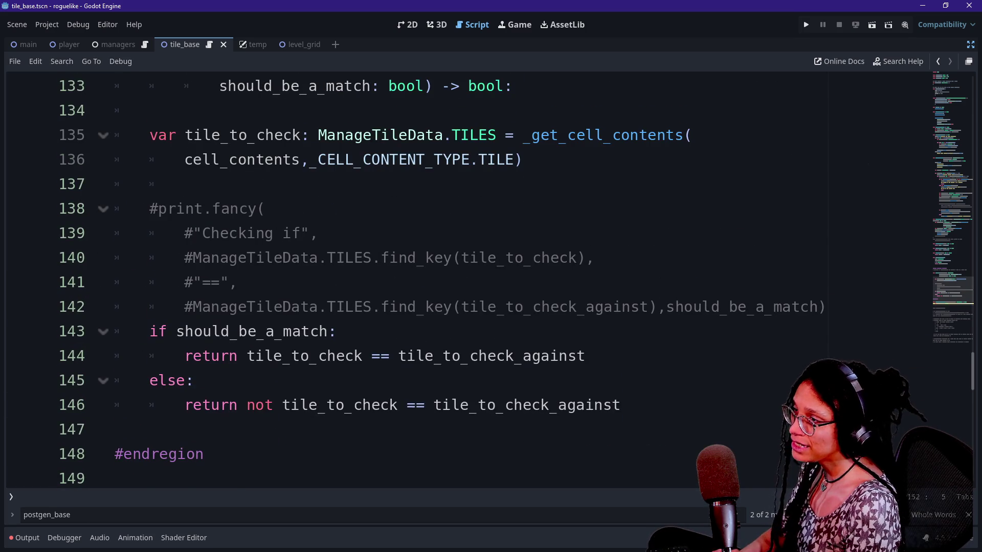
scroll(562, 276, up, 4)
scroll(460, 276, up, 8)
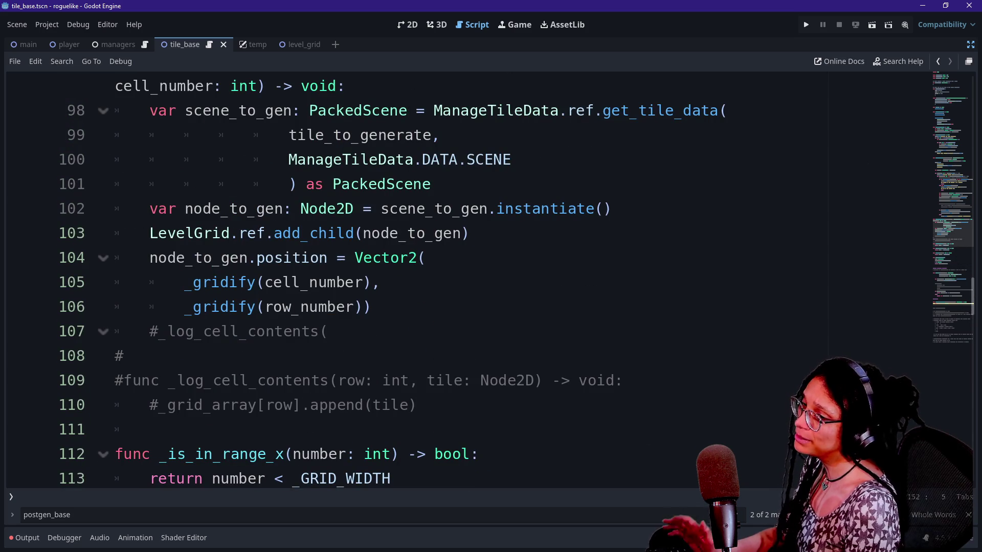
scroll(917, 299, up, 2)
scroll(917, 299, down, 15)
scroll(919, 309, down, 4)
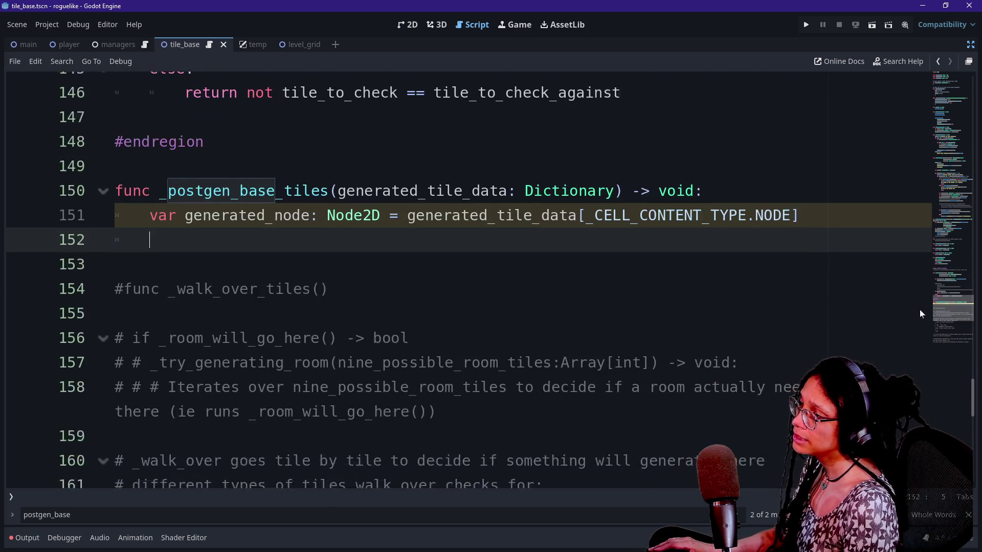
scroll(919, 309, up, 2)
drag(249, 305, 541, 330)
click(549, 330)
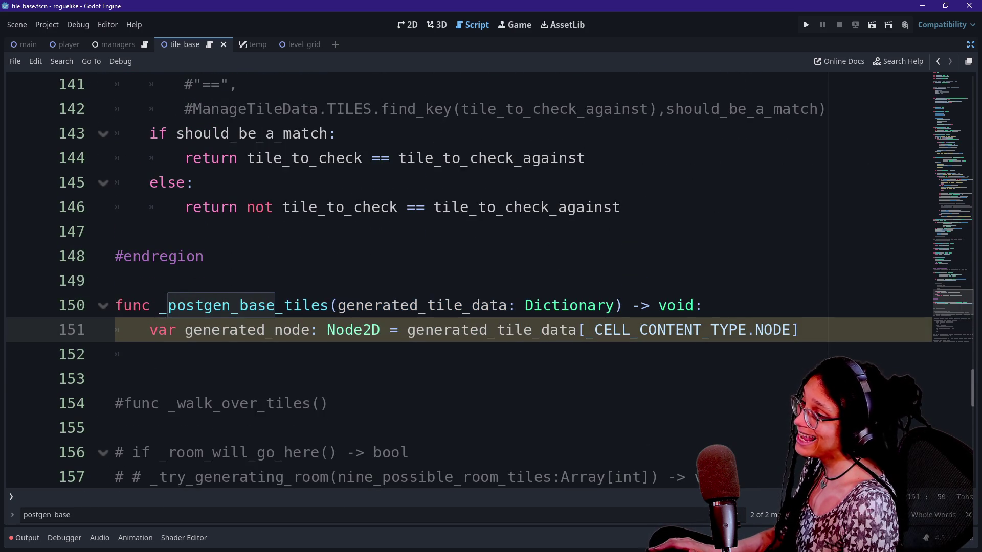
click(613, 305)
click(116, 281)
click(708, 305)
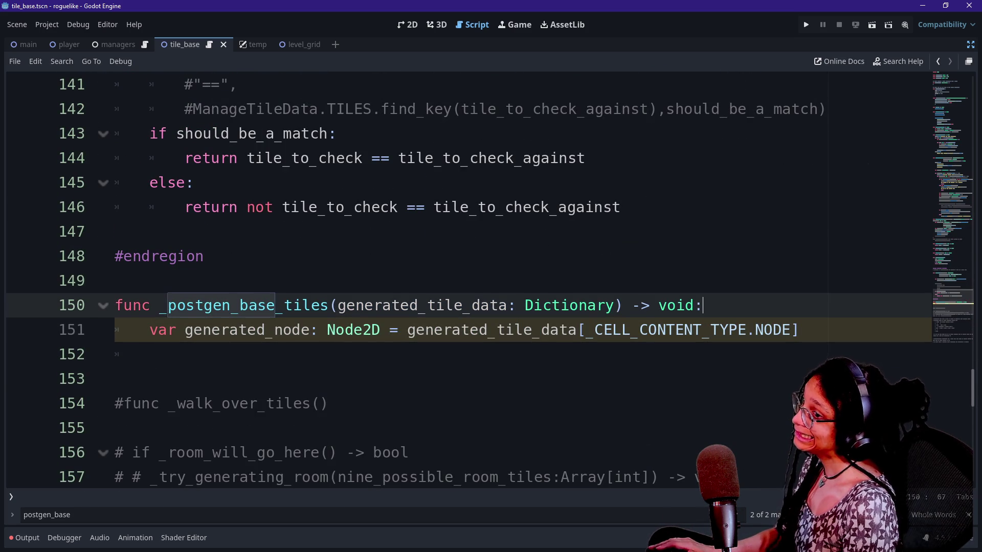
Move back up the script to the _CELL_CONTENT_DATA defaults (NODE null, TILE EMPTY, VISITED false).
scroll(960, 312, up, 1)
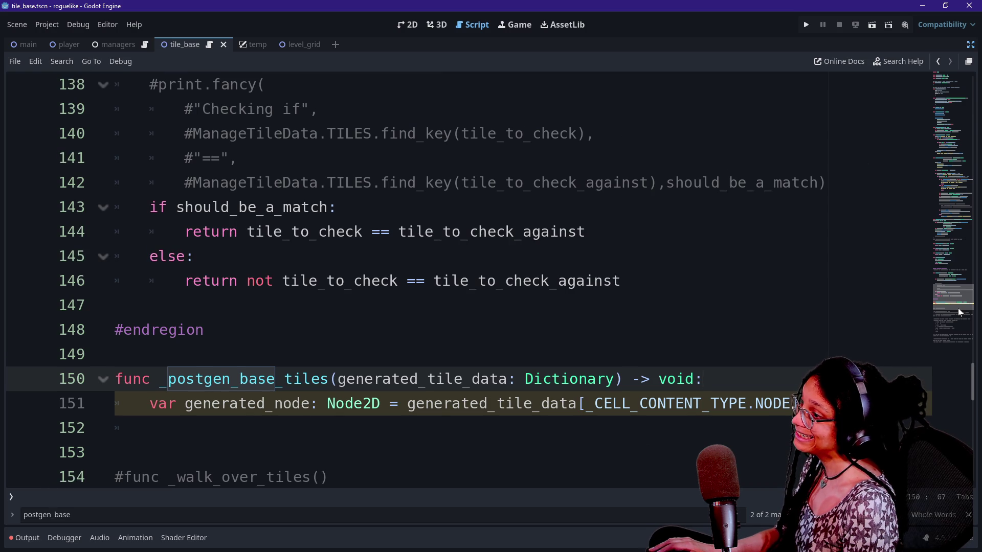
scroll(959, 312, down, 1)
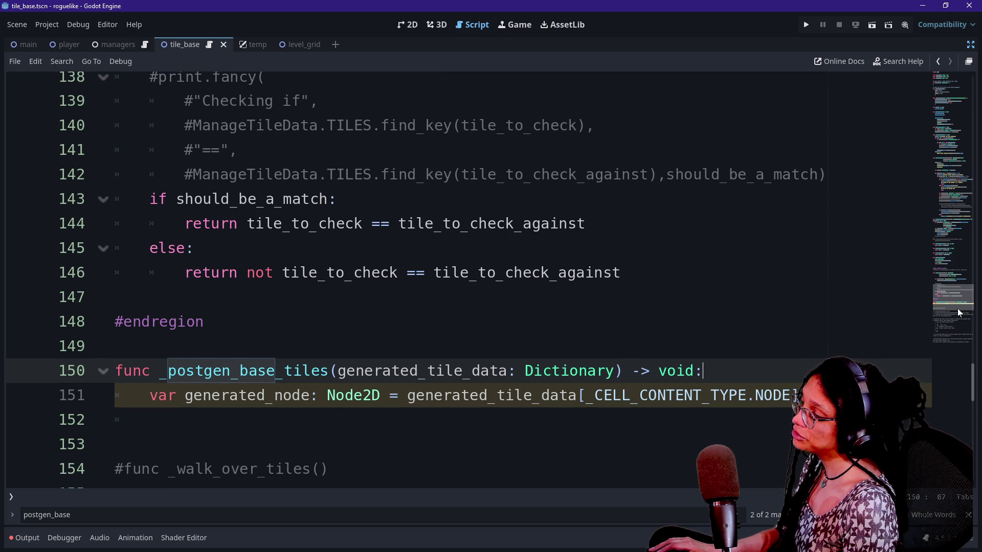
scroll(959, 312, up, 1)
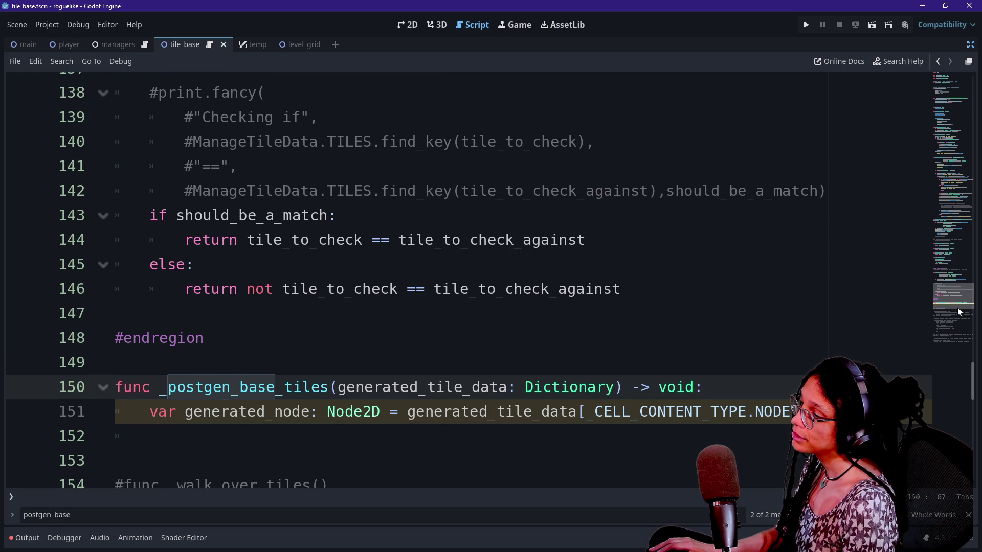
mouse_move(956, 307)
mouse_down()
mouse_move(941, 139)
mouse_move(937, 232)
mouse_up()
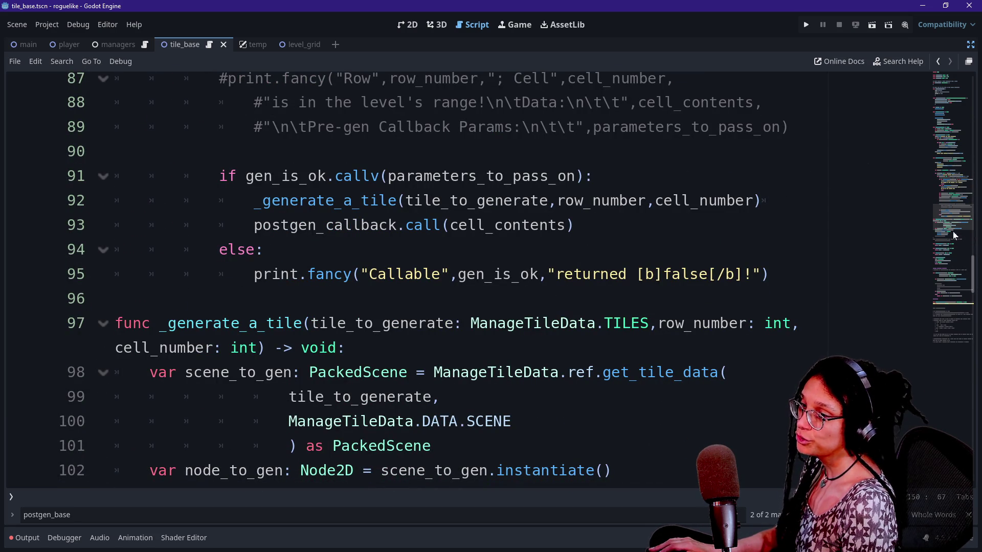
mouse_move(954, 222)
mouse_down()
mouse_move(939, 311)
mouse_move(952, 289)
mouse_move(922, 153)
mouse_move(904, 302)
mouse_move(919, 146)
mouse_move(901, 331)
mouse_move(900, 315)
mouse_up()
click(614, 223)
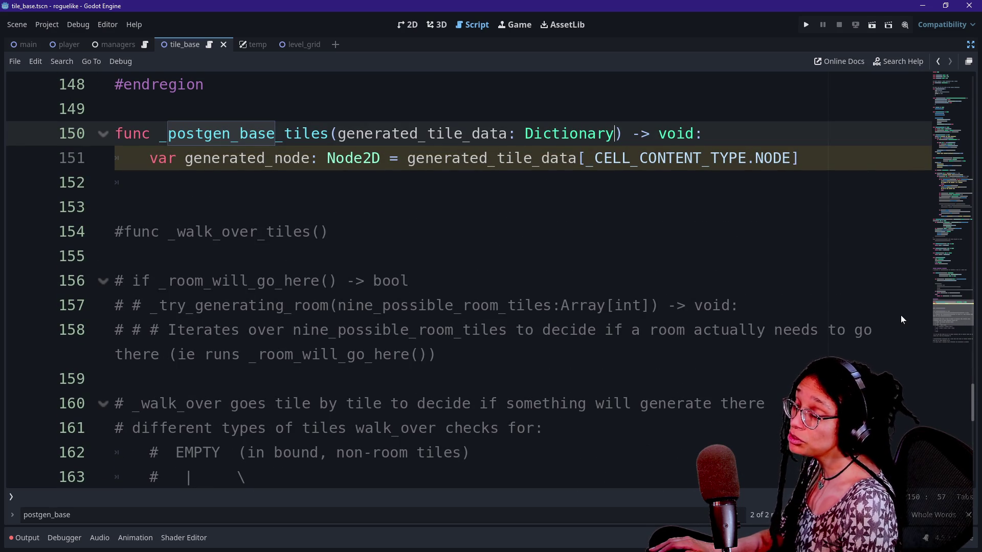
click(960, 161)
mouse_move(960, 162)
mouse_down()
mouse_move(949, 72)
mouse_move(949, 108)
mouse_up()
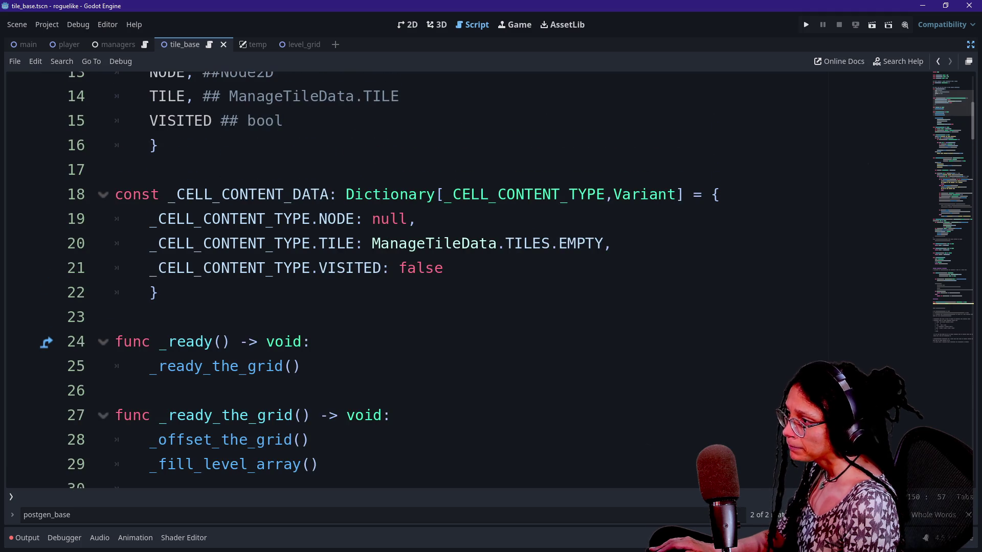
drag(337, 219, 417, 218)
Begin a new _CELL_CONTENT_TYPE entry after TILE in the _CELL_CONTENT_DATA dictionary.
click(443, 268)
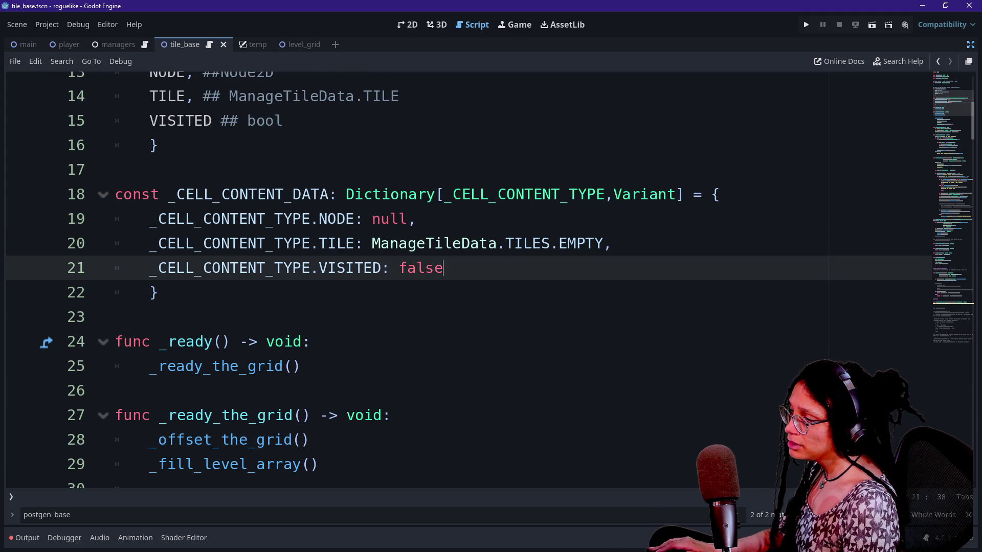
drag(274, 243, 158, 292)
click(442, 268)
click(612, 244)
key(Return)
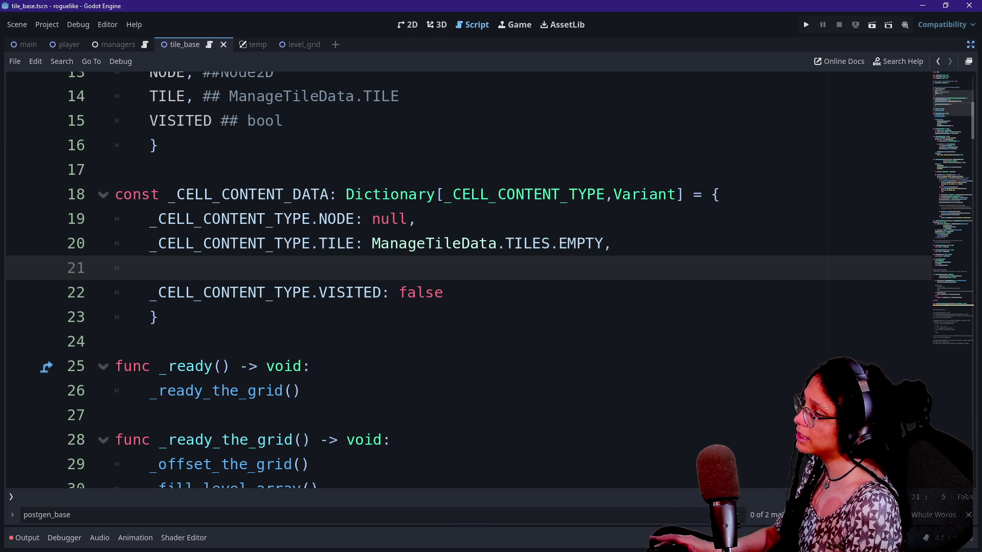
text(_C)
key(BackSpace)
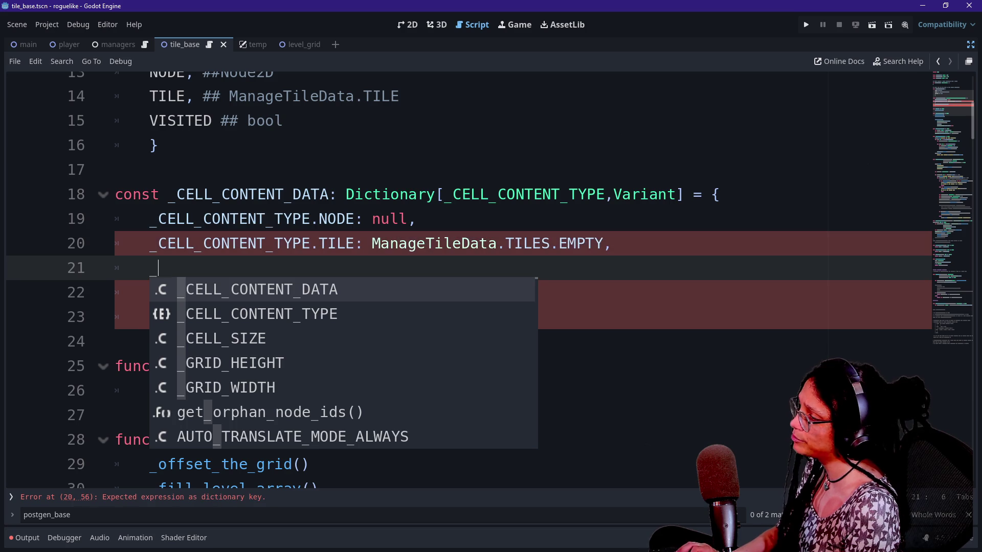
text(CELL_CONTENT_TYPE.)
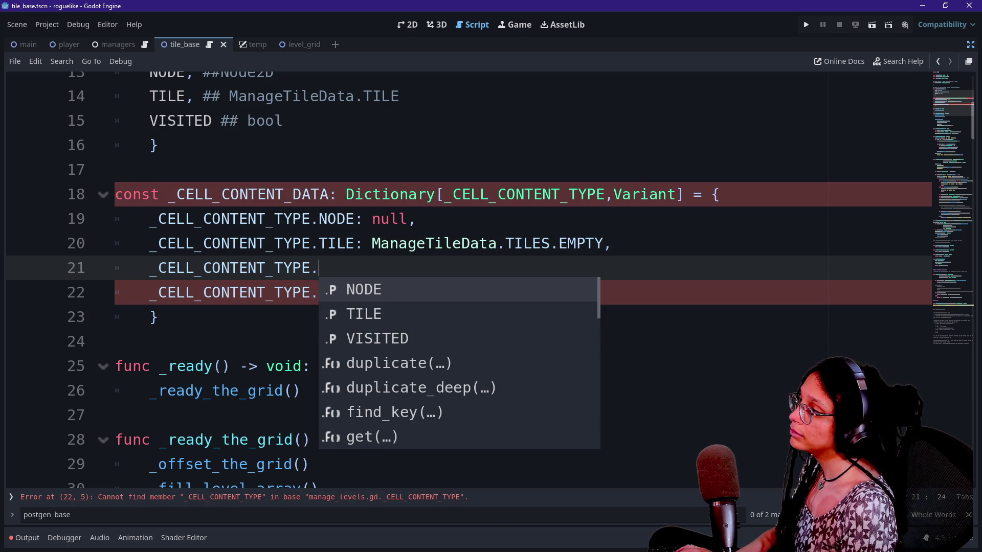
Add a NUMBER entry (int) below TILE in the _CELL_CONTENT_TYPE enum.
scroll(460, 279, up, 2)
click(284, 268)
key(ctrl+shift+Return)
text(NUMB)
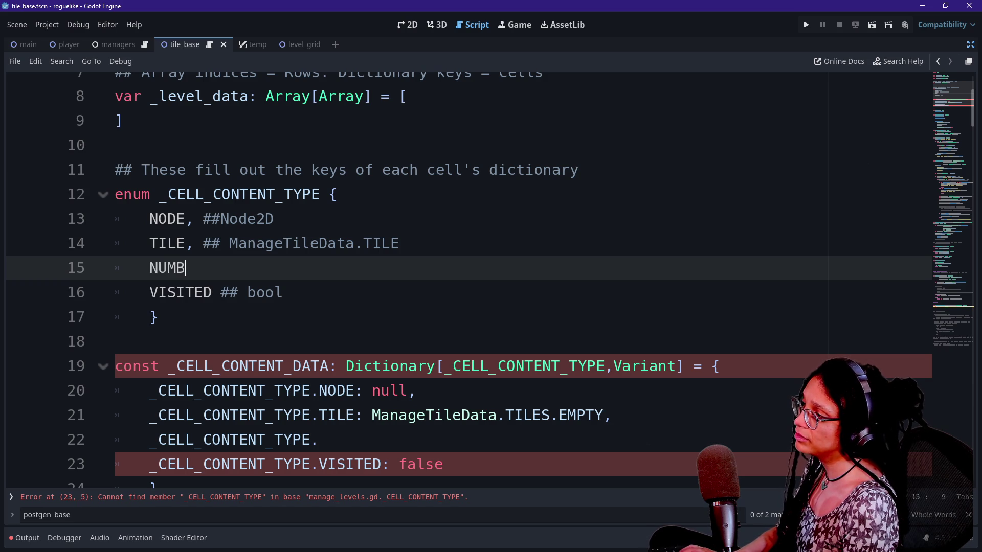
text(ER)
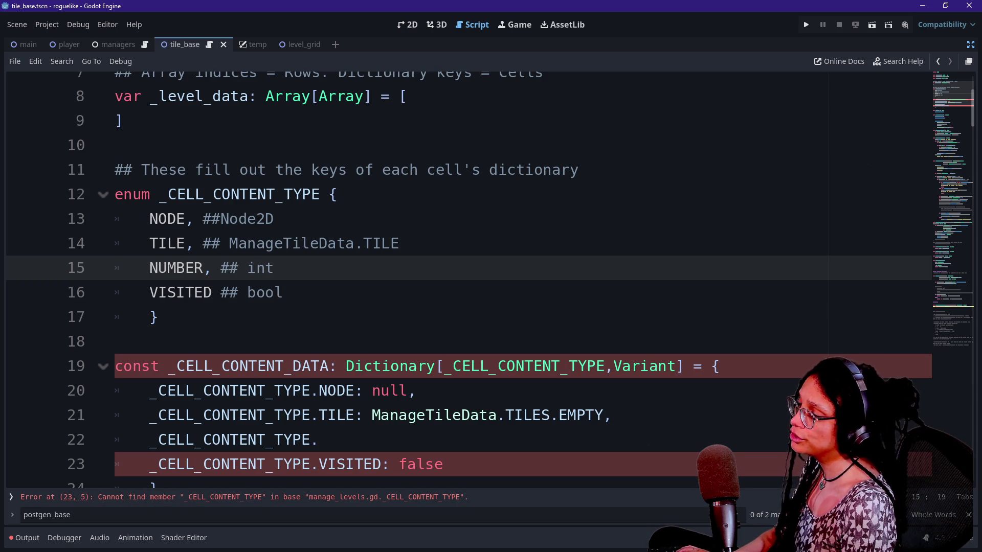
Complete the dictionary entry as _CELL_CONTENT_TYPE.NUMBER: null.
scroll(460, 277, down, 1)
click(319, 366)
text(NUMBER:)
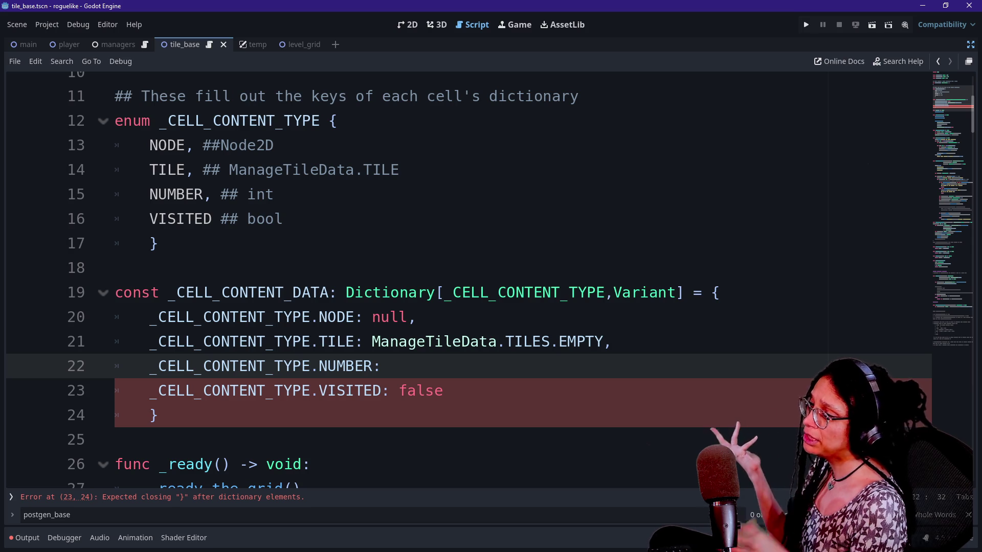
text(n)
key(BackSpace)
text(null)
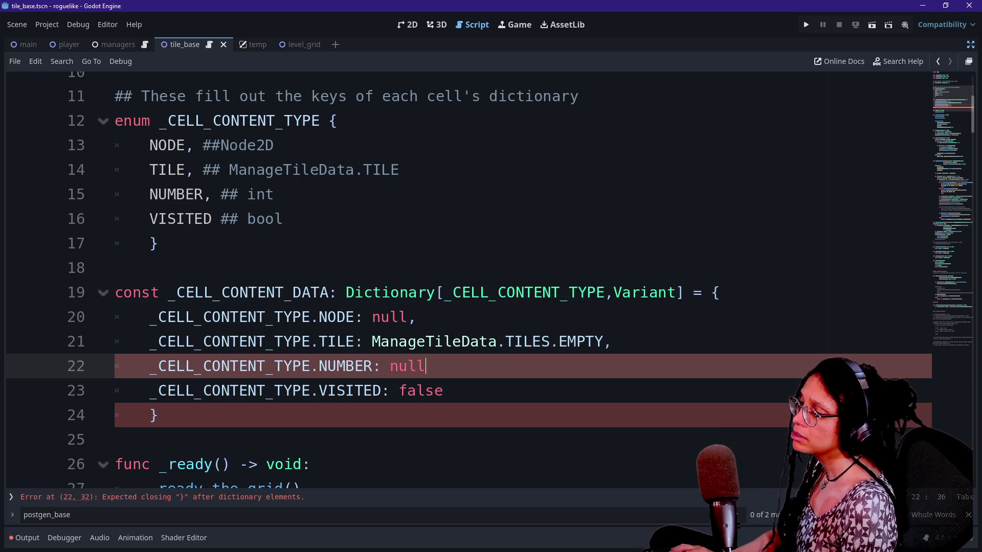
Move down to line 82, the end of the parameters_to_pass_on declaration.
click(115, 267)
click(443, 391)
click(426, 366)
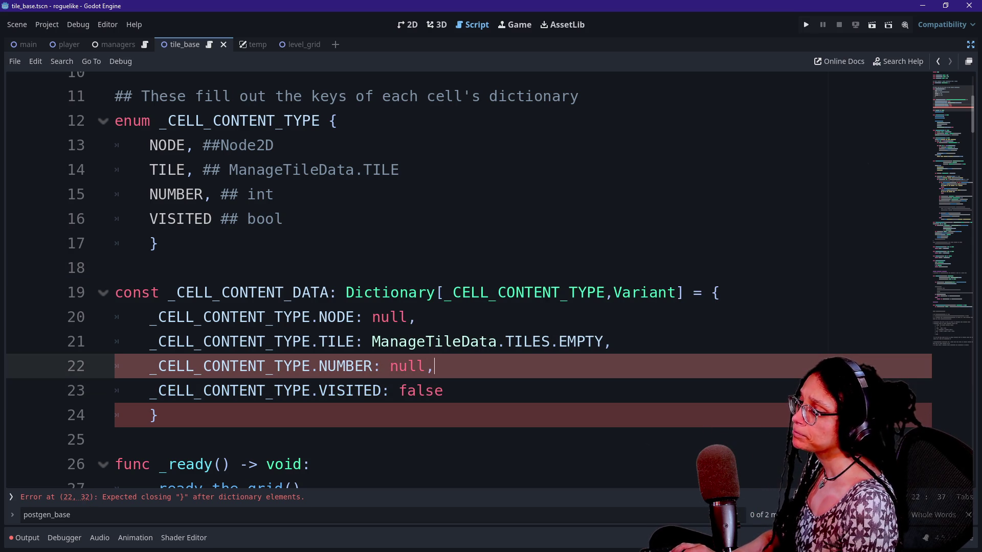
mouse_move(937, 112)
mouse_down()
mouse_move(923, 311)
mouse_move(951, 302)
mouse_move(953, 194)
mouse_move(952, 214)
mouse_move(950, 207)
mouse_up()
drag(219, 176, 628, 201)
click(629, 200)
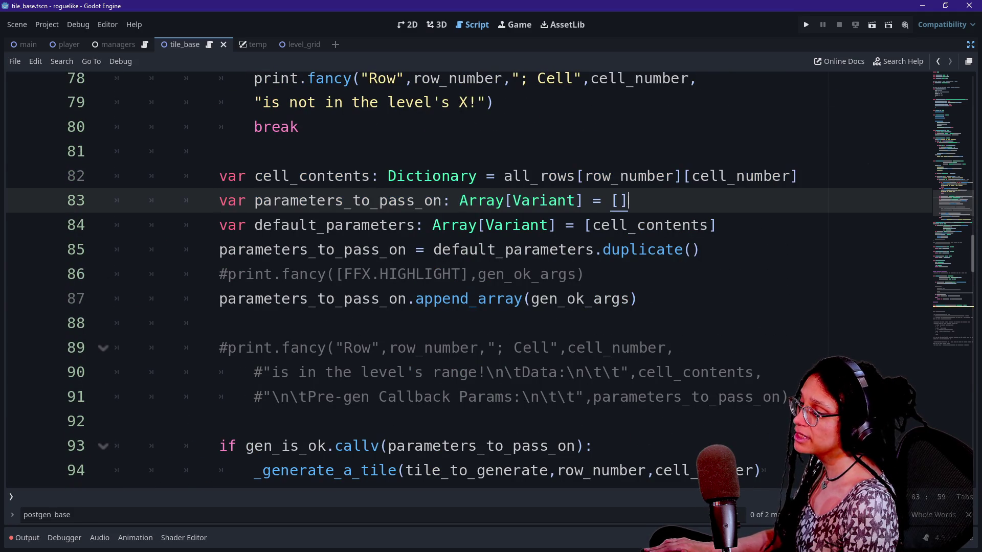
Inspect the cell_contents argument passed in the postgen_callback call.
key(Up)
key(End)
key(Return)
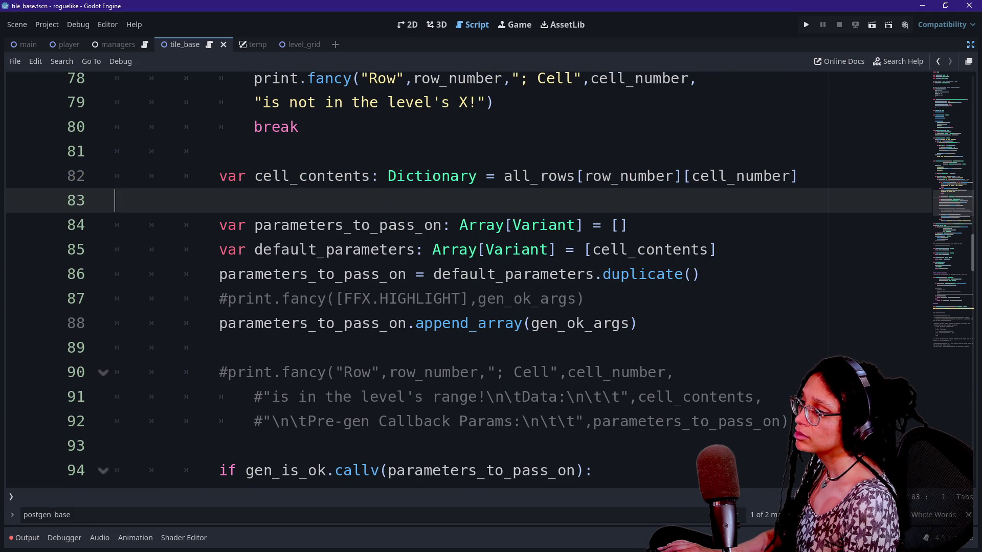
key(BackSpace)
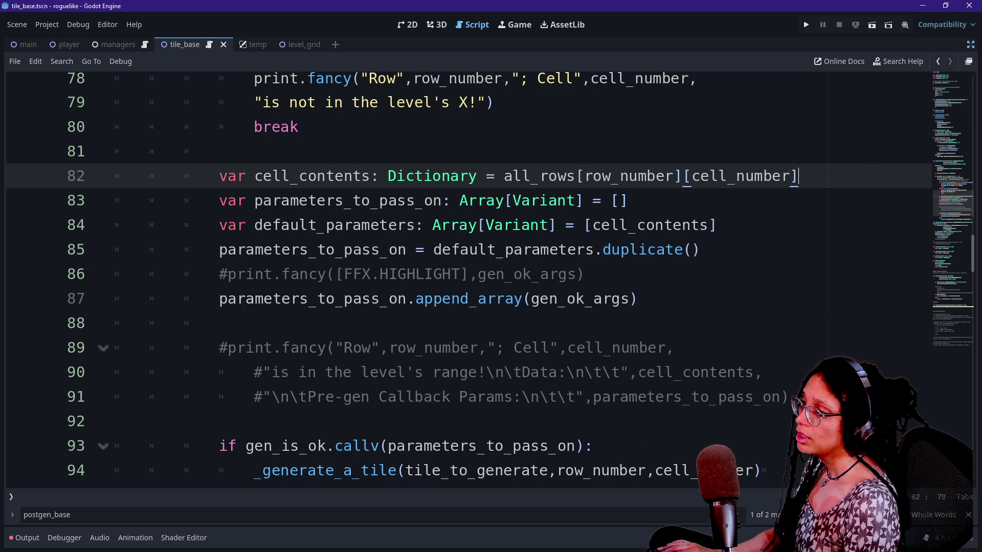
scroll(491, 276, down, 2)
drag(241, 323, 519, 348)
click(531, 347)
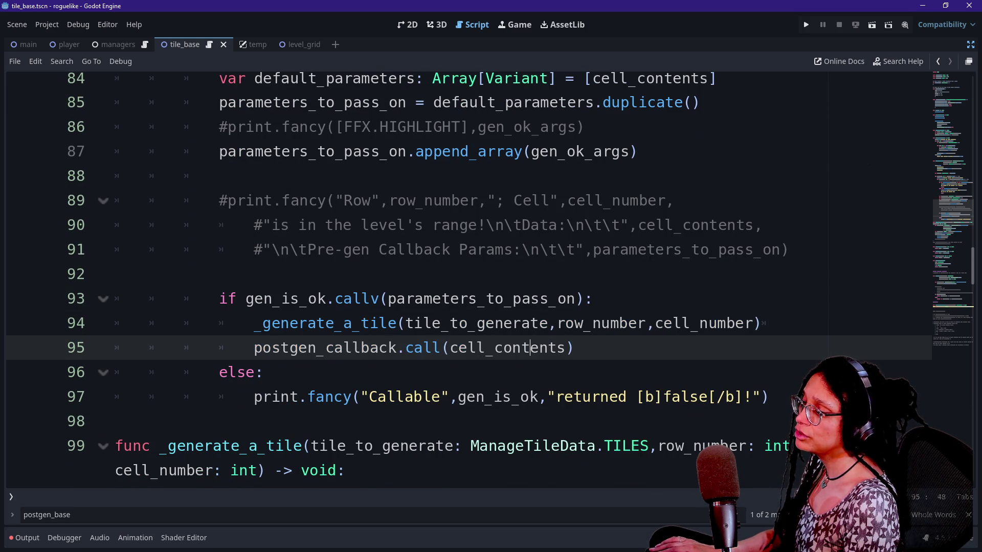
drag(409, 323, 333, 348)
click(574, 348)
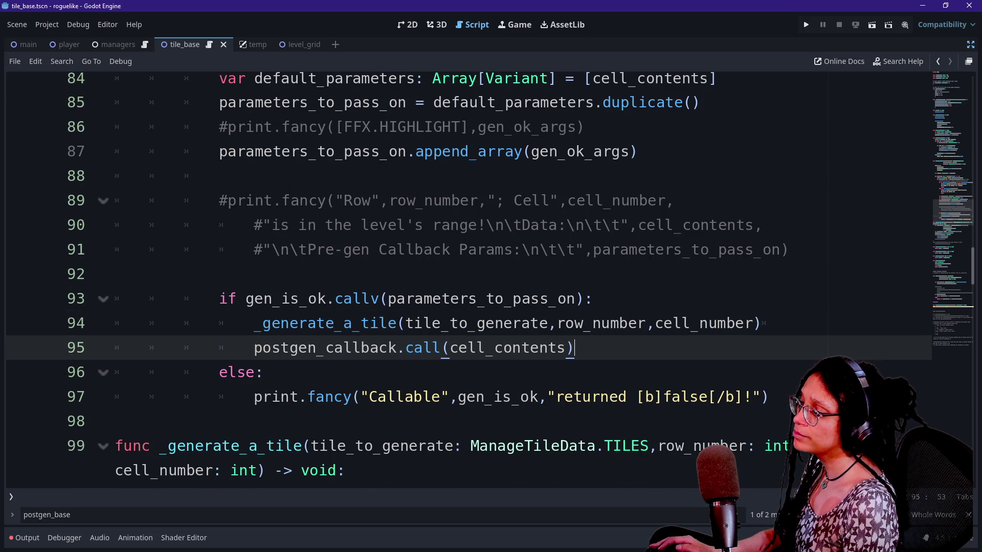
Review the add_child call in _generate_a_tile, then add blank line 83 below cell_contents.
scroll(491, 276, down, 2)
scroll(491, 276, down, 1)
drag(292, 274, 421, 323)
click(310, 397)
drag(310, 396, 346, 422)
scroll(491, 276, down, 1)
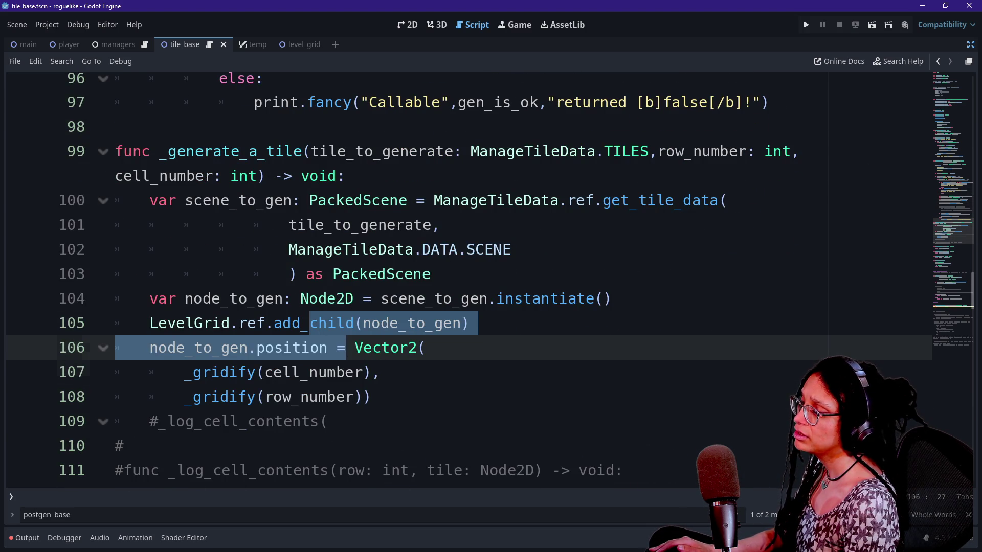
click(257, 372)
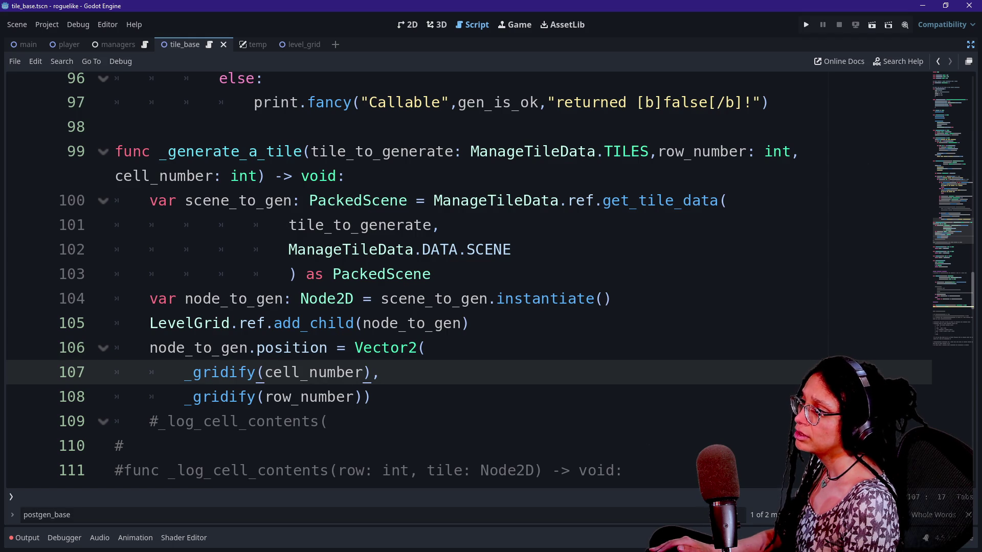
drag(362, 151, 557, 201)
click(557, 201)
click(425, 323)
scroll(490, 276, up, 2)
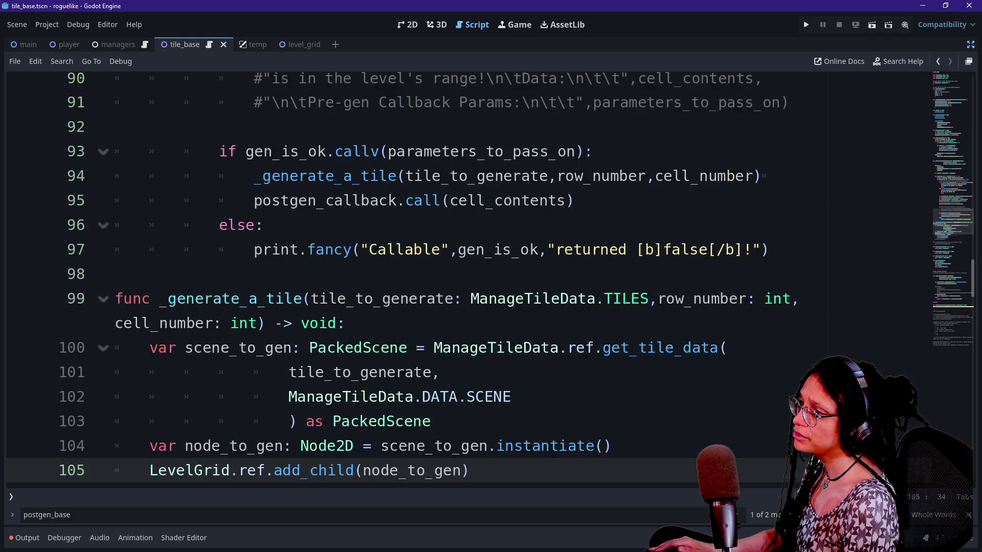
scroll(491, 276, up, 1)
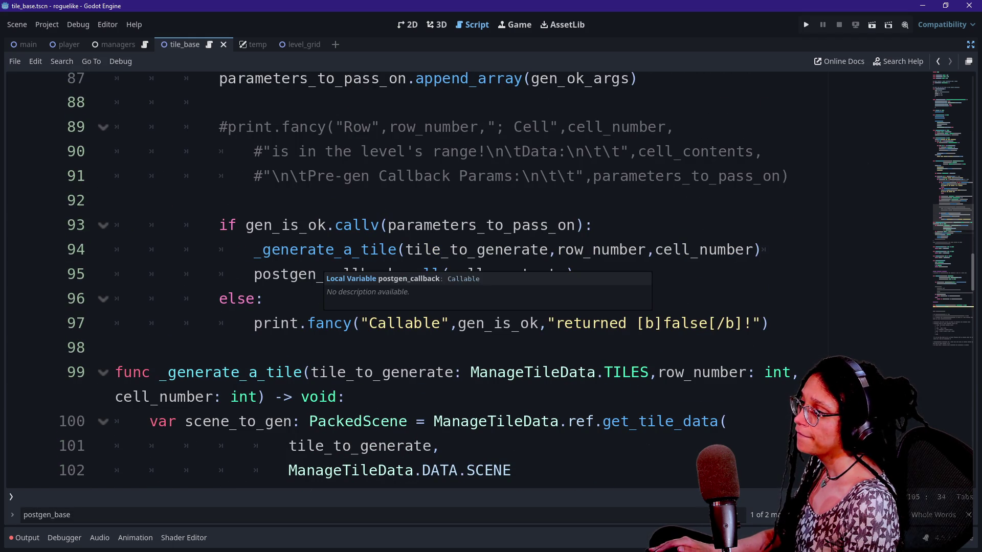
scroll(491, 276, up, 4)
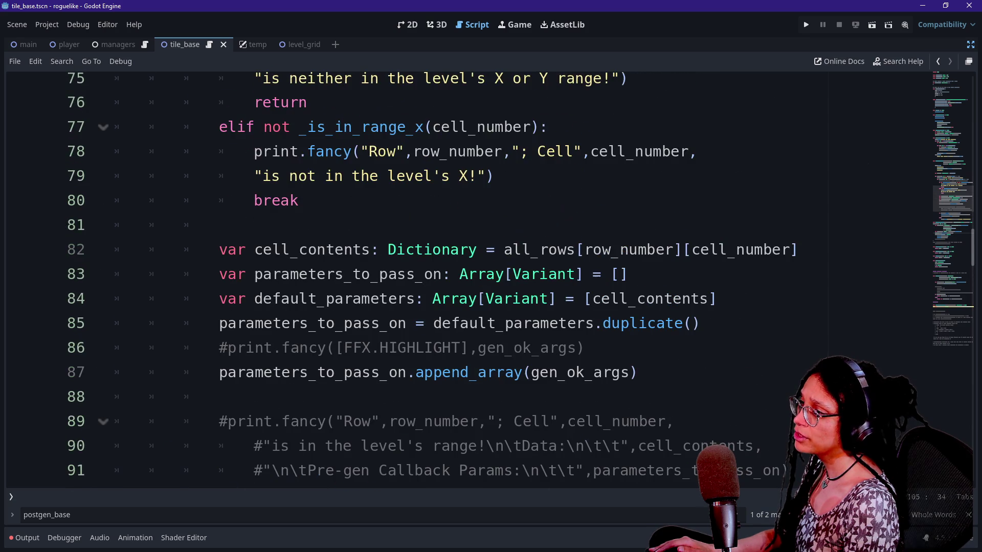
click(798, 250)
key(Return)
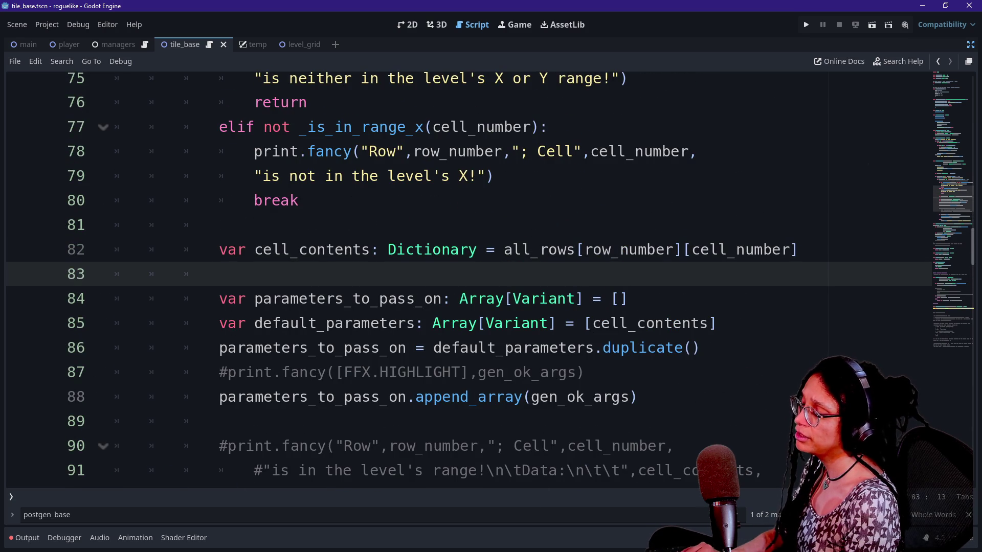
Write cell_contents[_CELL_CONTENT_TYPE.NUMBER] on the new line using autocomplete.
text(var)
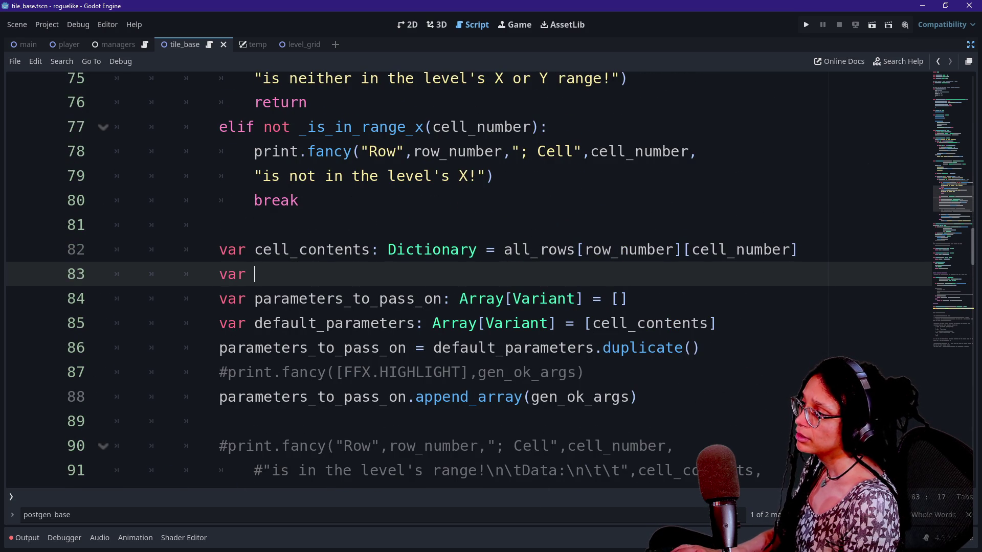
key(BackSpace)
key(BackSpace)
key(BackSpace)
text(a)
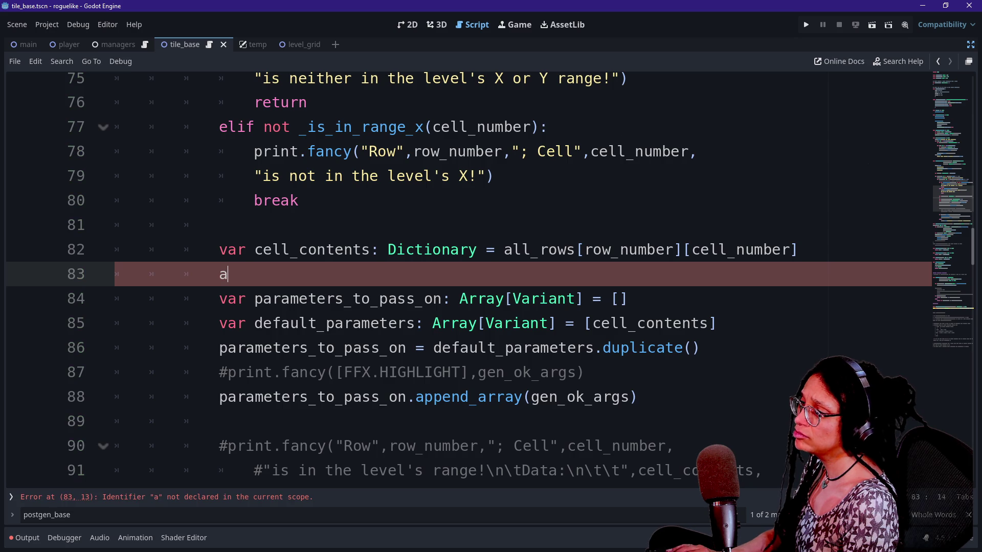
key(BackSpace)
text(cell_contents[)
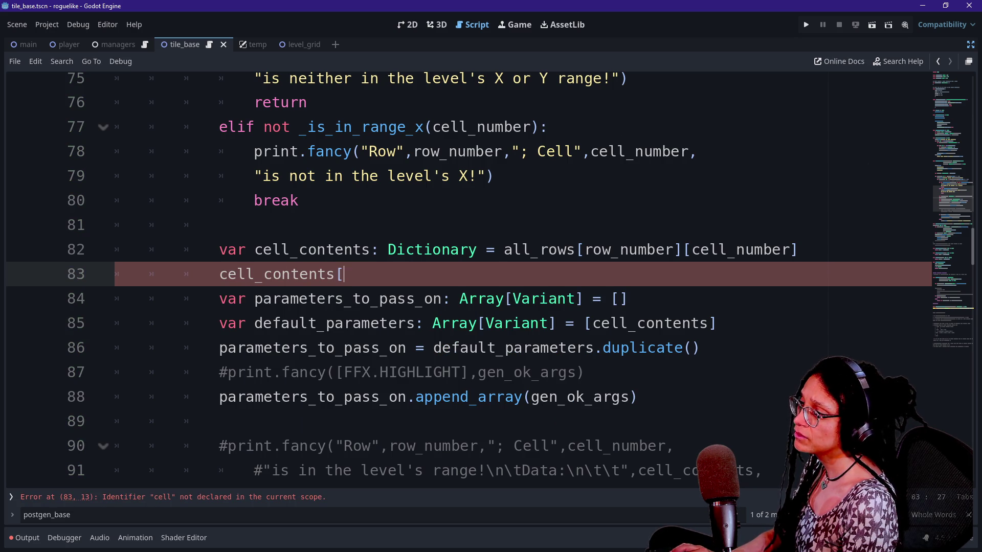
text(_CEL)
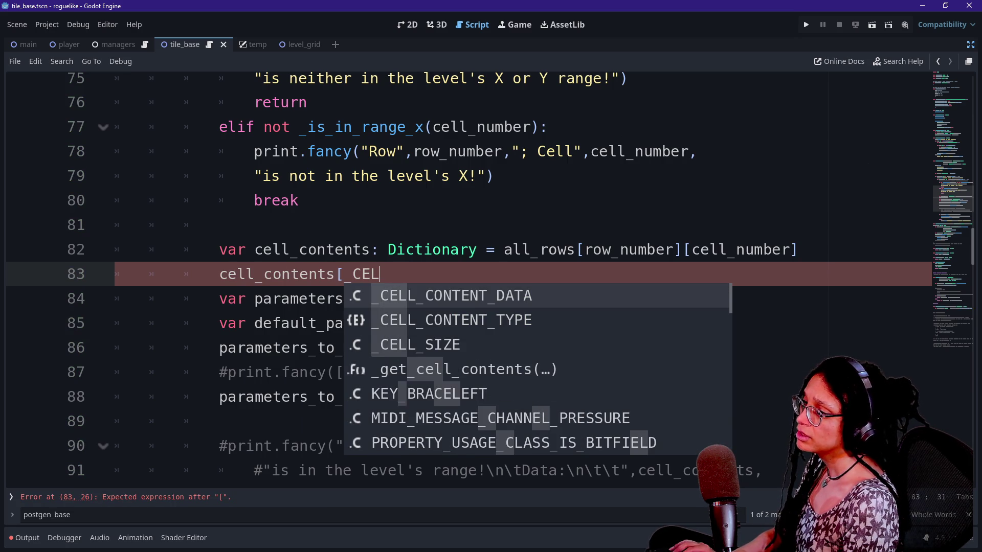
click(116, 299)
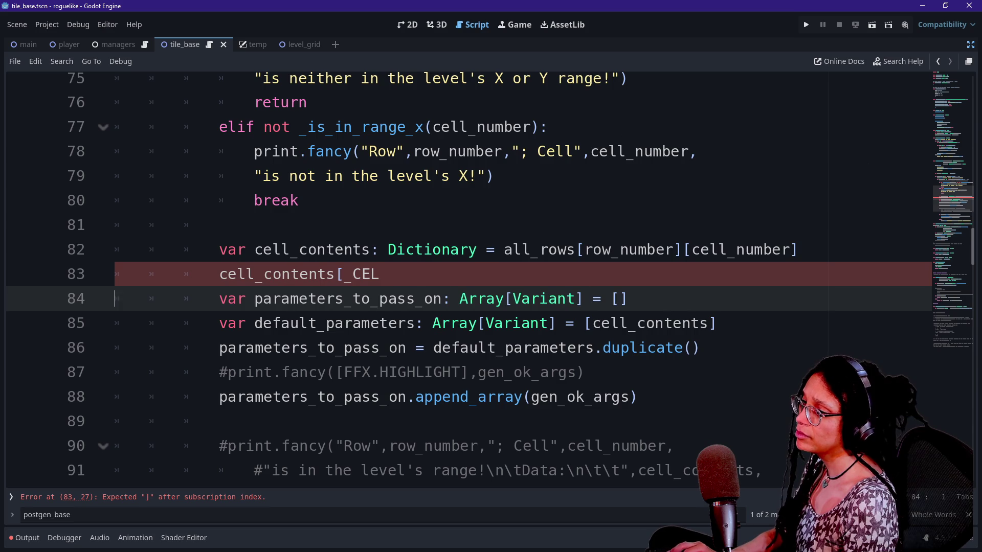
click(379, 274)
text(L)
key(Down)
key(Return)
text(.)
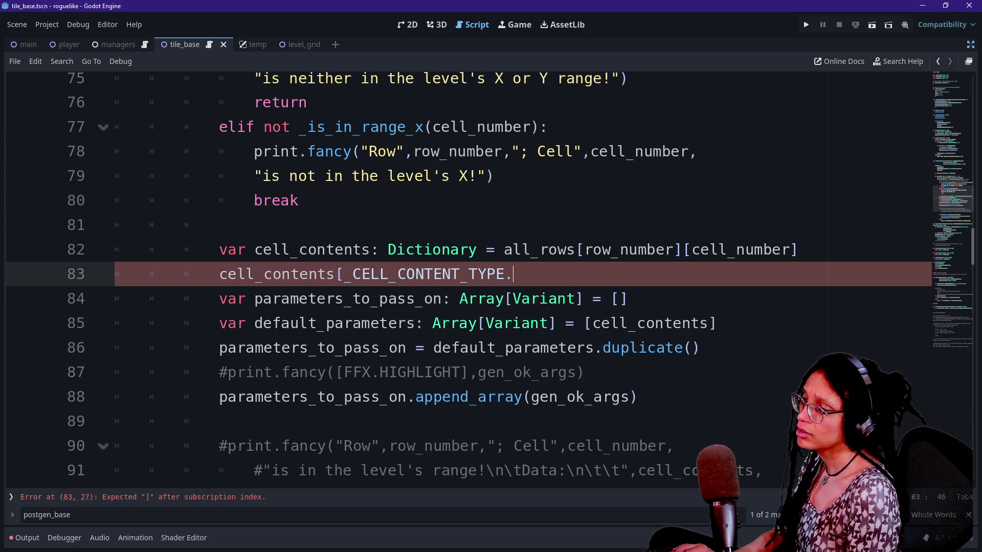
key(Down)
key(Down)
key(Return)
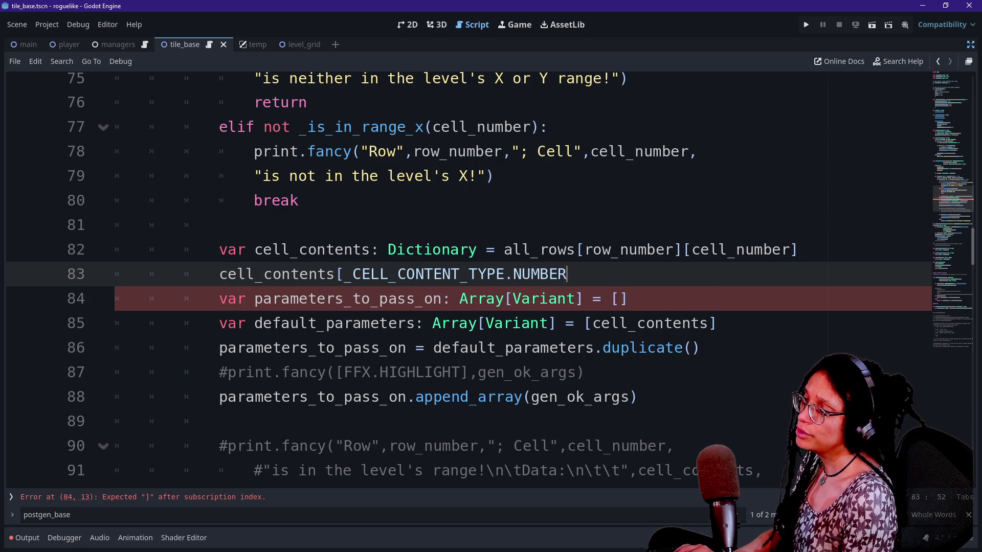
text(] =)
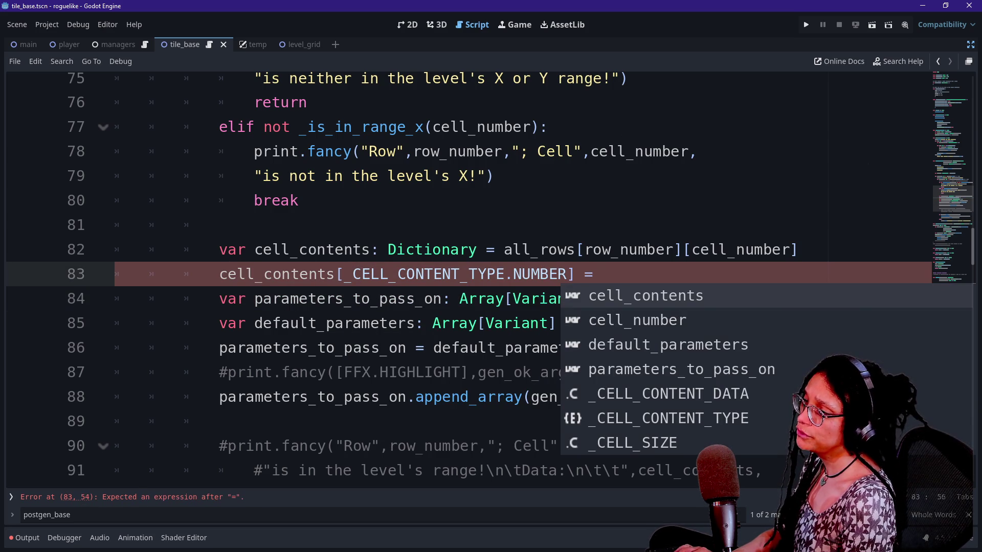
key(Down)
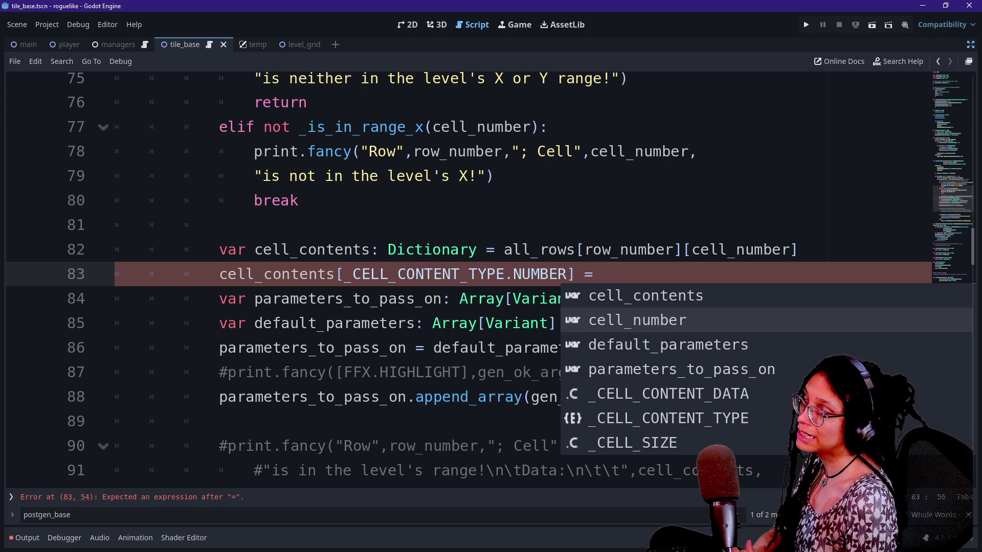
Add a line below cell_contents and start the cell_id variable declaration.
click(798, 249)
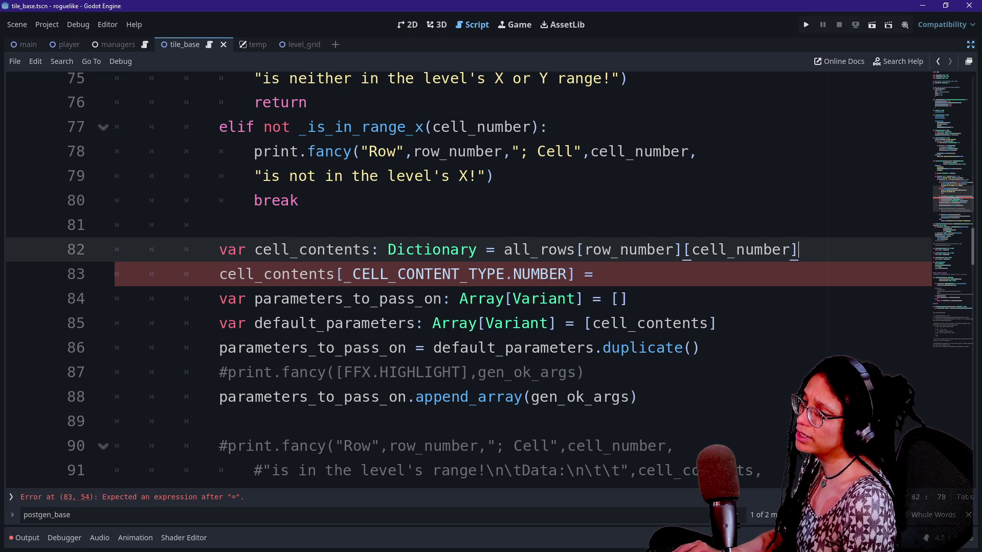
key(Return)
text(var )
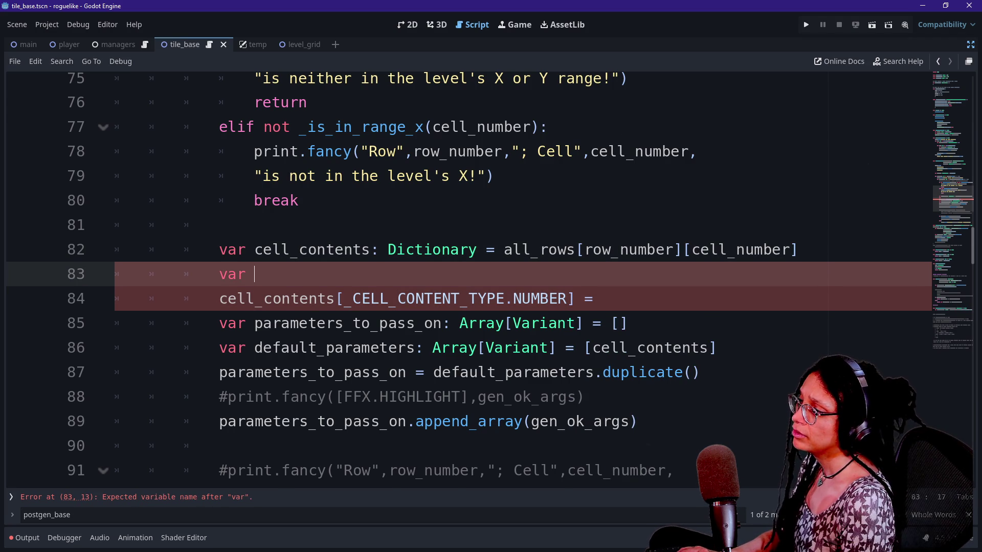
text(cell)
key(BackSpace)
key(BackSpace)
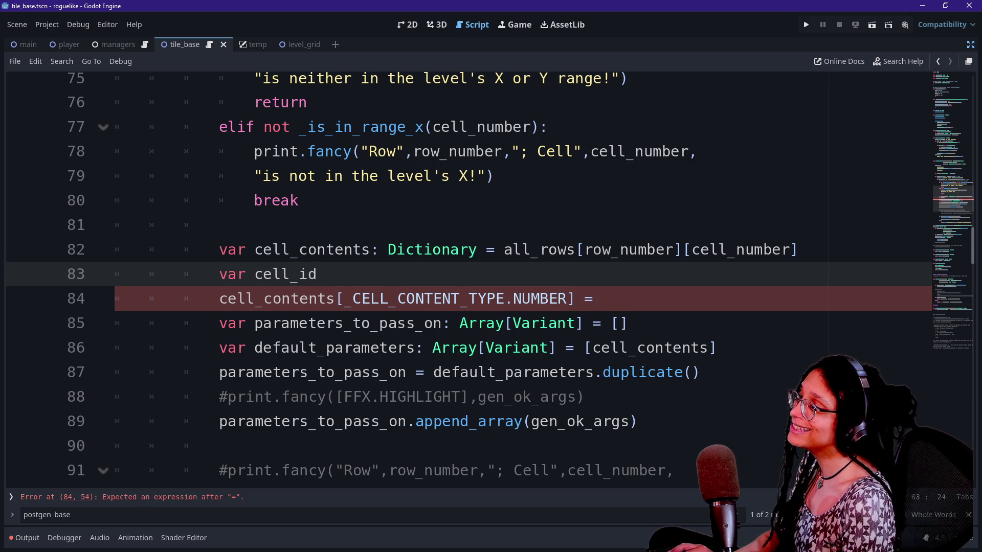
Rename NUMBER to ID in the enum, the _CELL_CONTENT_DATA dictionary and the assignment key.
scroll(460, 276, up, 20)
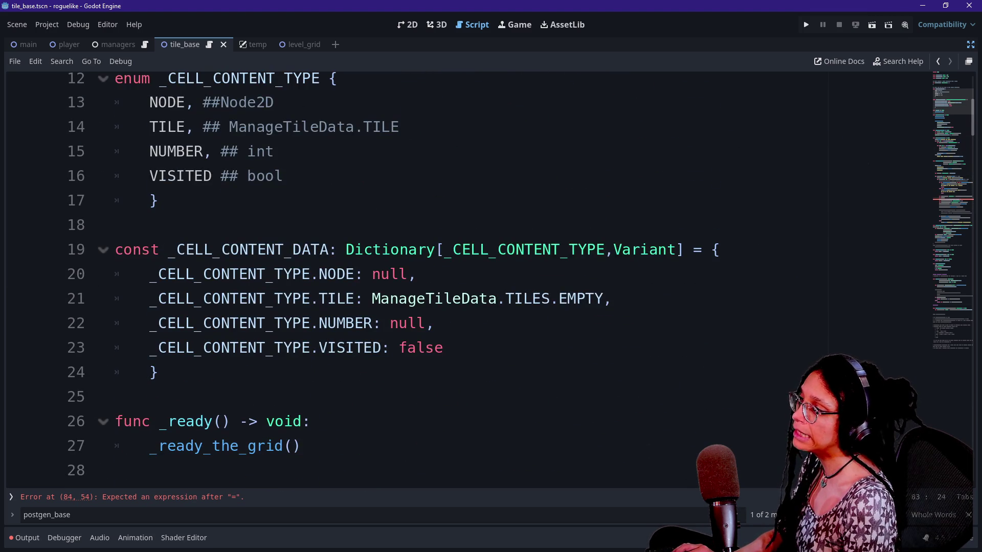
double_click(176, 225)
key(BackSpace)
text(ID)
double_click(345, 396)
text(ID)
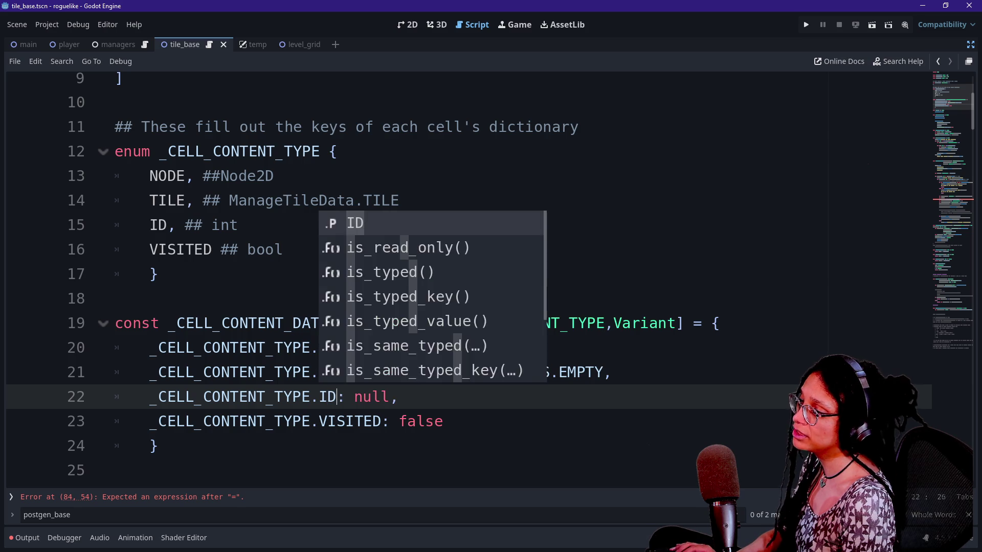
scroll(460, 276, down, 20)
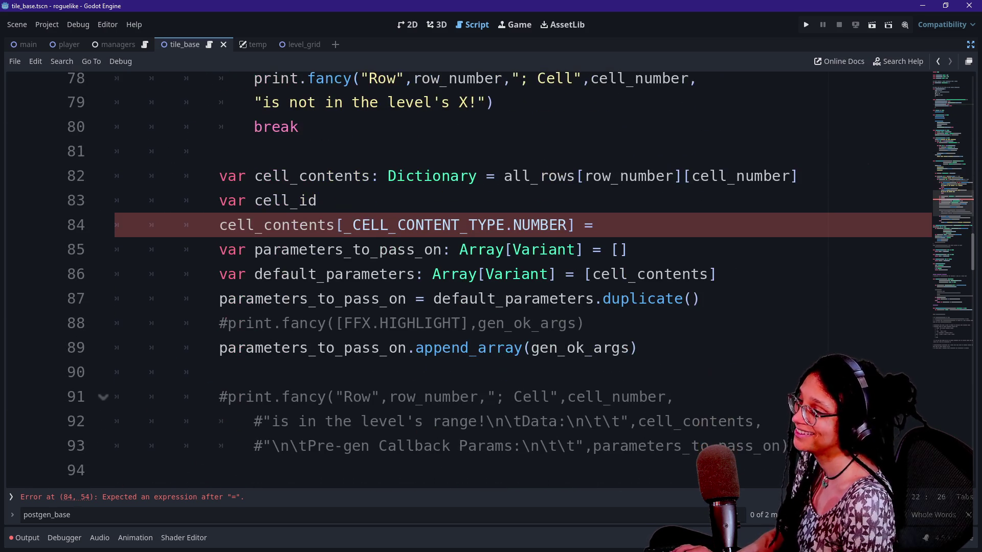
double_click(544, 225)
text(ID)
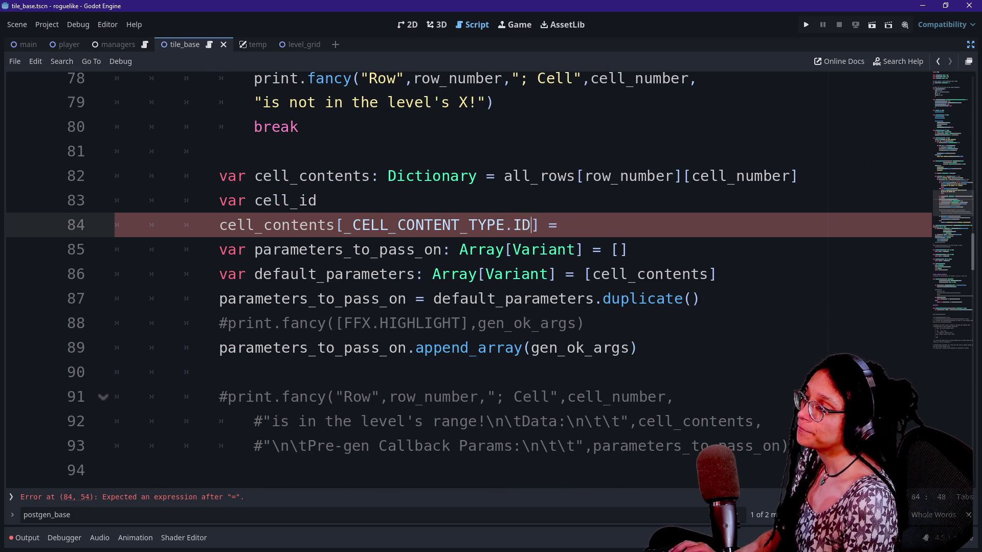
Declare var cell_id: int = row_number + cell_number and assign it to the ID entry.
click(317, 201)
click(567, 225)
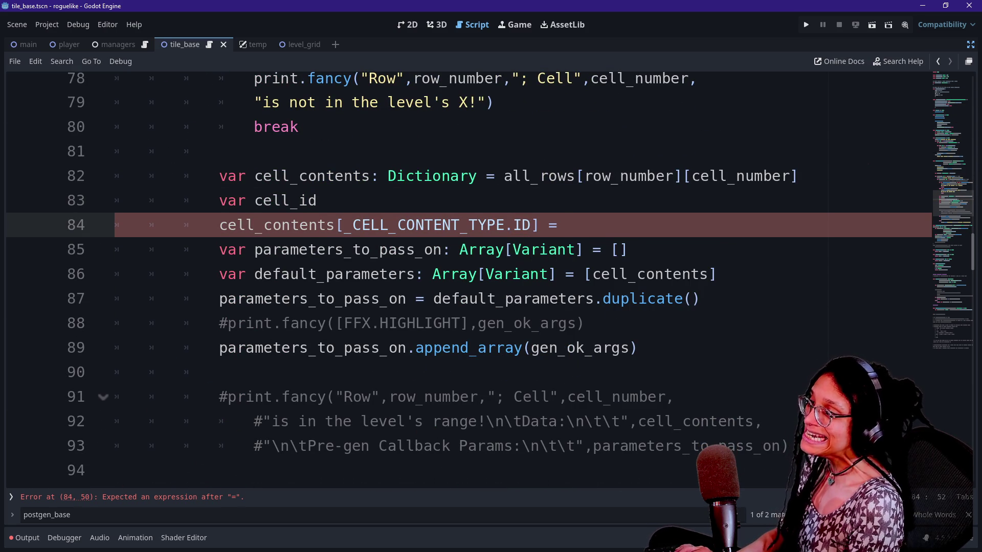
click(317, 201)
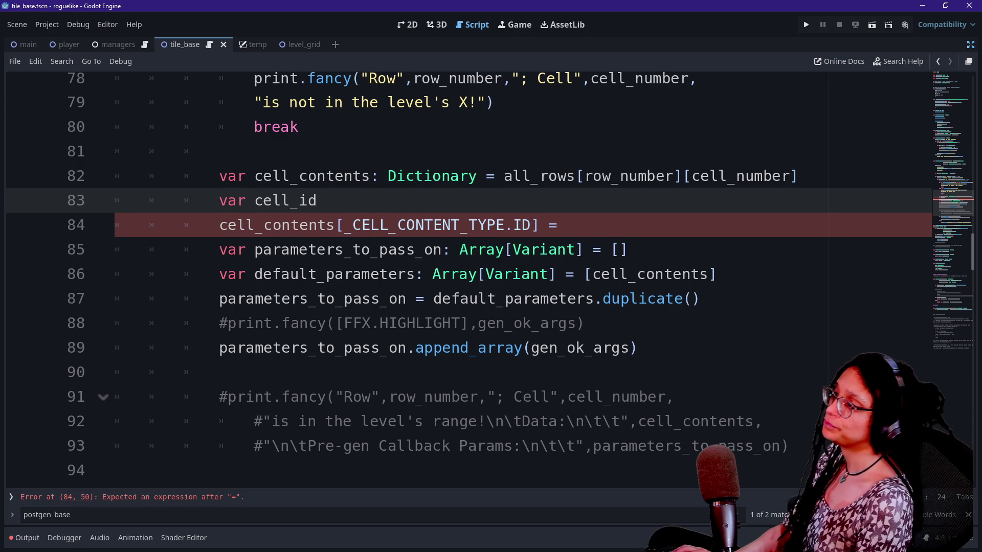
text(: int)
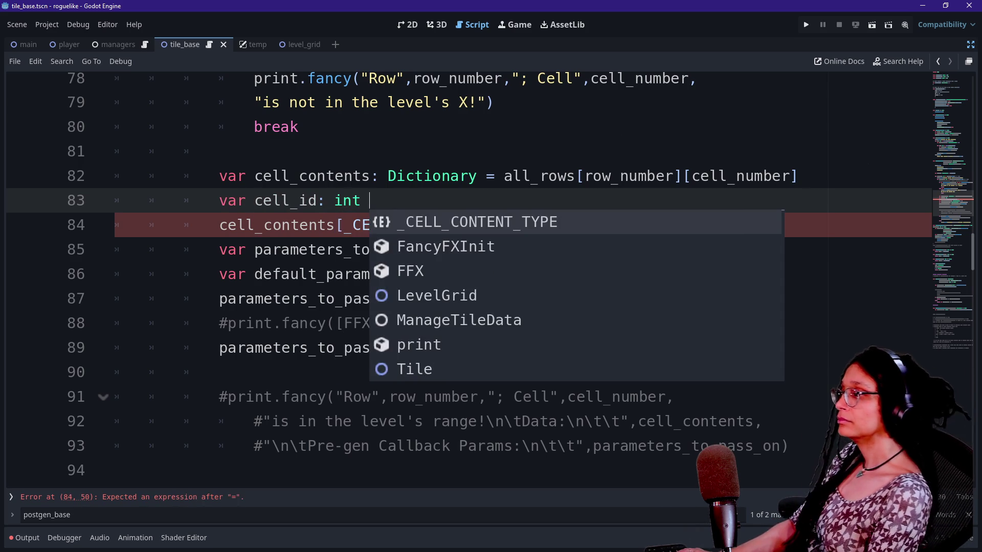
text(= )
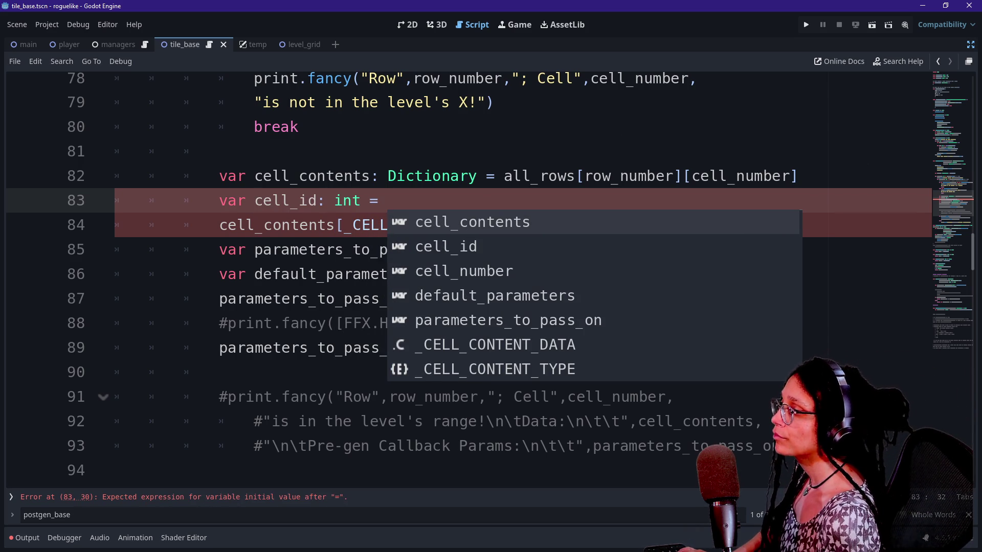
text(rpw)
key(BackSpace)
key(BackSpace)
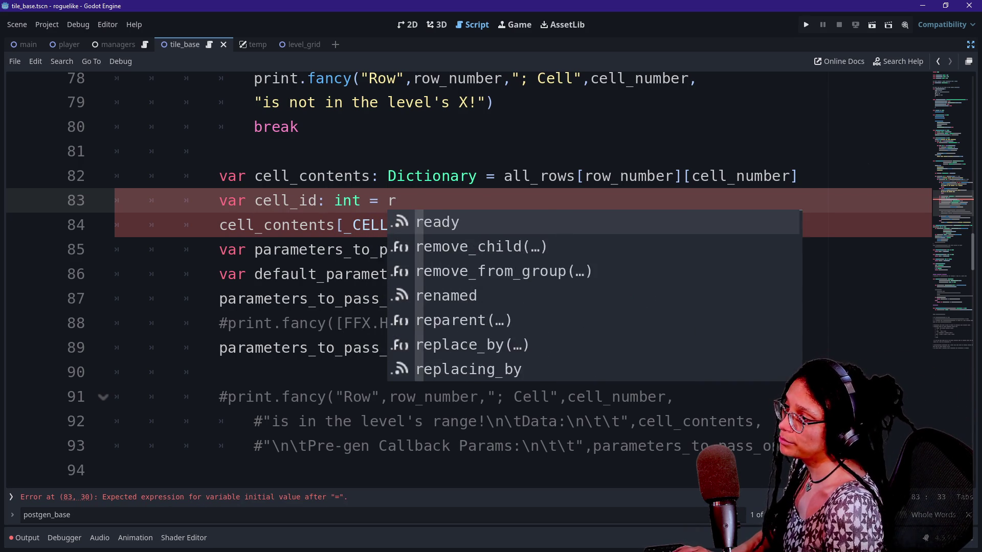
text(ow_number + cel)
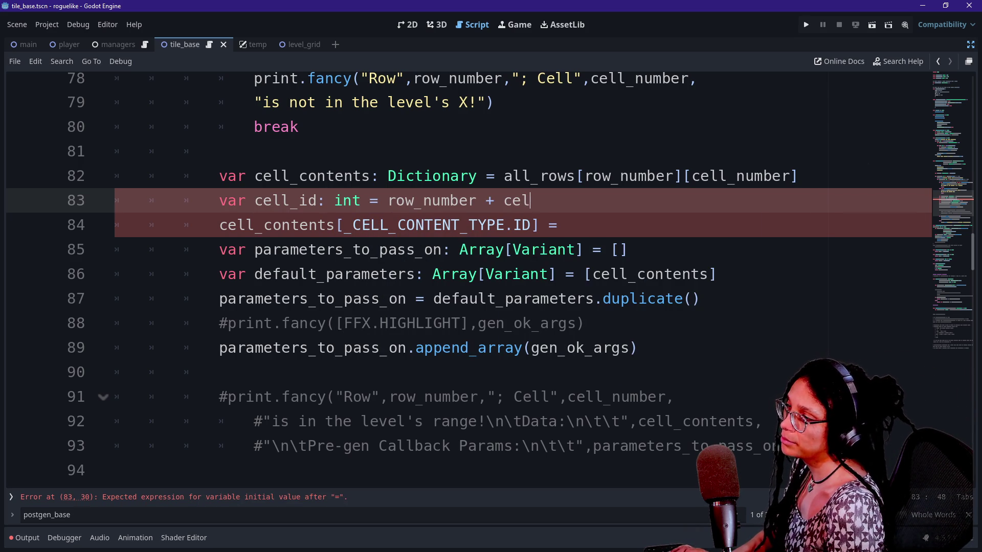
text(l_numb)
key(Return)
key(Down)
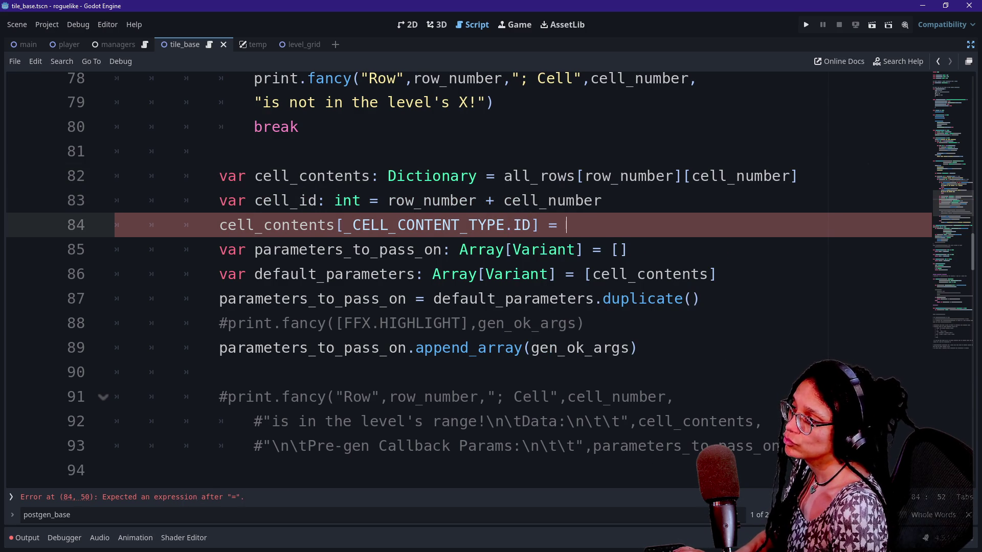
key(Up)
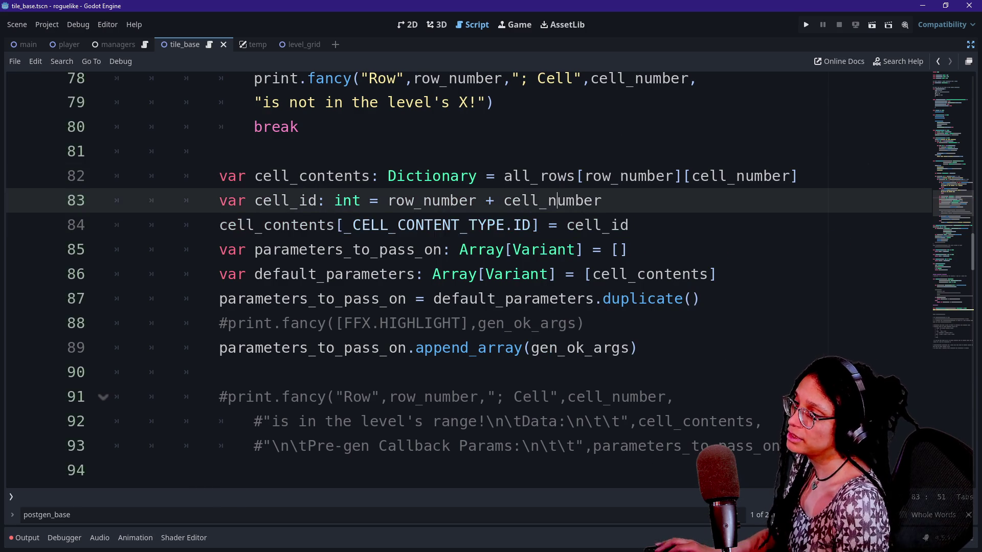
scroll(490, 276, down, 20)
scroll(491, 276, up, 1)
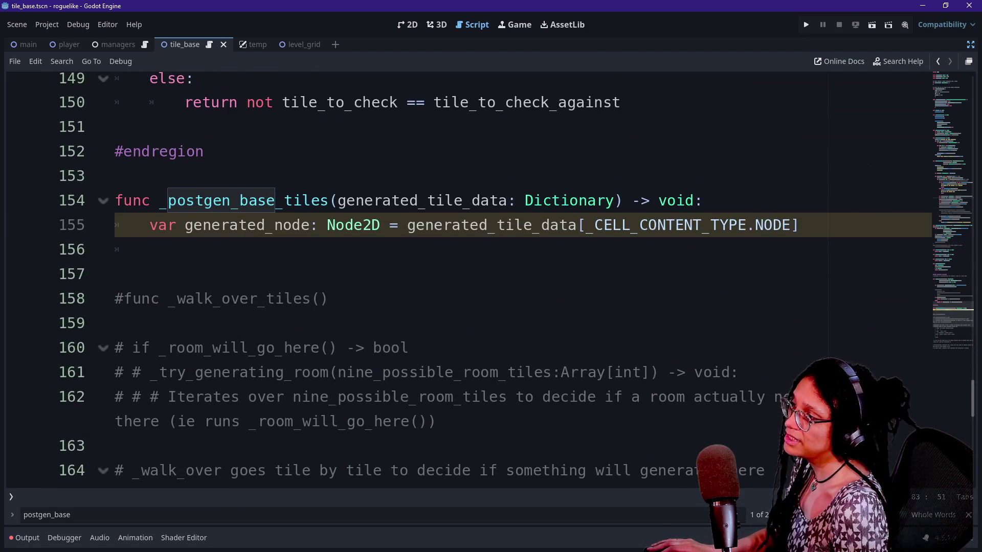
Add a line below generated_node in _postgen_base_tiles declaring var generated_id as int.
click(123, 249)
click(818, 225)
key(Return)
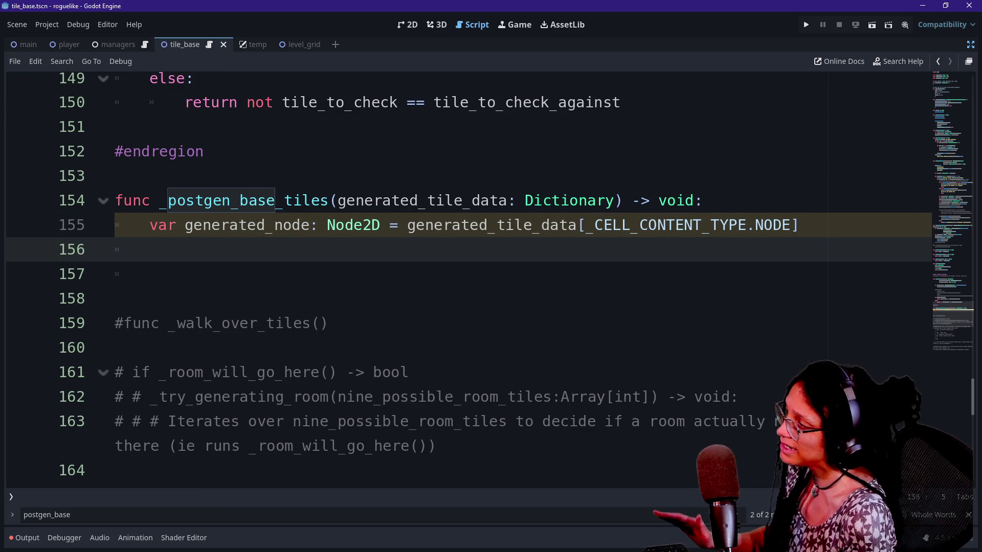
key(Up)
key(Up)
key(Down)
key(Down)
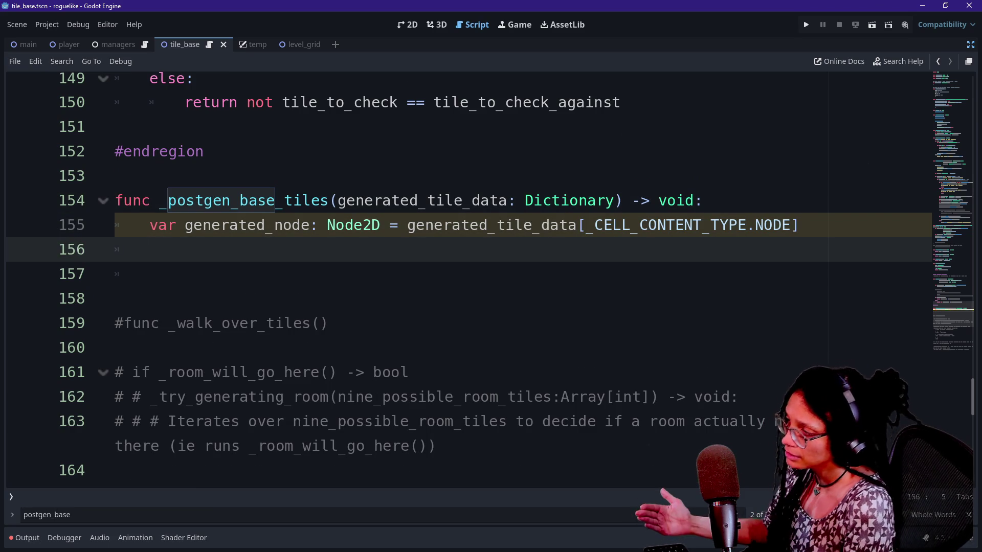
key(Up)
key(Down)
text(bs)
key(BackSpace)
key(BackSpace)
text(vs)
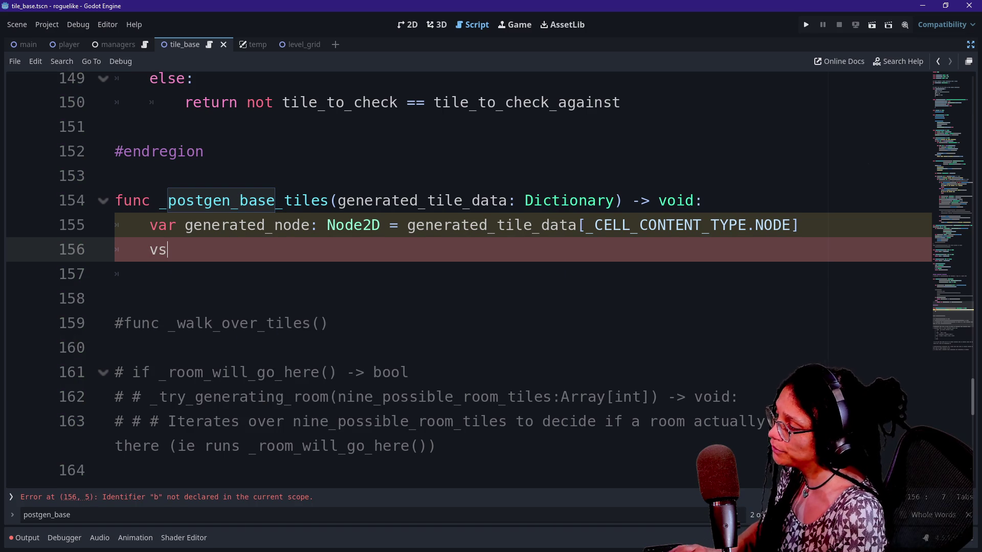
key(BackSpace)
text(ar geme)
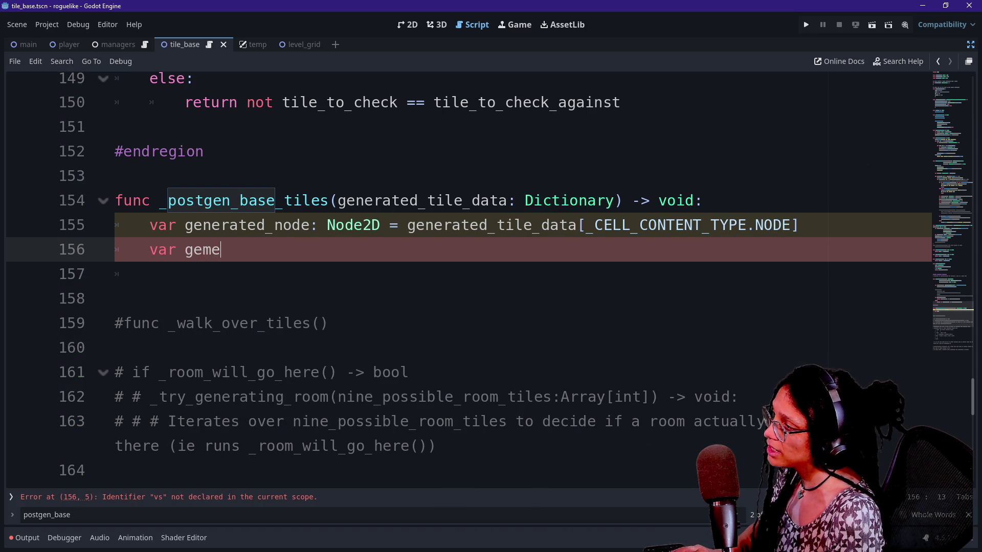
key(BackSpace)
text(nerated_id)
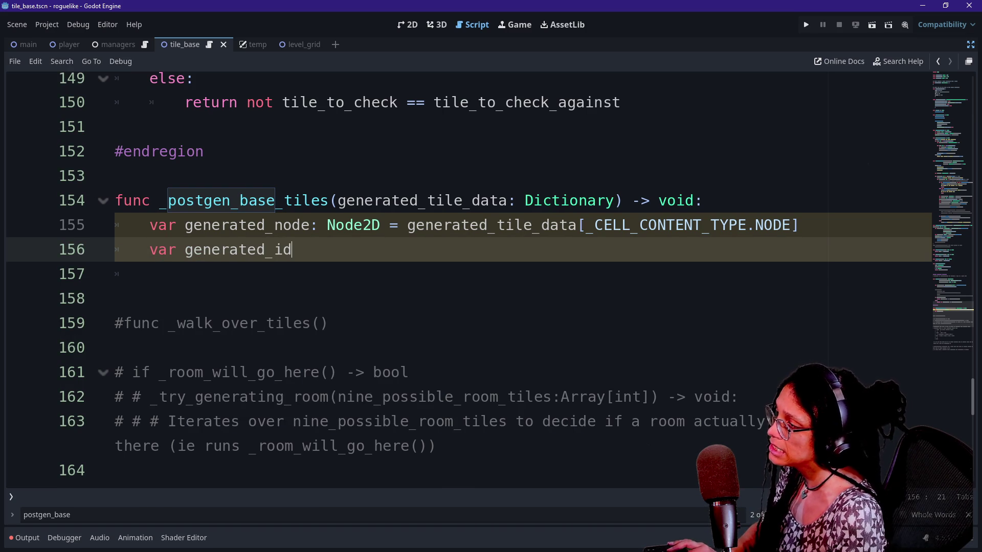
text(: o)
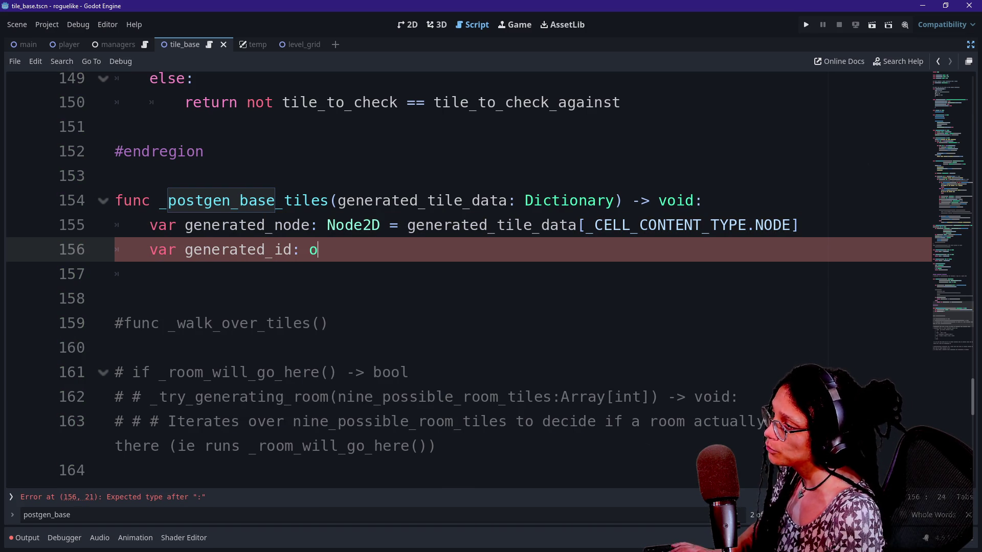
key(BackSpace)
key(BackSpace)
key(BackSpace)
Assign generated_id the value generated_tile_data[_CELL_CONTENT_TYPE.ID] using autocomplete.
text(i)
text(gen)
key(Down)
key(Down)
key(Return)
text([)
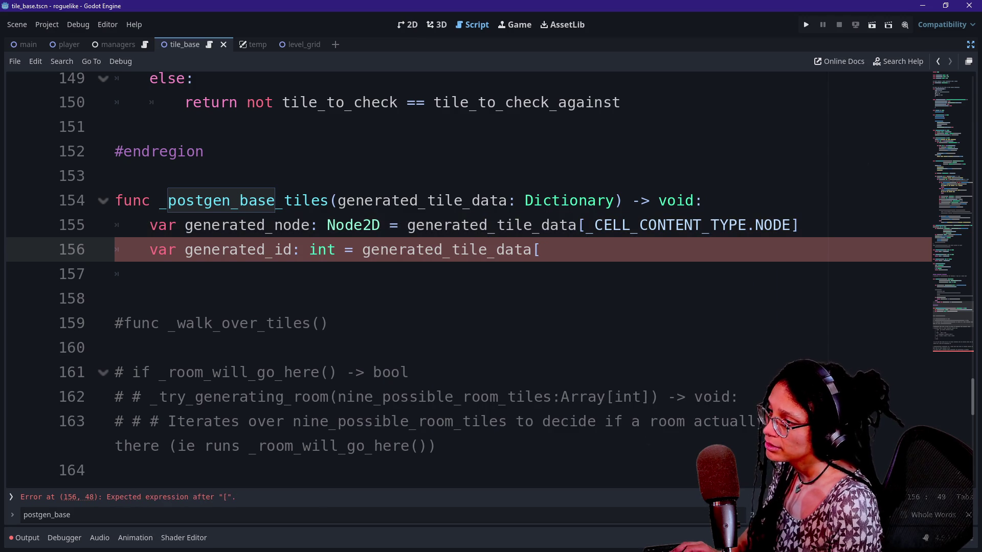
text(_C)
key(Down)
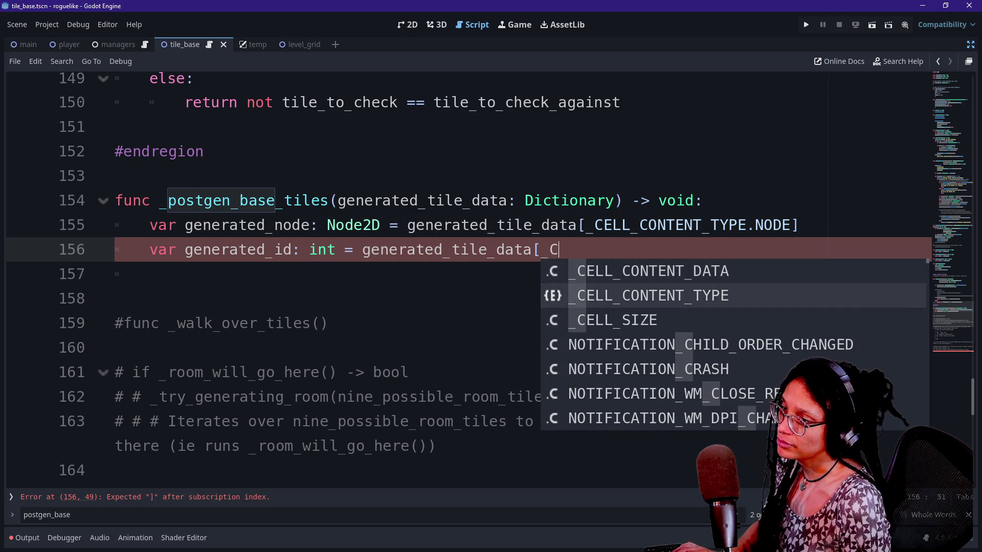
key(Return)
text(.)
key(Down)
key(Down)
key(Return)
text(])
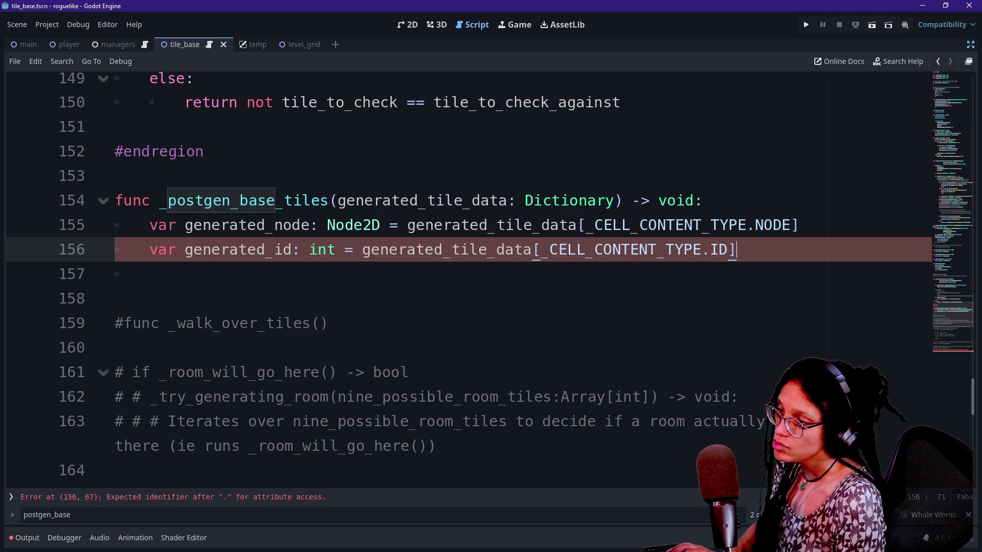
key(Return)
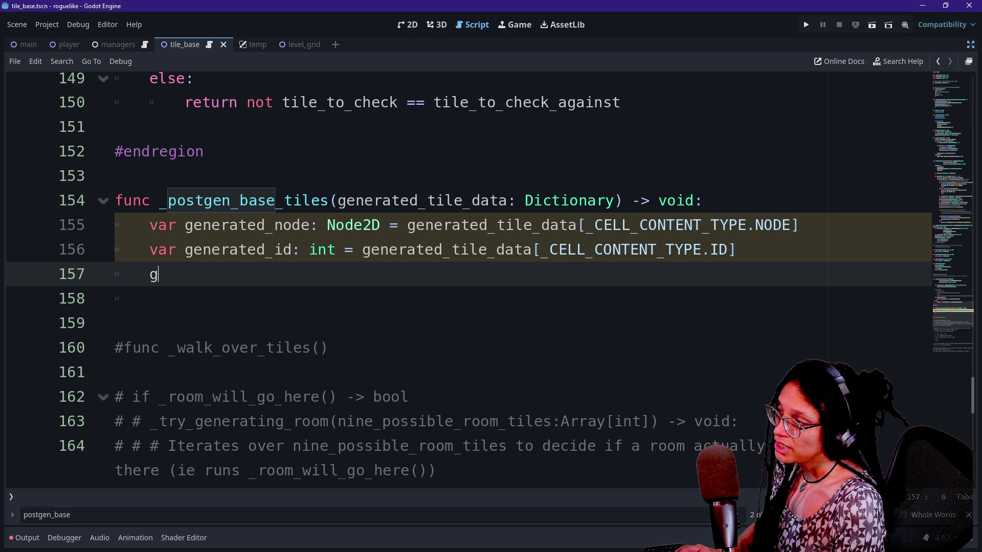
Change generated_node's type annotation on line 155 from Node2D to Tile_Base.
text(enerated)
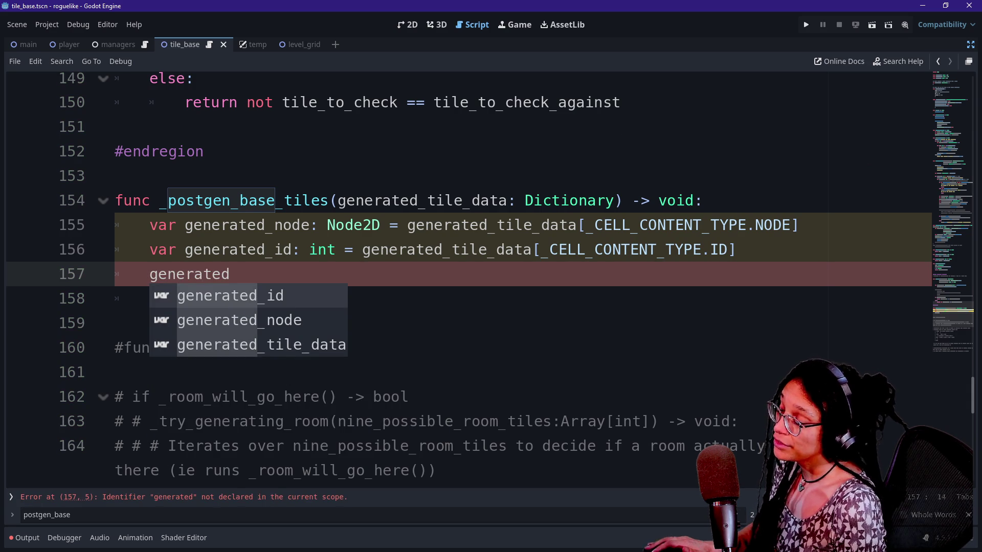
double_click(353, 225)
key(BackSpace)
text(Tile)
key(Down)
key(Return)
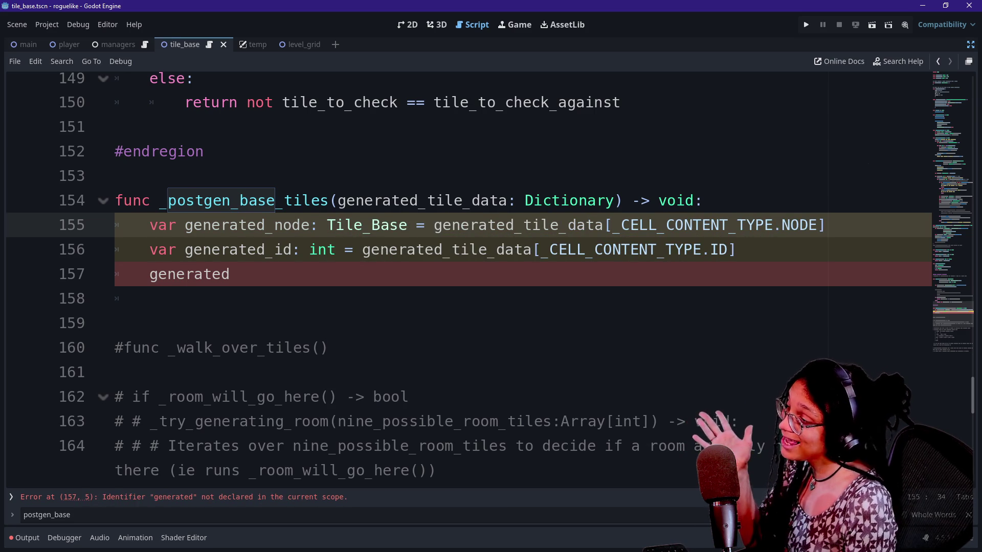
Try swapping generated_node's type back to Node2D, then restore the Tile_Base annotation.
click(116, 175)
click(154, 299)
click(235, 274)
click(344, 225)
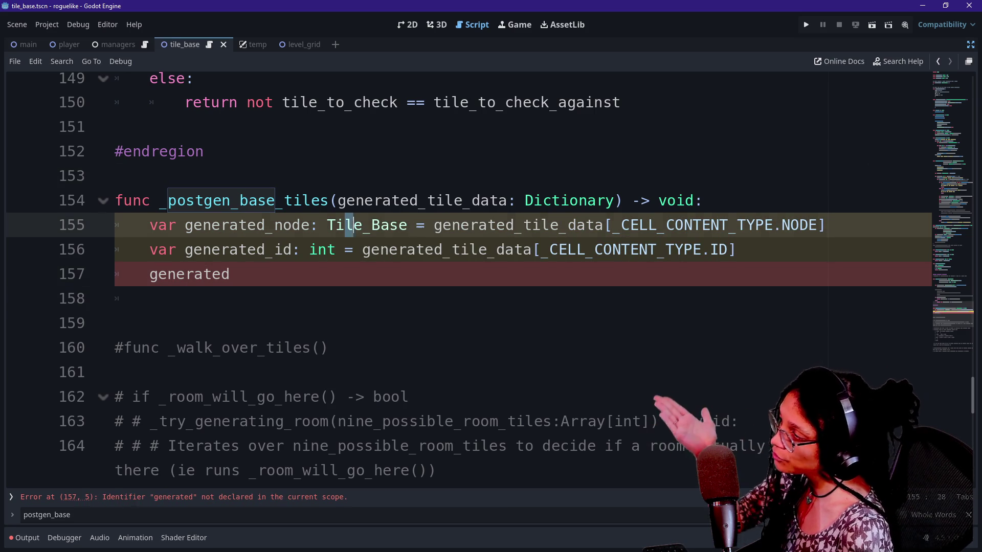
shift+click(363, 225)
key(Up)
key(End)
key(Return)
key(BackSpace)
key(BackSpace)
key(BackSpace)
key(BackSpace)
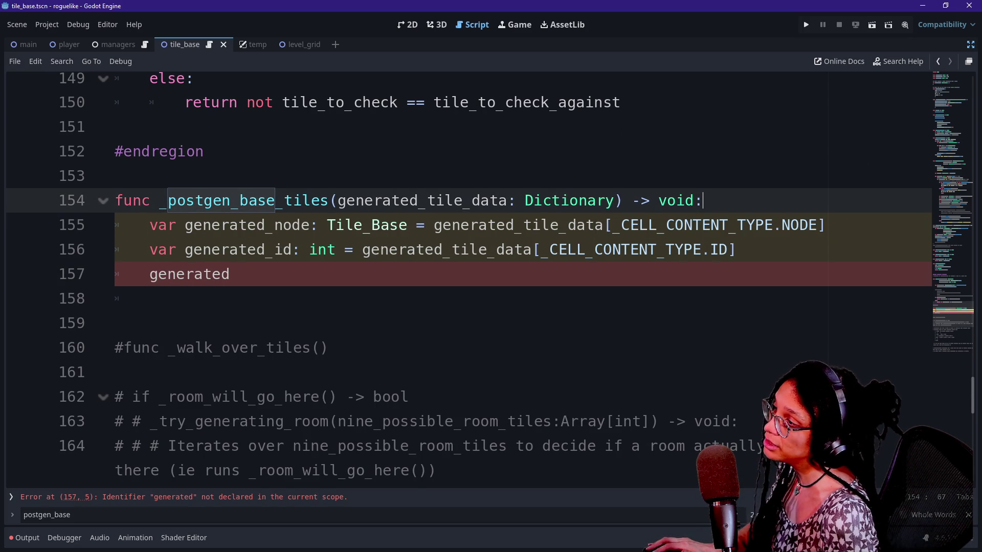
double_click(366, 225)
key(BackSpace)
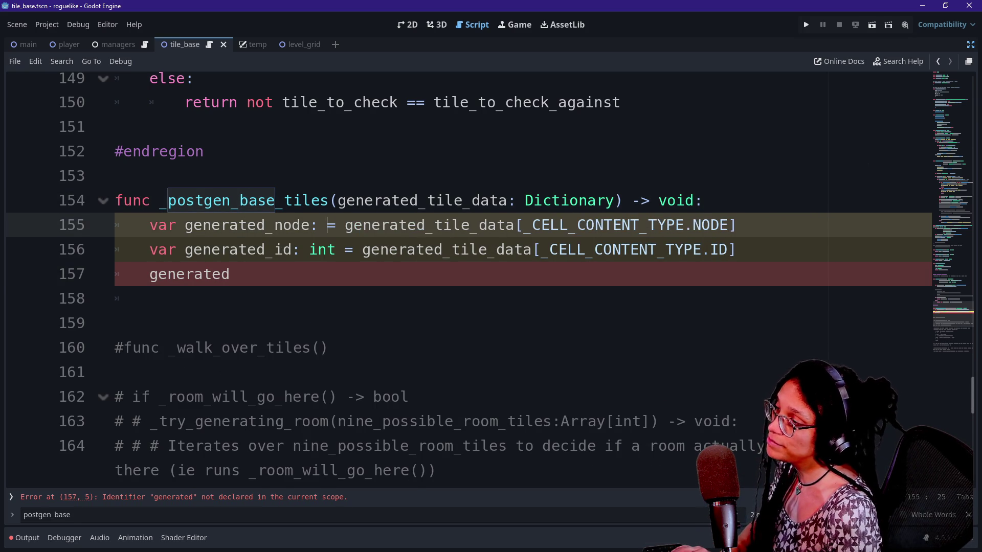
text(Node2D)
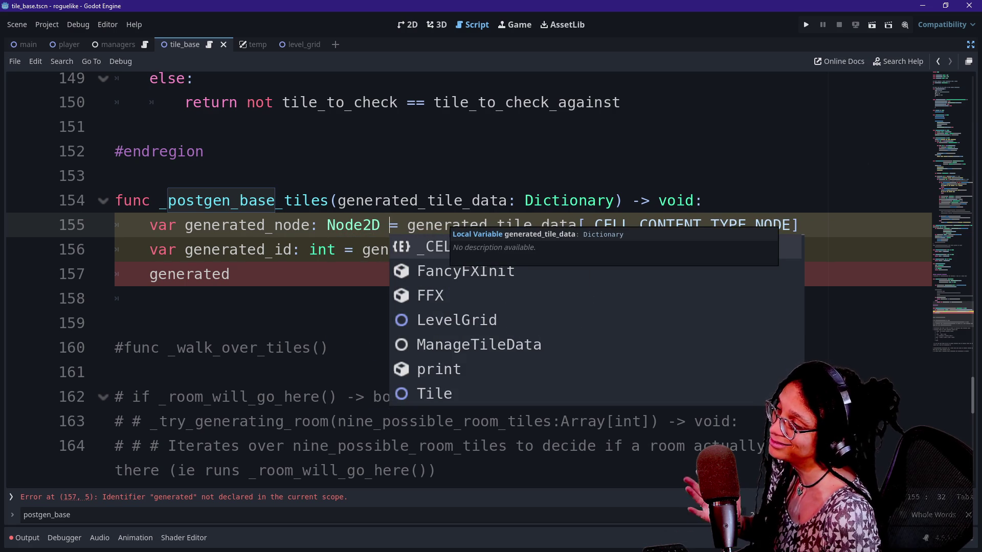
key(Escape)
drag(328, 225, 379, 225)
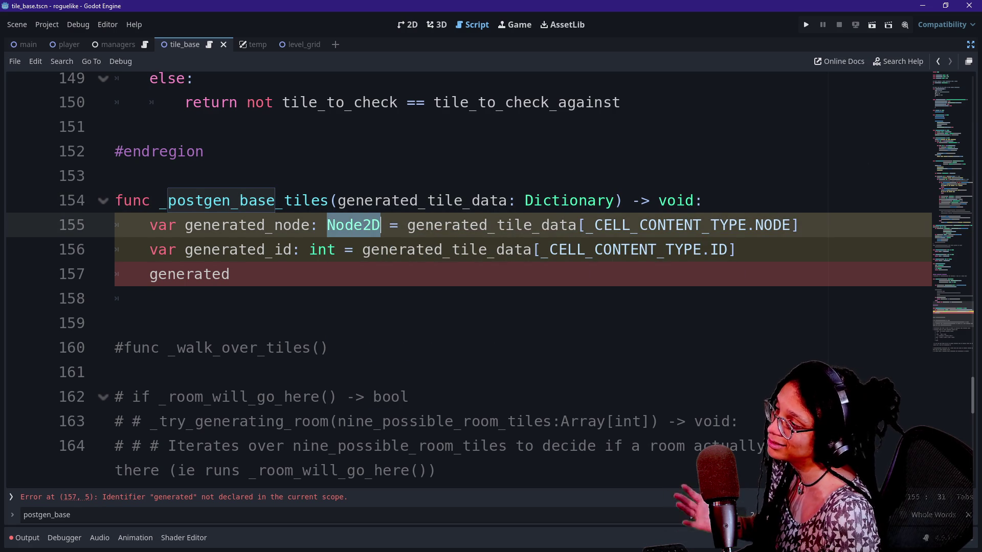
key(BackSpace)
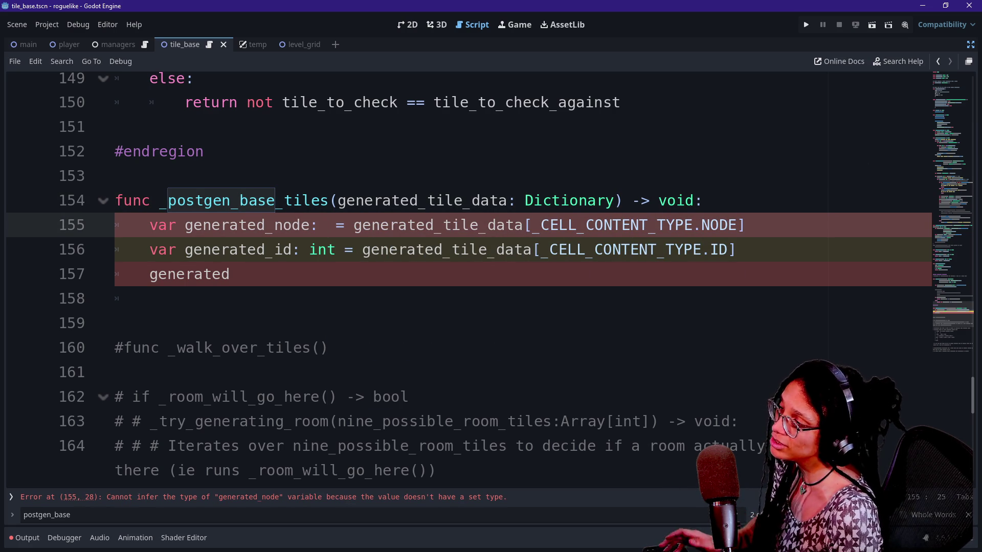
key(ctrl+v)
key(ctrl+z)
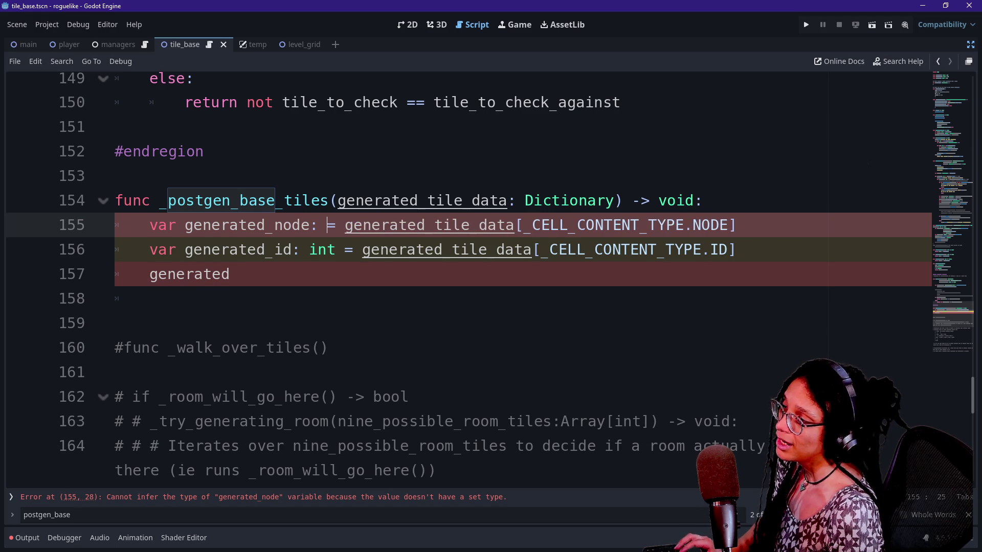
key(ctrl+y)
Complete line 157 as generated_node.assign_debug_label(generated_id).
click(231, 274)
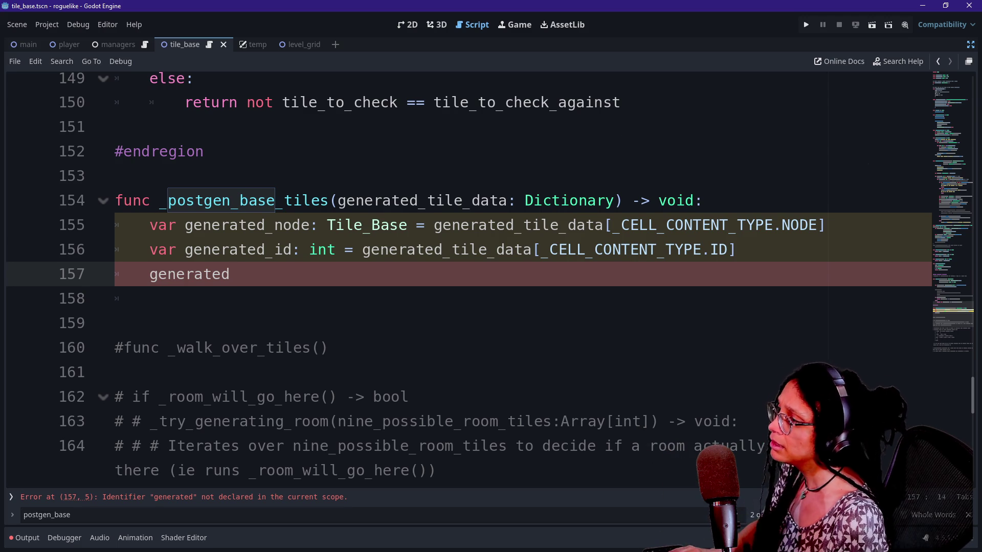
text(_node.)
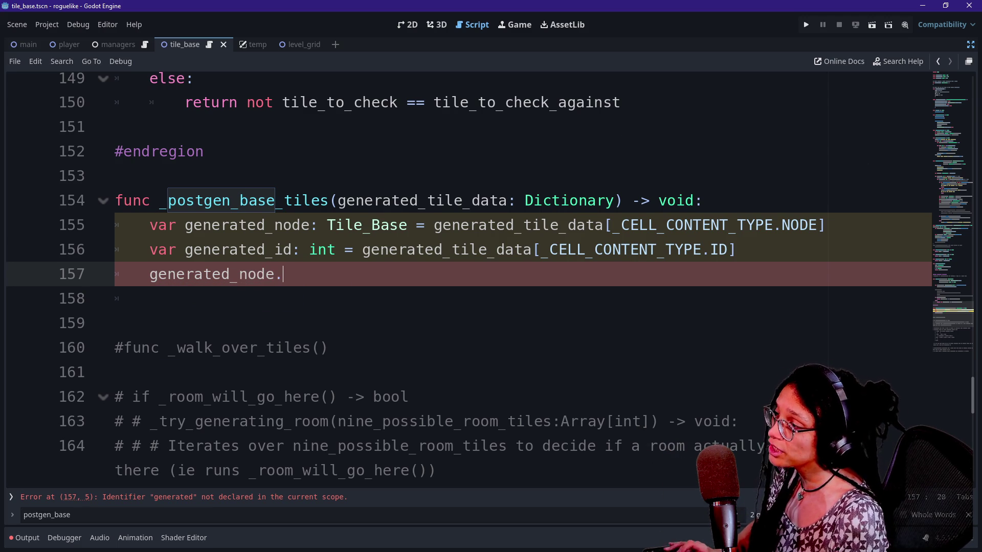
click(400, 302)
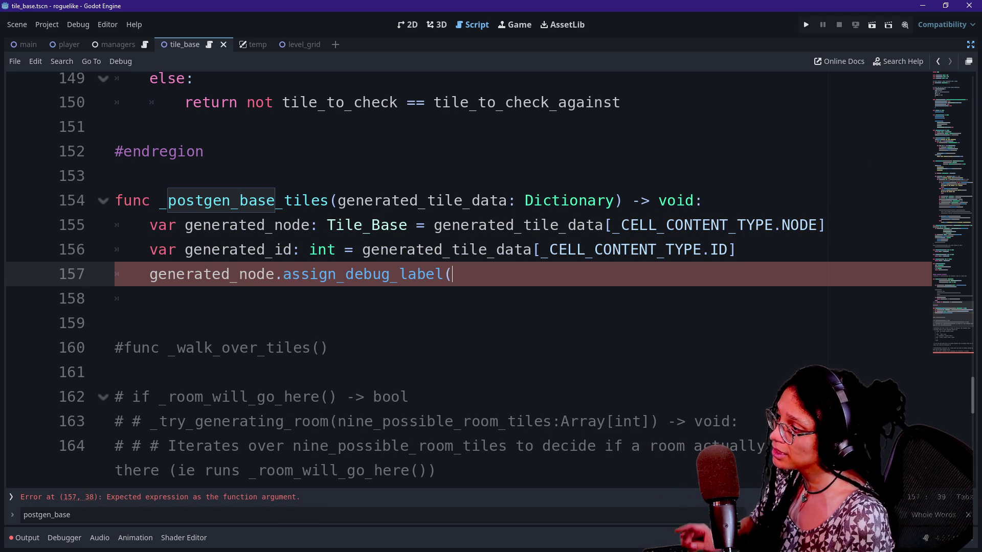
text(enerated_id))
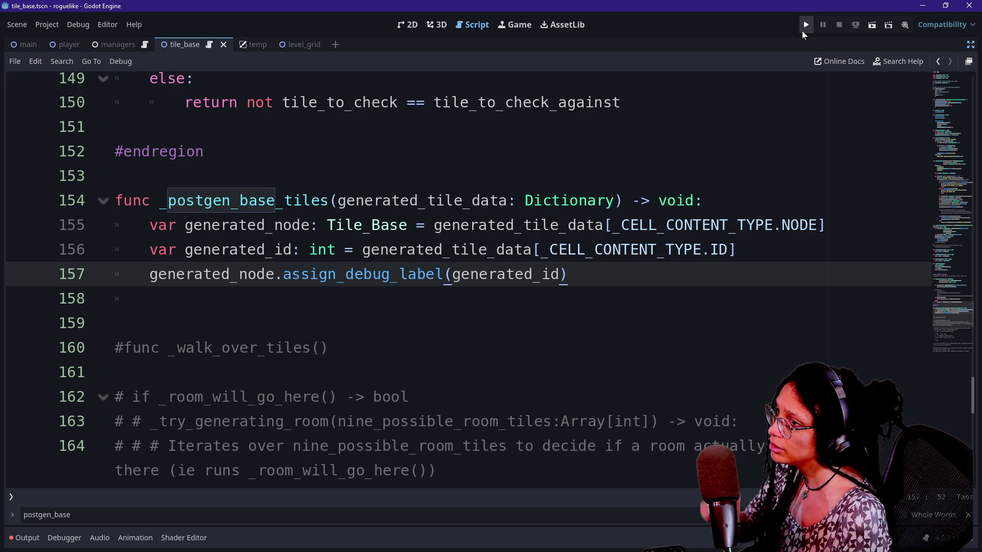
Run the game and inspect the debugger's Locals, expanding generated_tile_data.
click(801, 31)
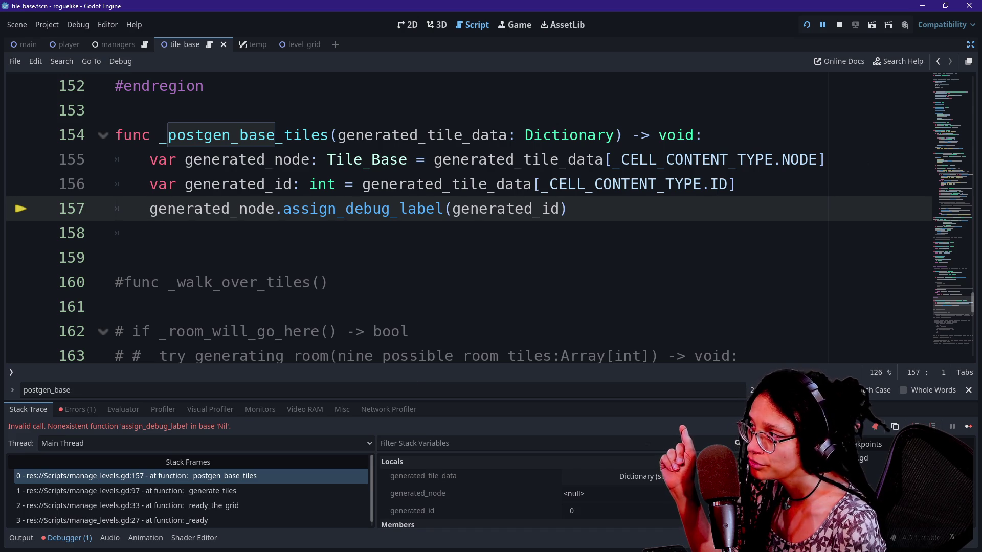
click(416, 159)
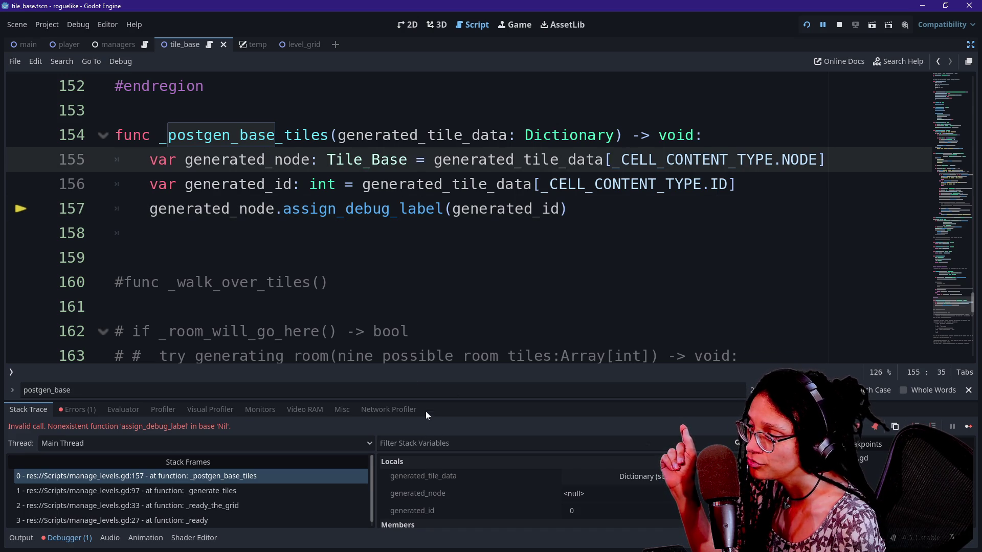
drag(426, 400, 391, 272)
click(628, 350)
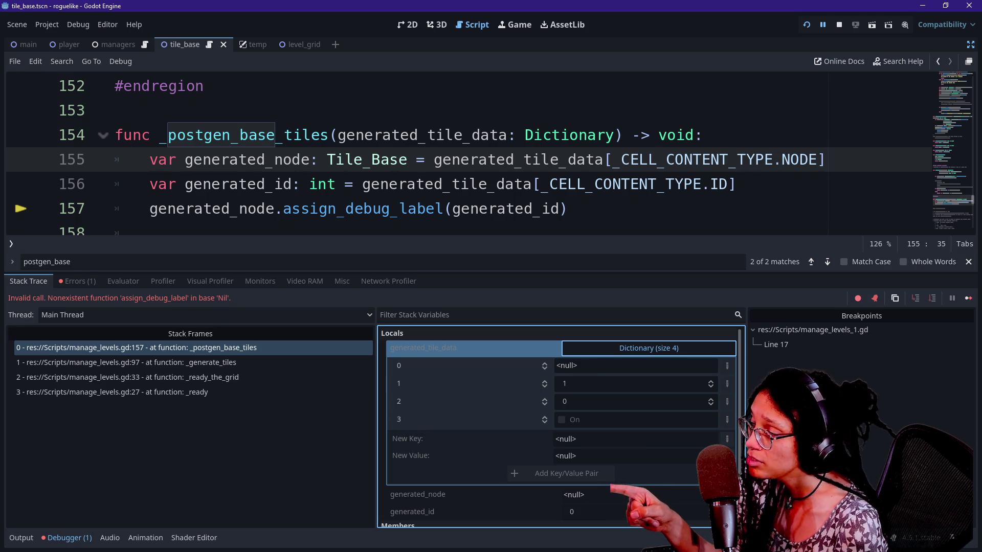
Hide the bottom panel and search the script for cell_id, landing on line 84.
click(588, 209)
key(alt+o)
key(alt+o)
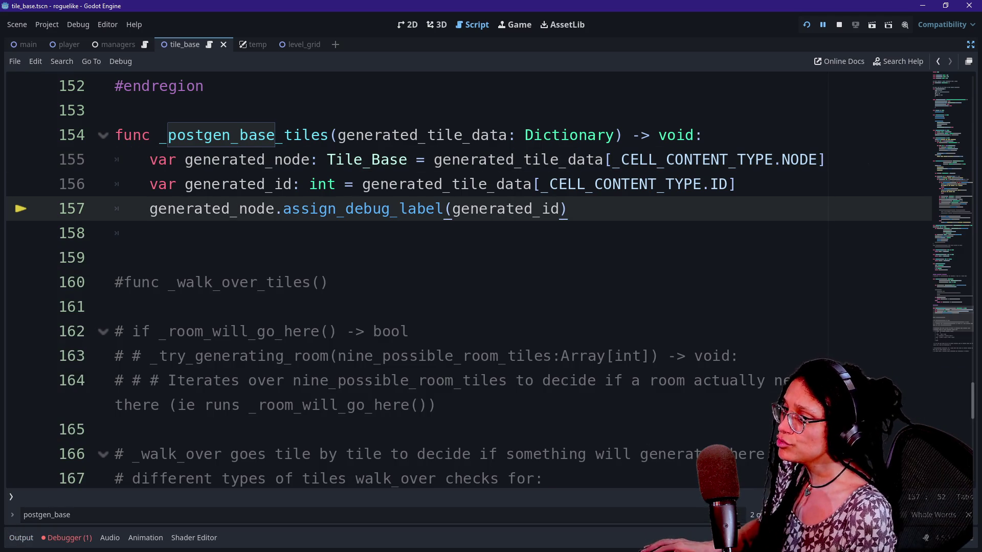
drag(953, 320, 950, 218)
click(763, 276)
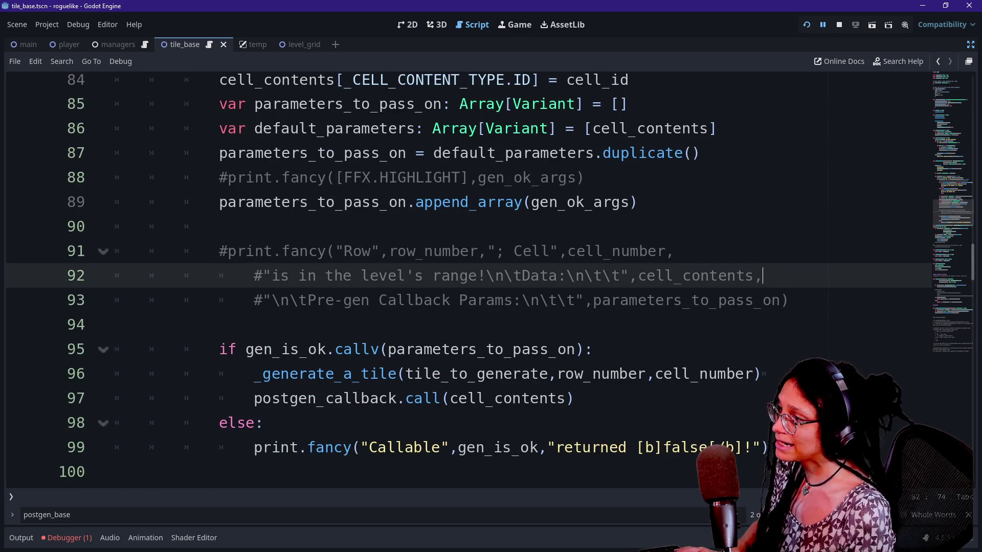
scroll(468, 278, down, 6)
key(ctrl+f)
text(c)
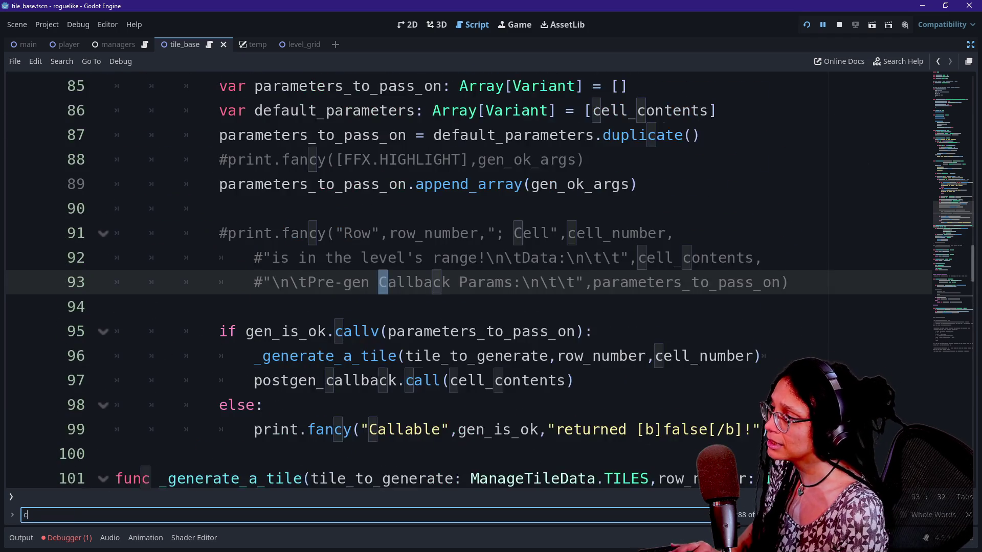
text(ell_id)
key(Return)
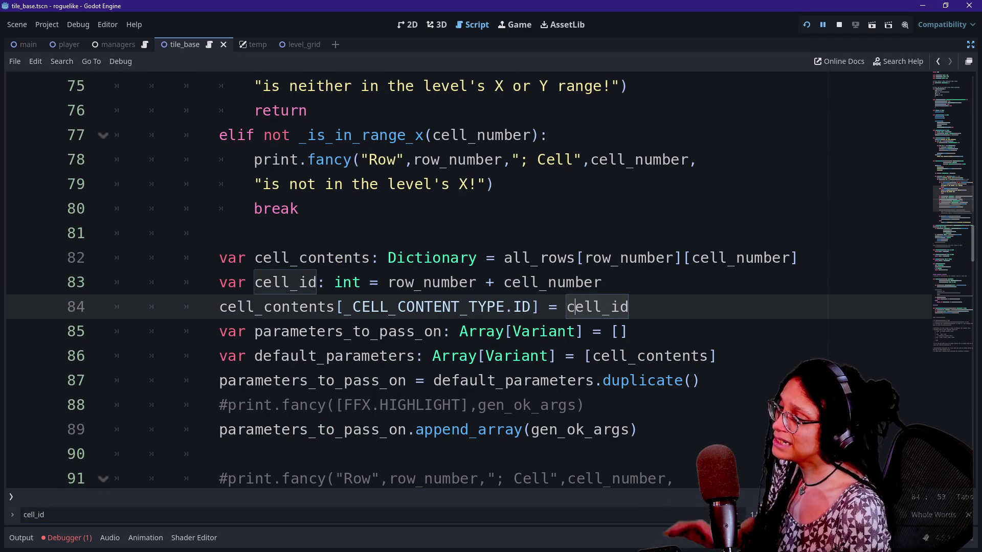
Add cell_contents[_CELL_CONTENT_TYPE.NODE] = on a new line below the ID assignment.
click(602, 282)
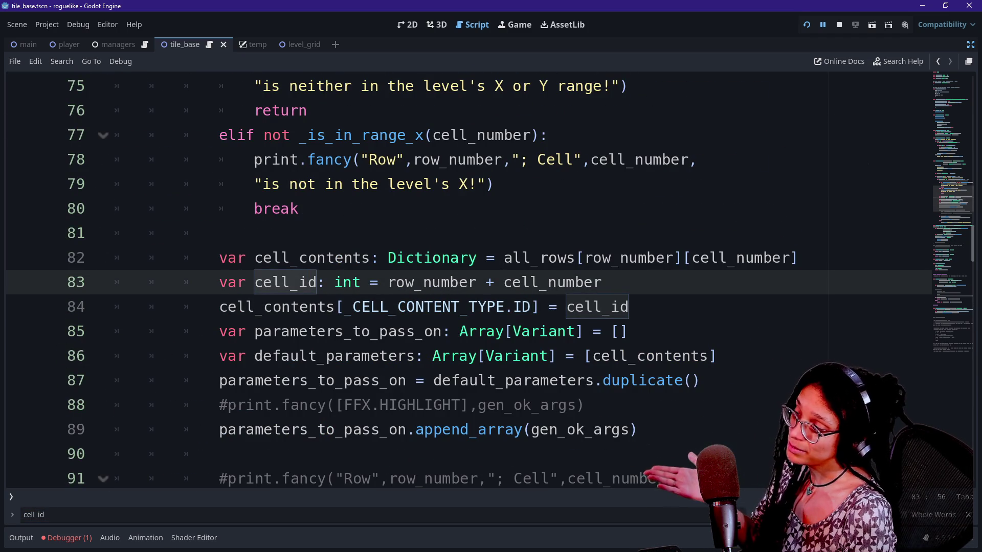
key(Down)
key(End)
key(Return)
key(Up)
key(Return)
text(cell_contge)
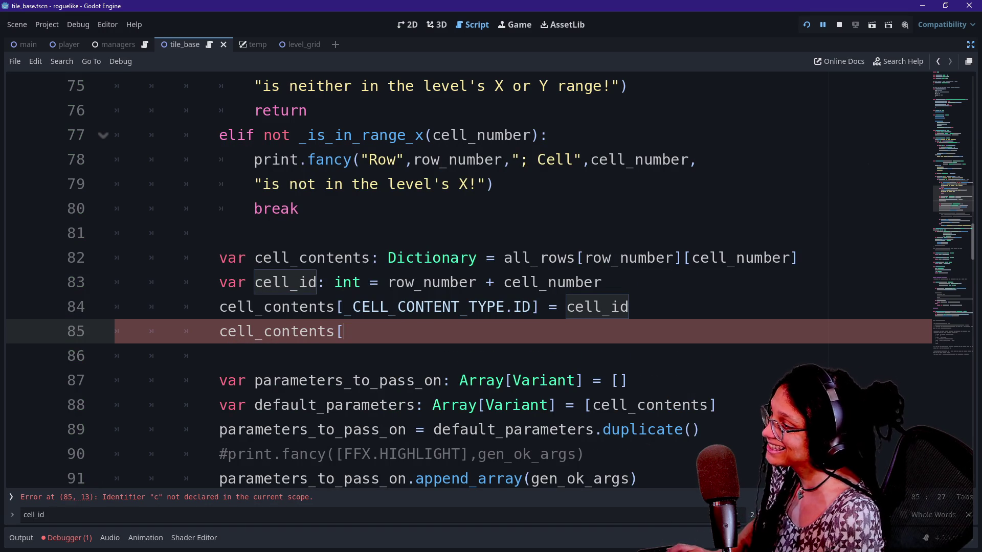
text(_CELL)
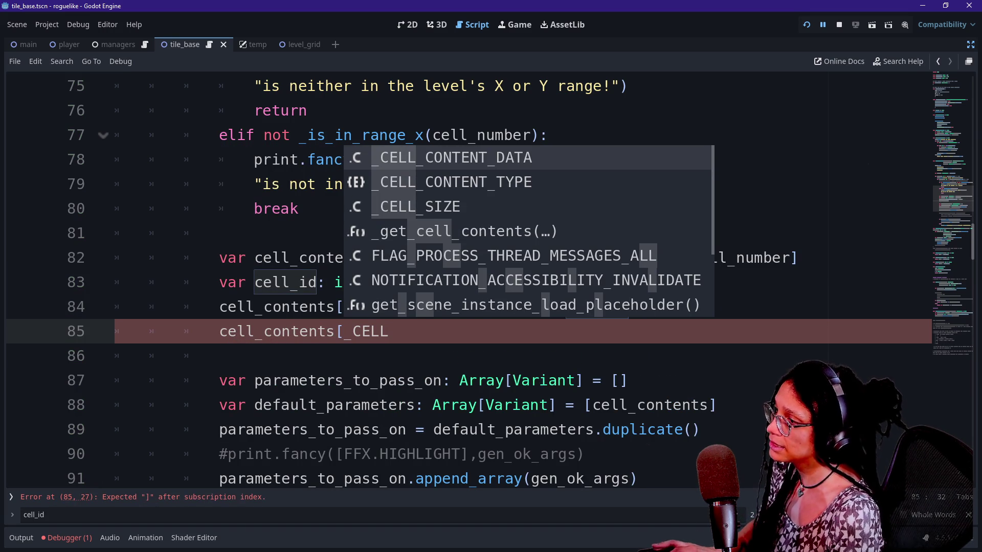
key(Down)
key(Return)
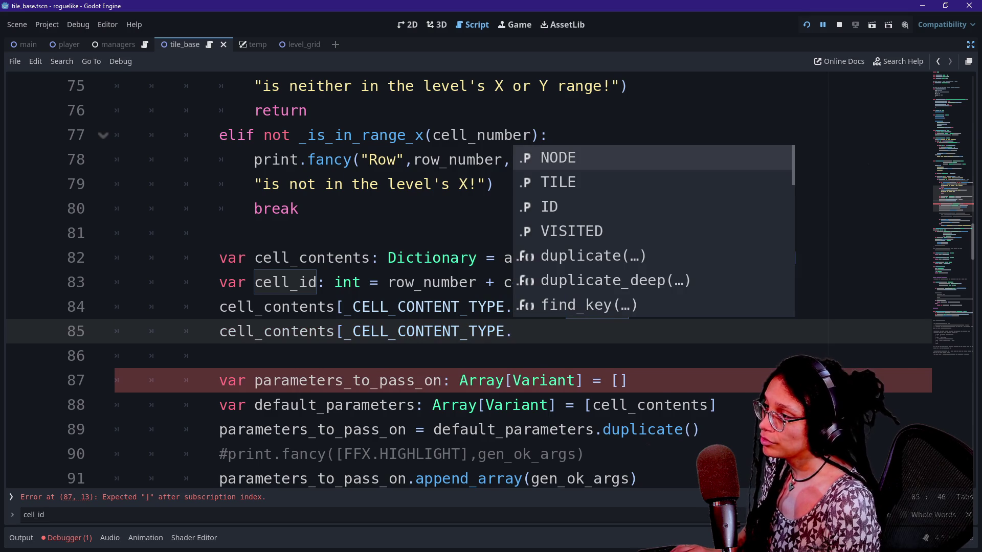
key(Down)
key(Down)
key(Down)
key(Up)
key(Up)
key(Up)
key(Up)
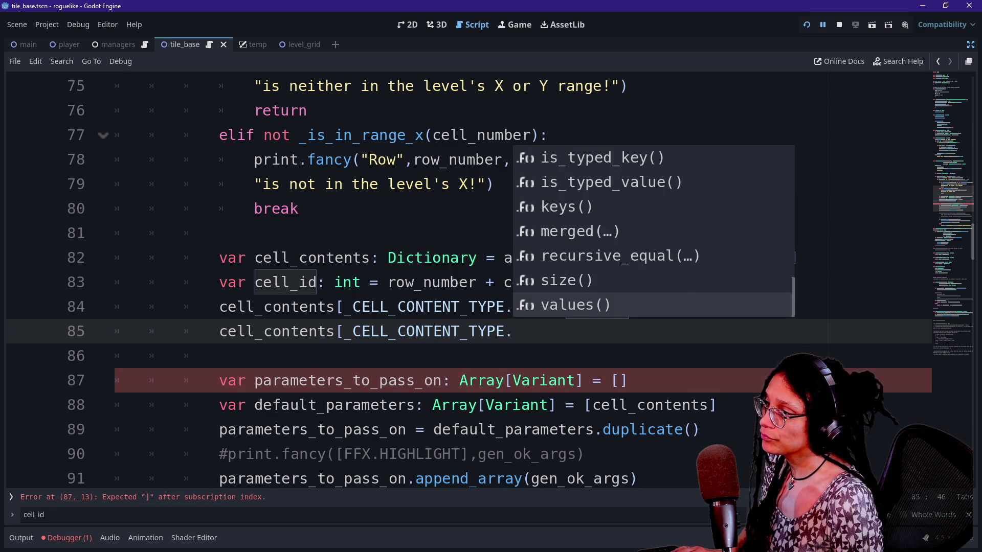
key(Down)
key(Return)
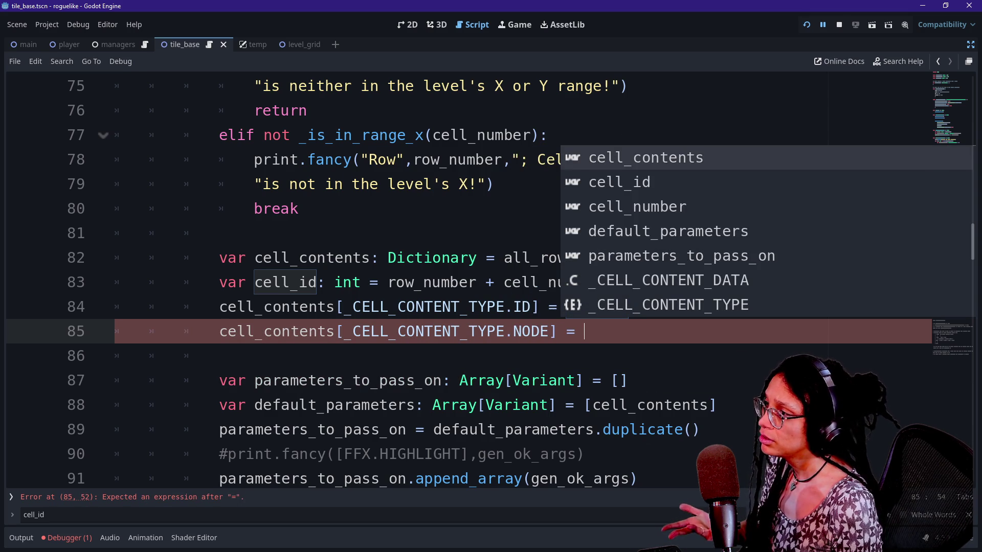
Check node_to_gen in _generate_a_tile, then select the two new cell_contents lines.
scroll(491, 279, down, 6)
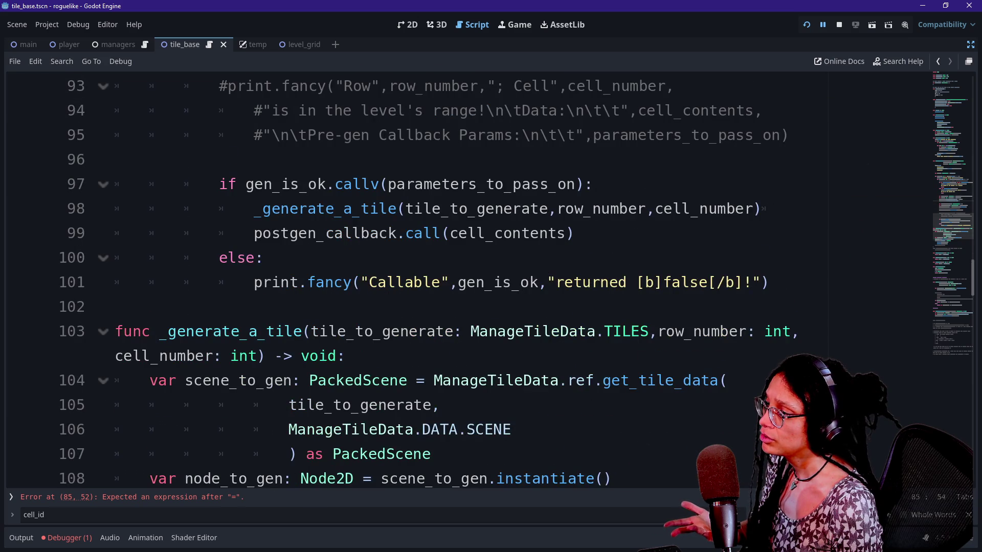
scroll(322, 307, down, 3)
drag(220, 233, 323, 307)
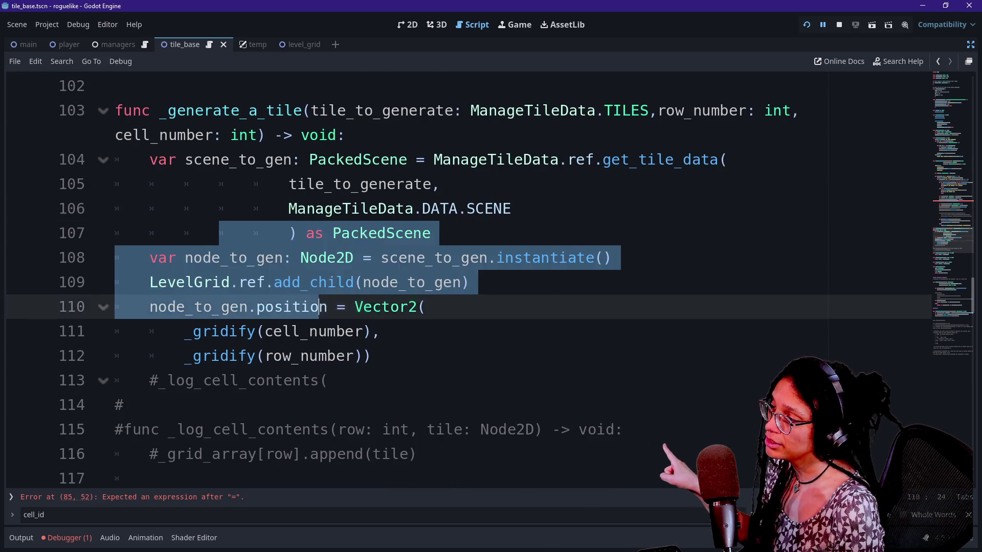
click(353, 355)
scroll(353, 355, up, 7)
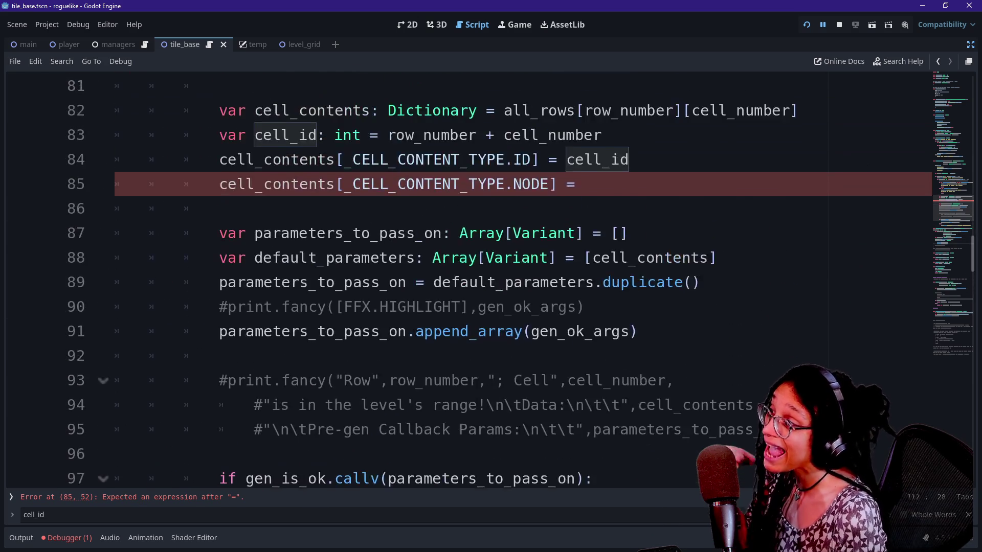
scroll(491, 280, up, 1)
drag(577, 258, 603, 209)
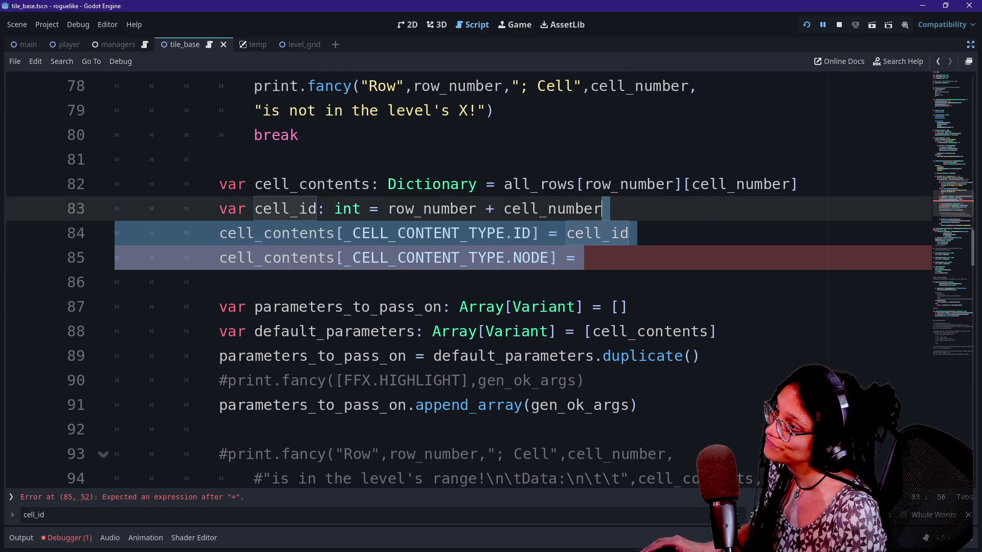
Take the cell_id and cell_contents assignment lines out of their current spot.
key(BackSpace)
scroll(491, 279, down, 1)
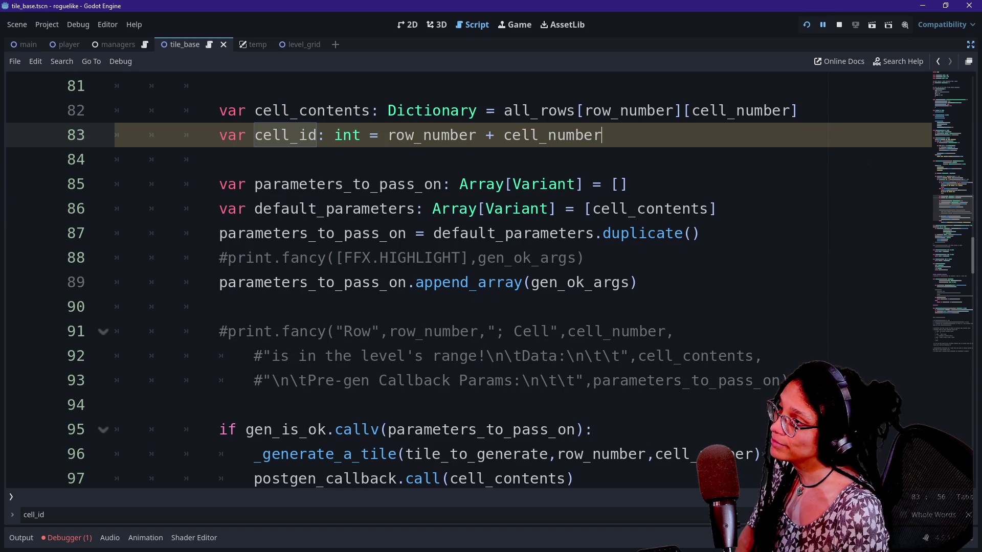
scroll(491, 279, down, 3)
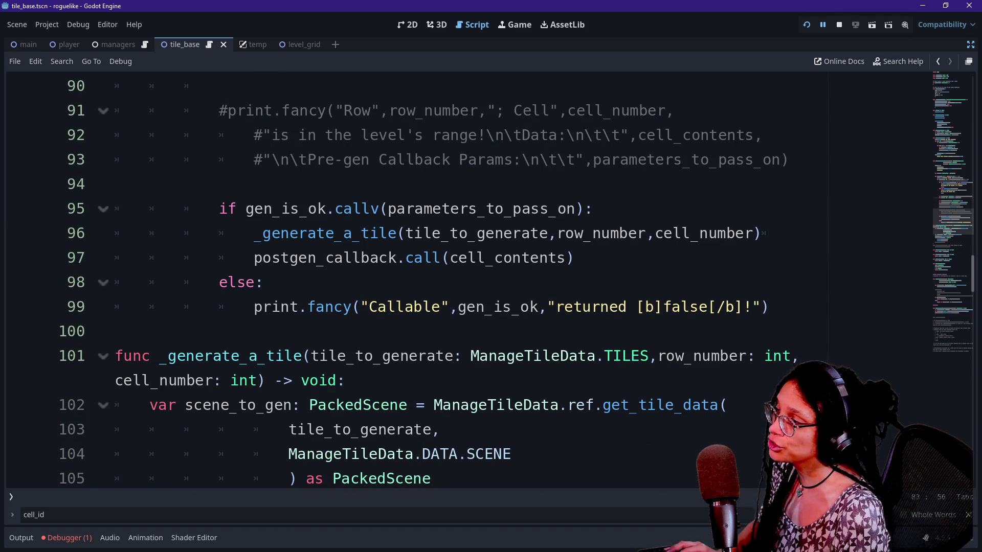
scroll(490, 280, up, 3)
key(ctrl+z)
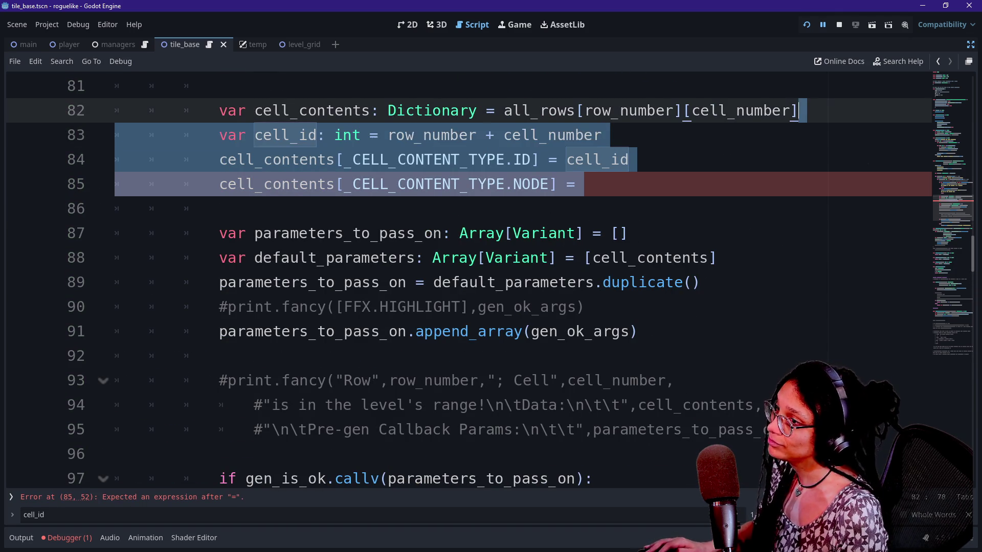
key(ctrl+z)
scroll(490, 279, down, 3)
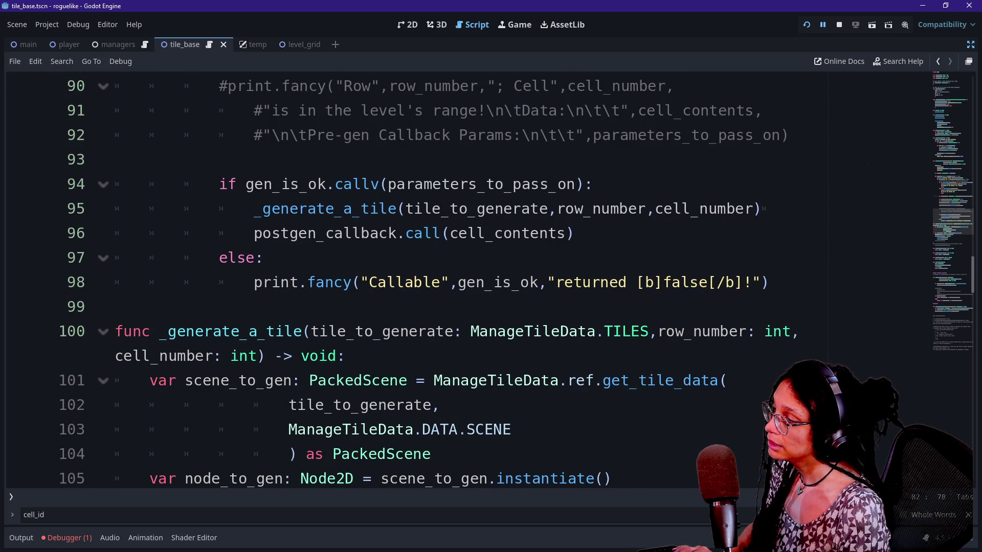
Try pasting the lines after the position assignment in _generate_a_tile, then remove them.
click(459, 209)
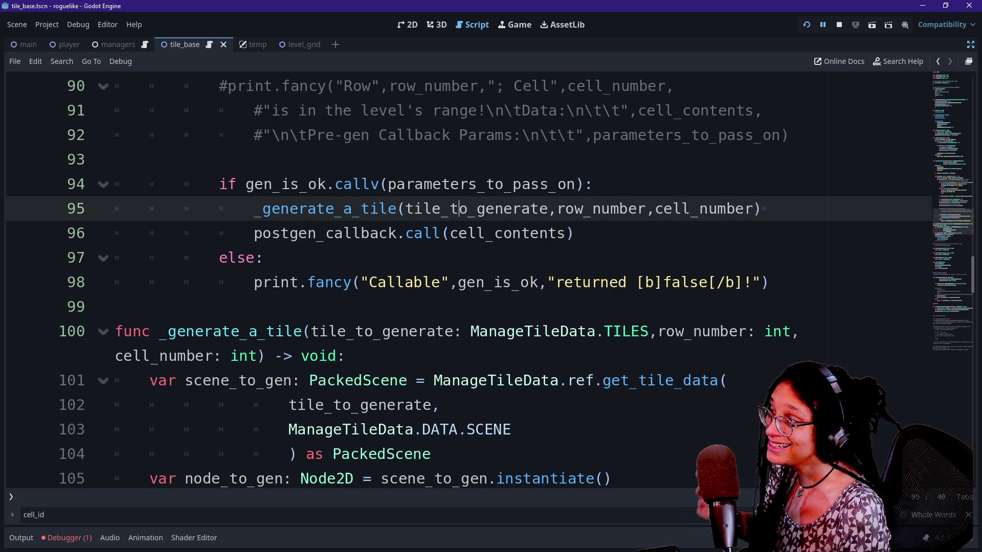
scroll(491, 280, down, 2)
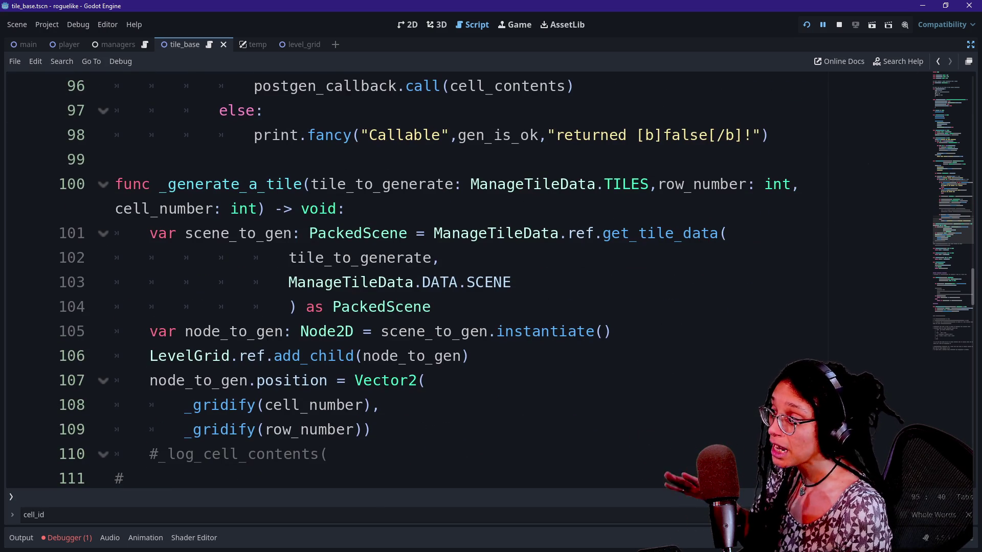
click(370, 429)
key(Return)
key(Return)
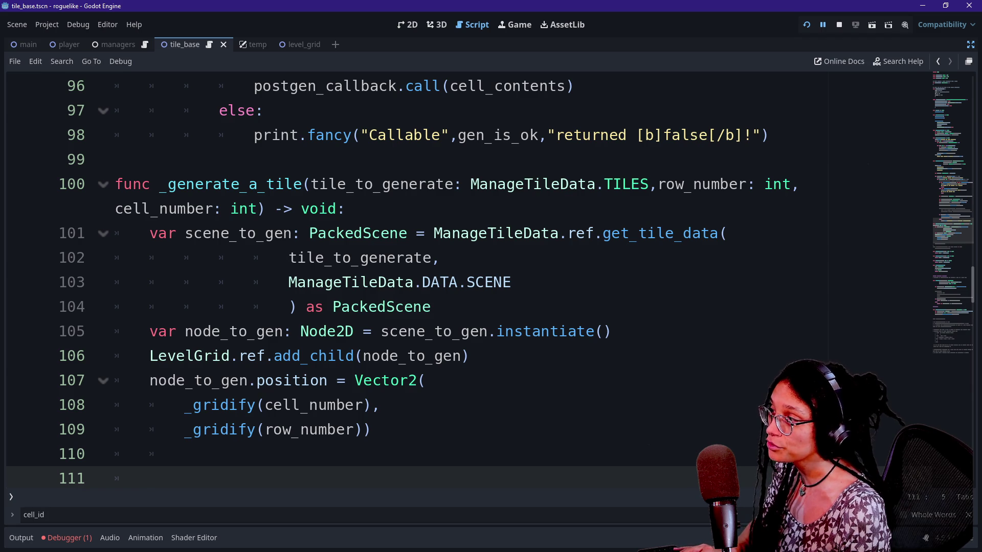
scroll(490, 280, down, 2)
key(ctrl+v)
drag(361, 356, 381, 380)
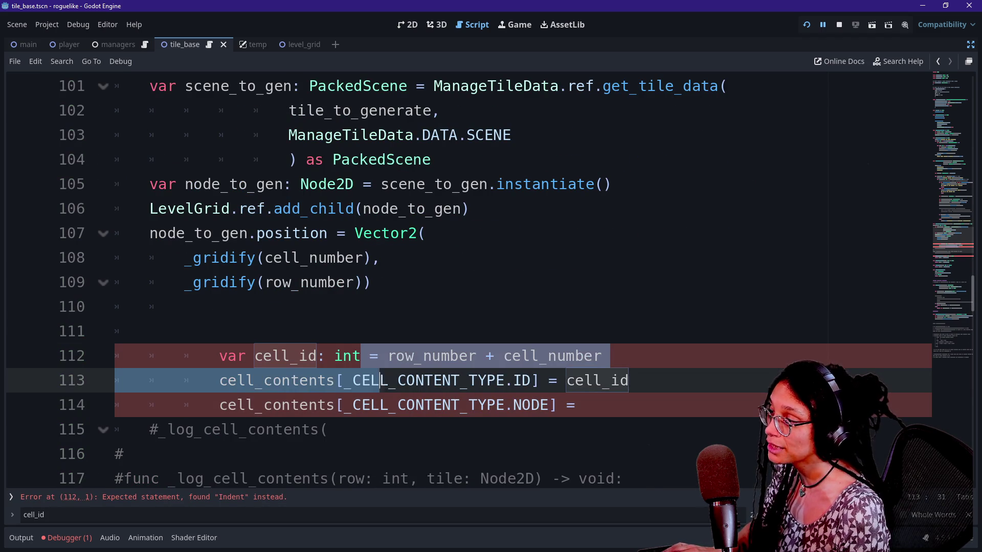
key(shift+Down)
key(shift+Tab)
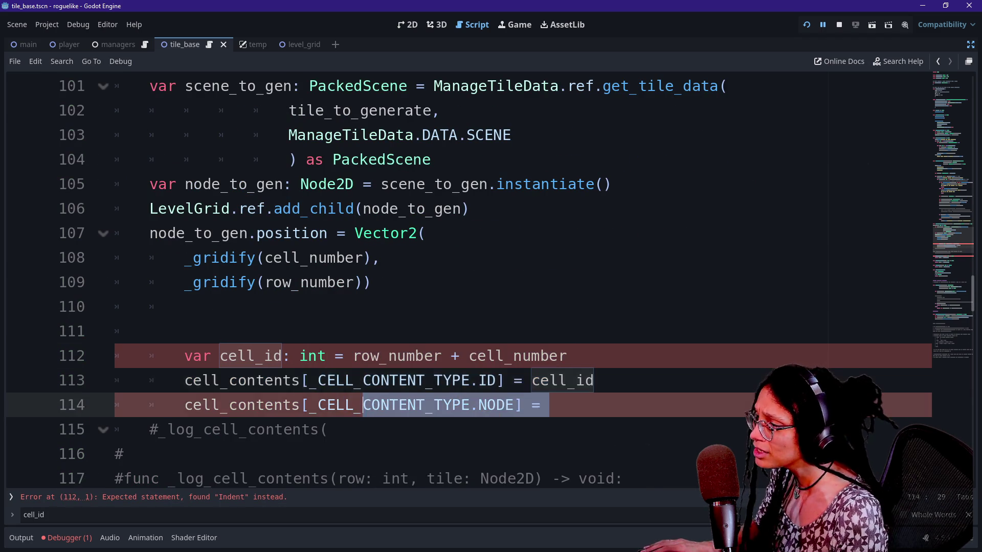
click(192, 380)
mouse_move(184, 355)
mouse_down()
mouse_move(475, 405)
mouse_move(540, 405)
mouse_up()
key(ctrl+c)
key(BackSpace)
key(BackSpace)
key(BackSpace)
key(BackSpace)
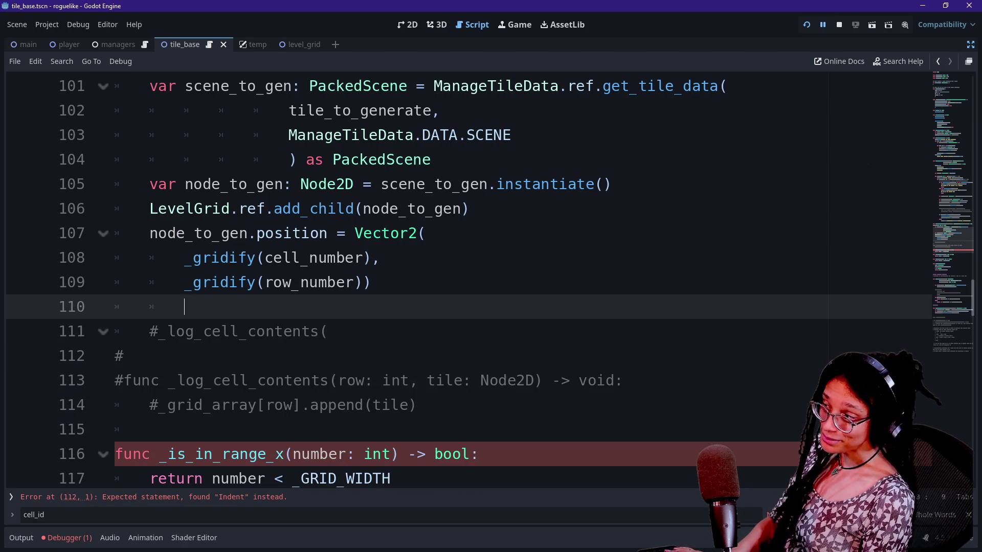
Uncomment the _log_cell_contents call and its function header.
click(255, 331)
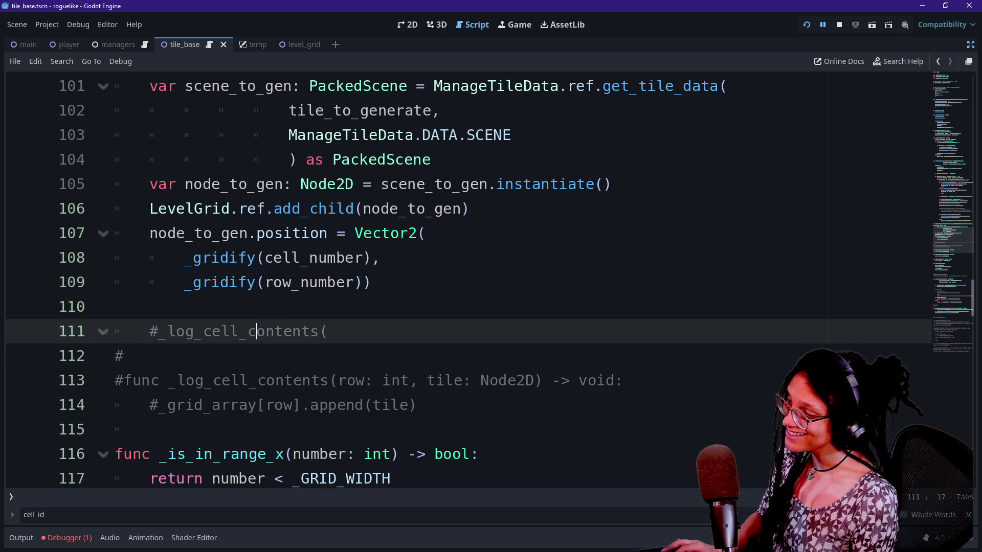
key(ctrl+k)
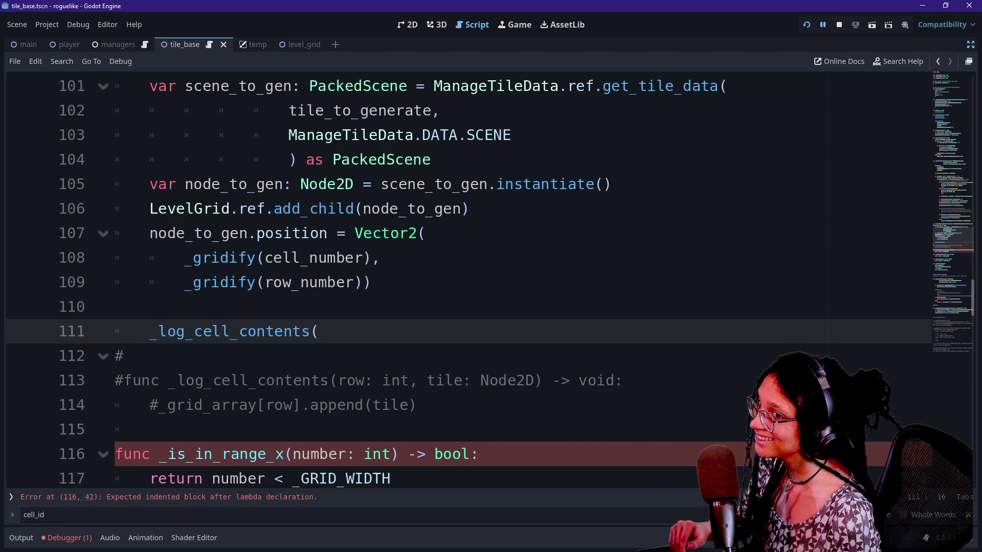
drag(176, 380, 443, 380)
key(ctrl+k)
Replace the old grid_array append line with the cell_id and cell_contents lines.
scroll(443, 380, down, 1)
click(150, 356)
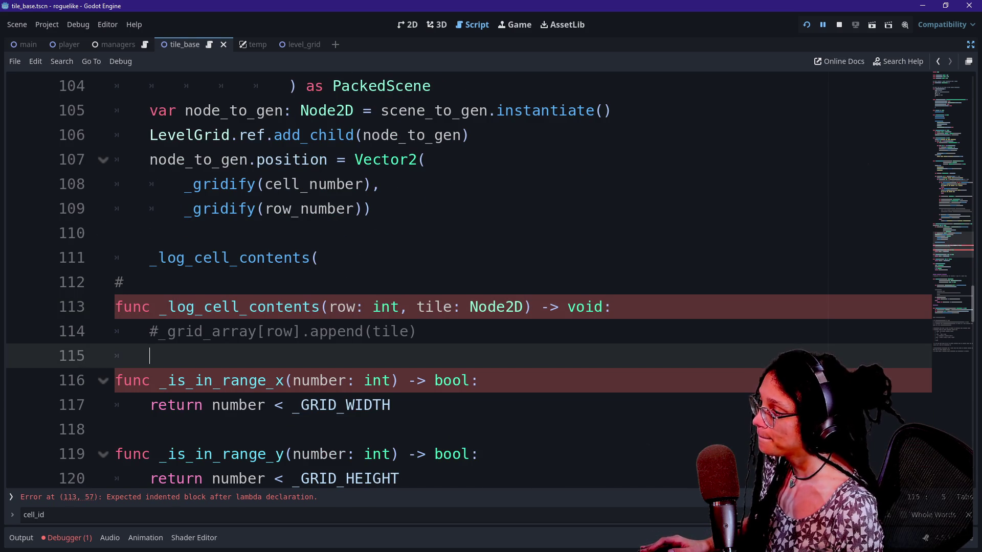
drag(167, 331, 419, 332)
key(BackSpace)
key(ctrl+v)
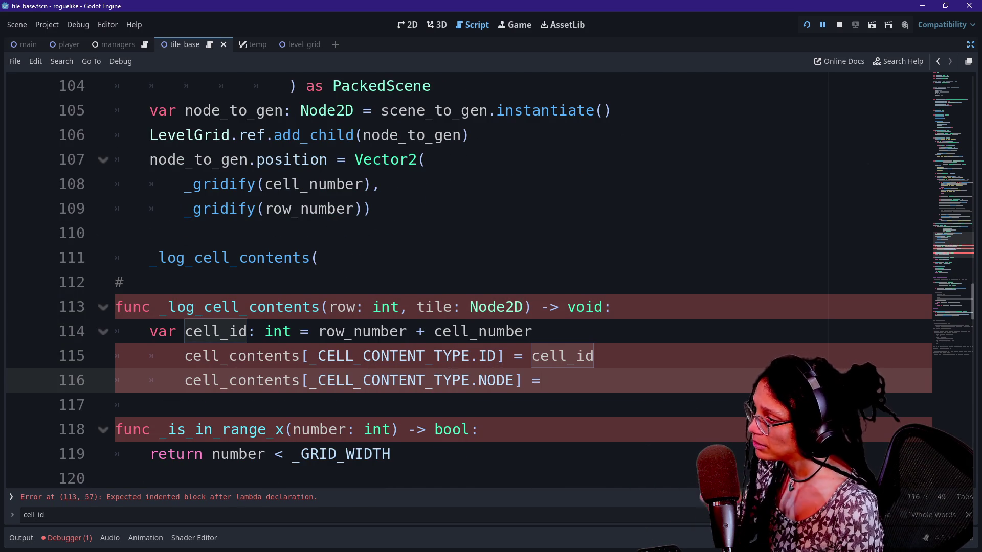
click(442, 307)
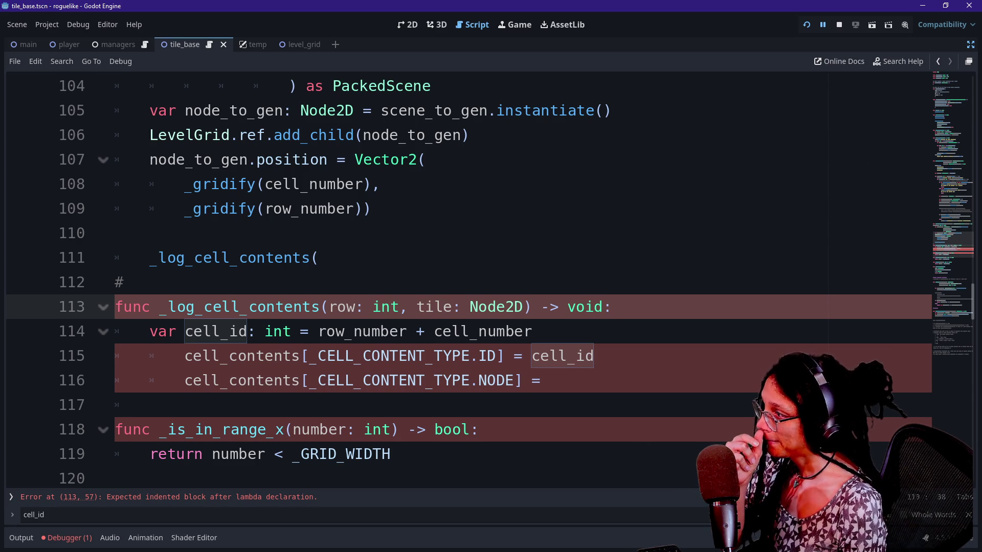
Delete the row: int parameter from the _log_cell_contents signature.
drag(328, 307, 408, 307)
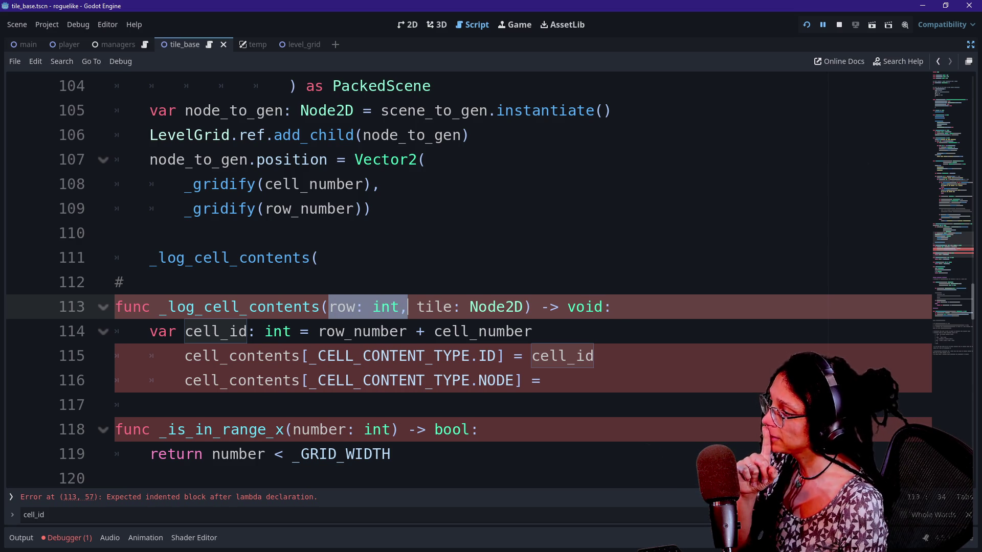
key(BackSpace)
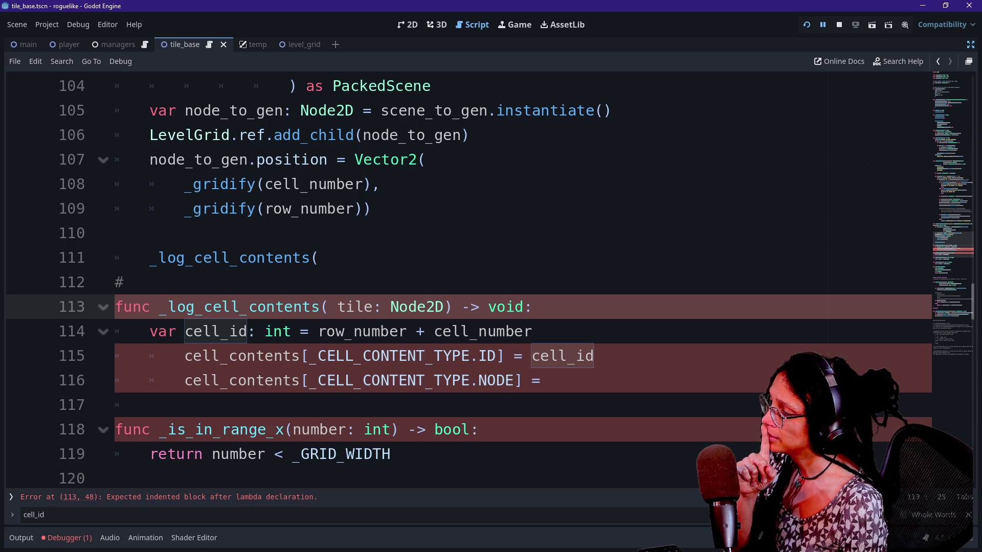
scroll(460, 281, up, 3)
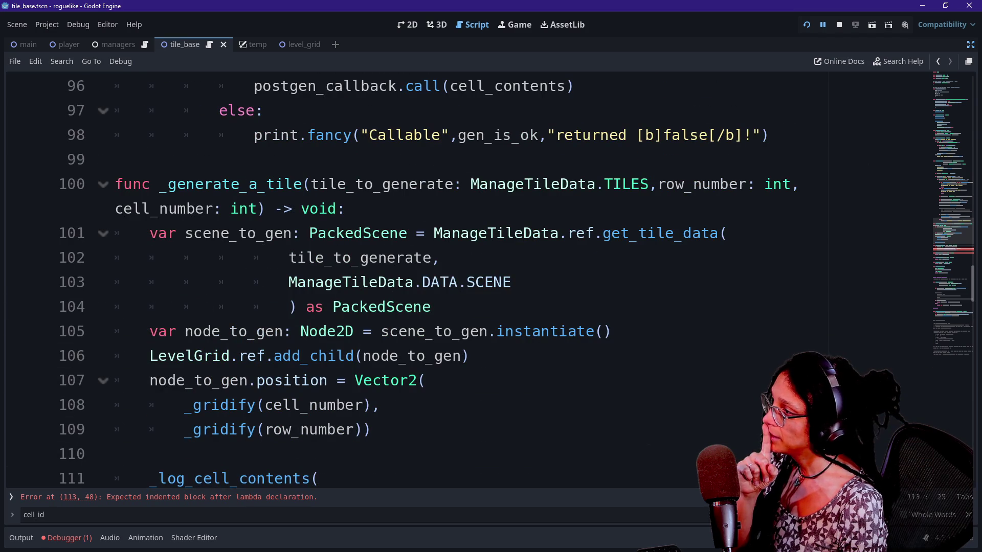
drag(115, 159, 409, 233)
click(363, 233)
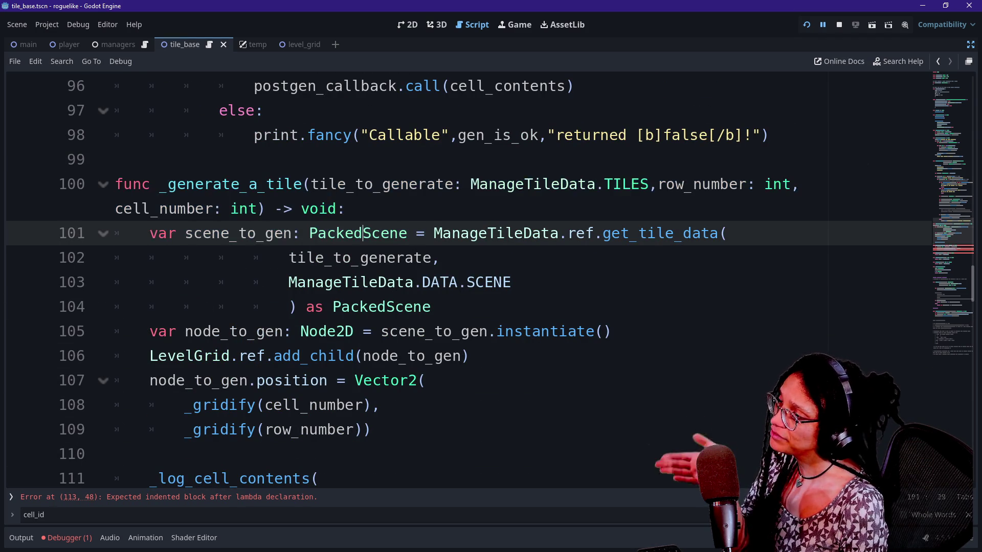
click(115, 160)
scroll(511, 235, up, 6)
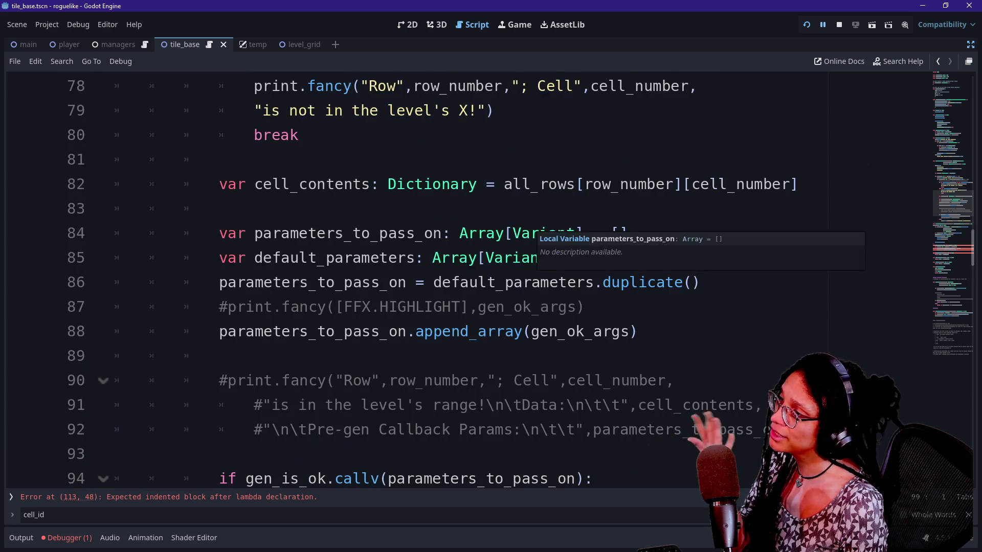
scroll(511, 235, up, 3)
scroll(511, 236, down, 3)
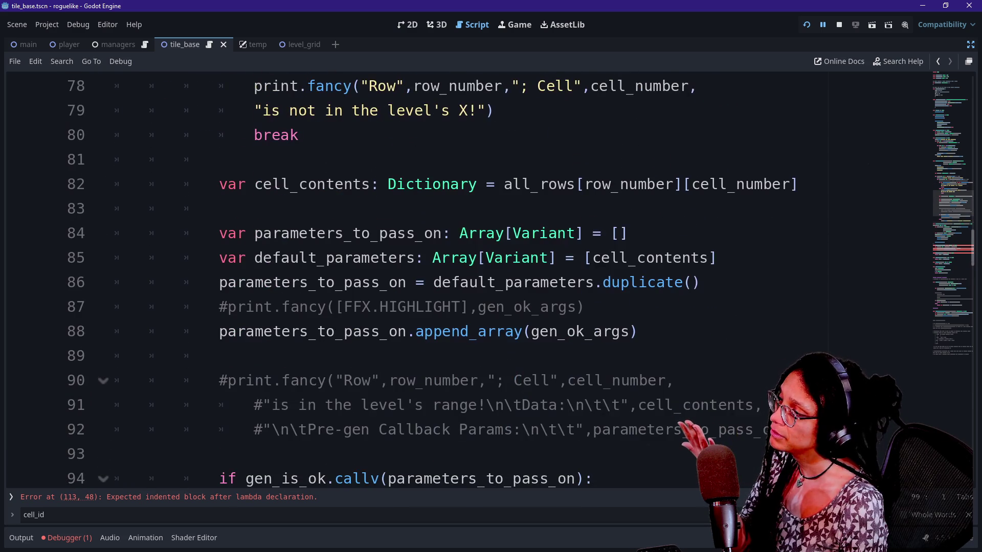
scroll(511, 235, down, 3)
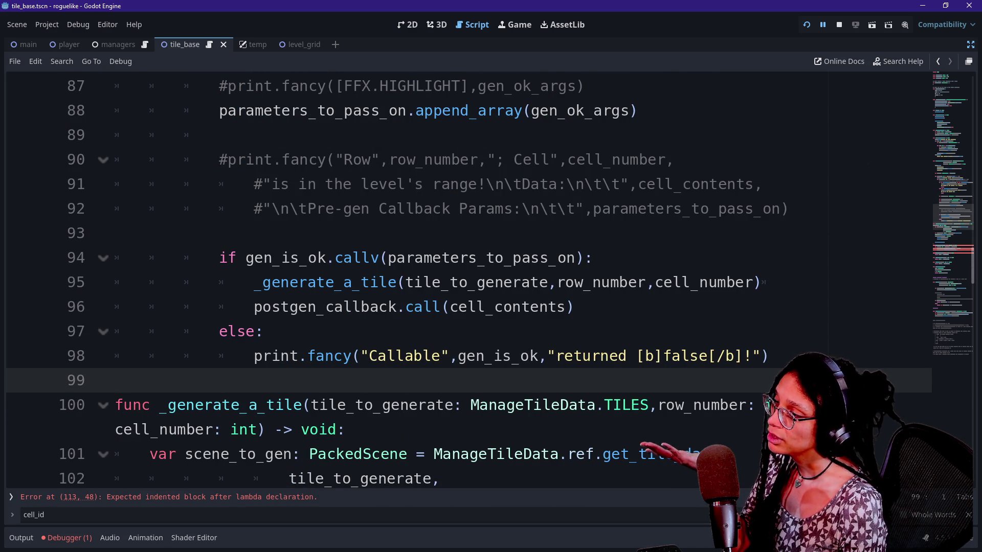
scroll(419, 317, down, 1)
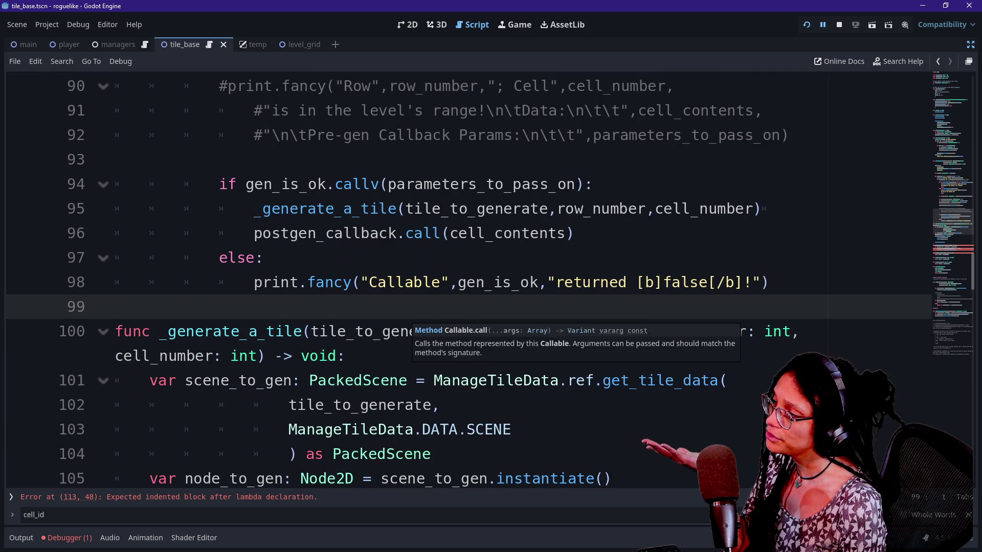
scroll(511, 255, down, 1)
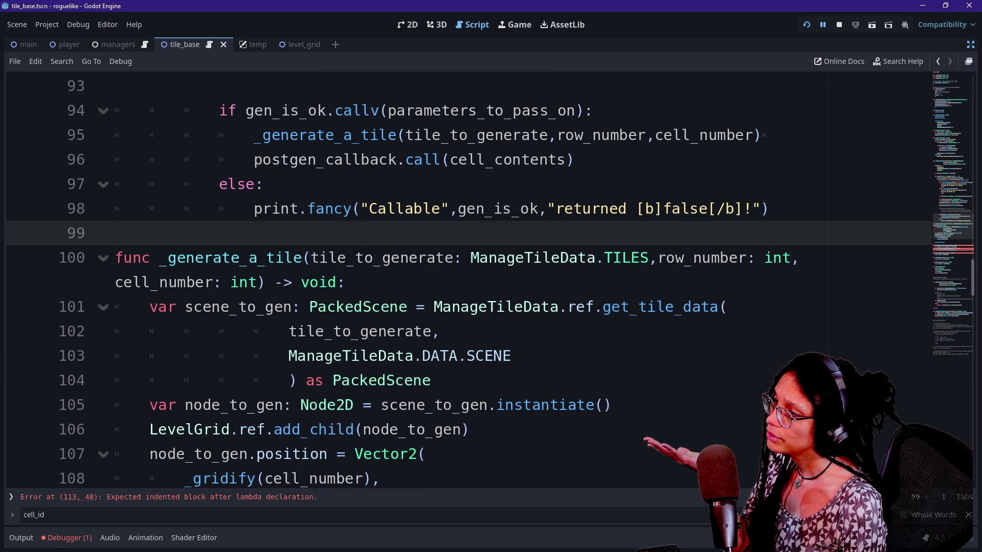
Add cell_contents to the _generate_a_tile call and cell_contents: Dictionary to its signature.
click(404, 135)
text(cell)
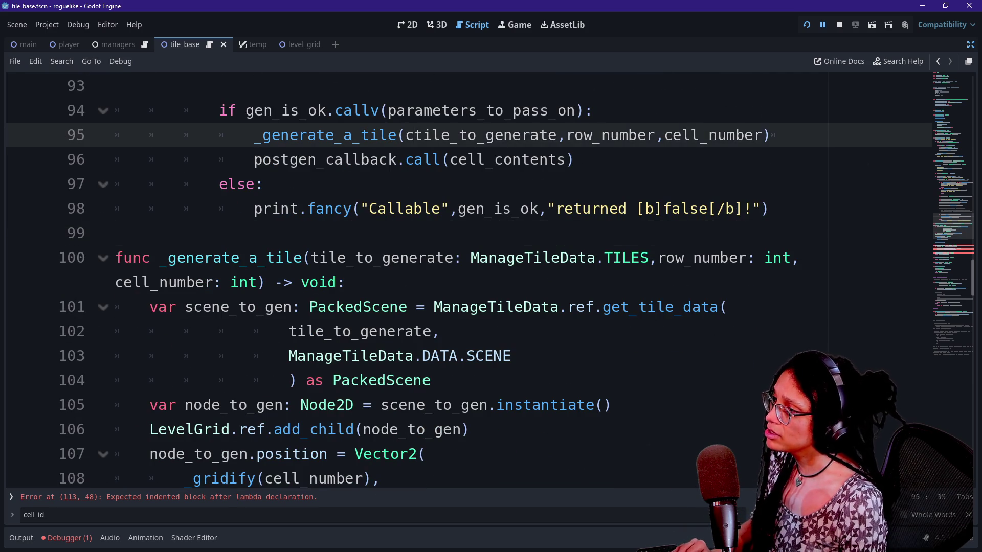
text(_contents,)
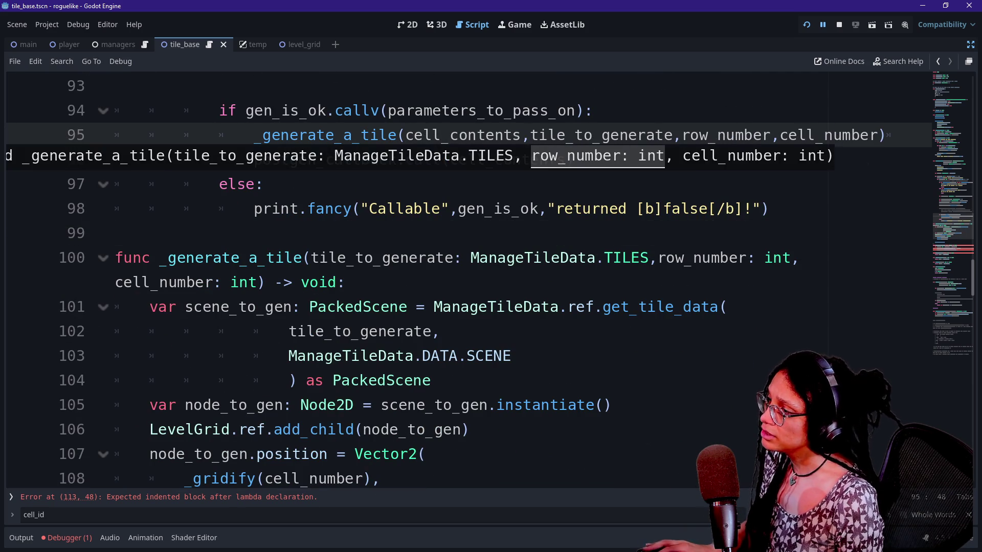
click(310, 257)
text(cell_contents: )
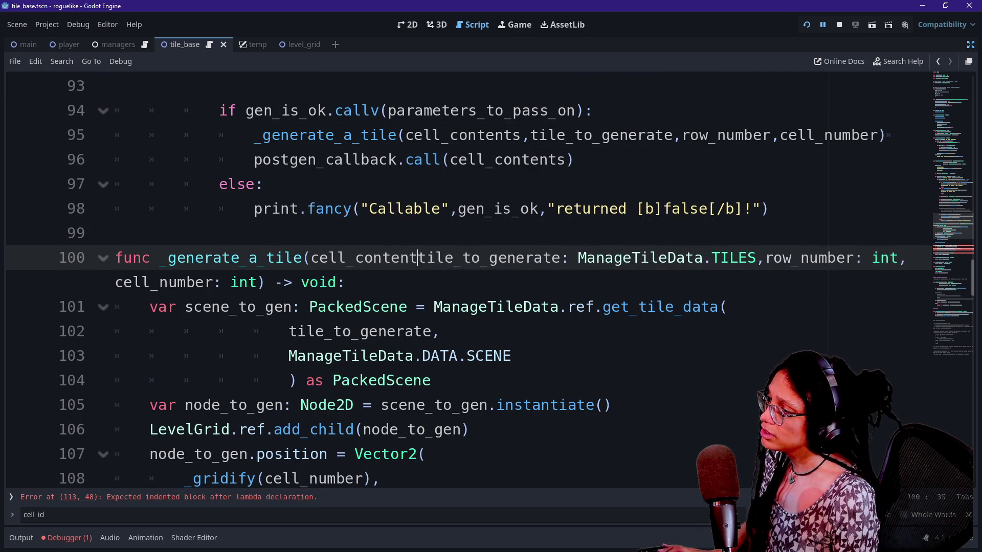
text(Dictionary,)
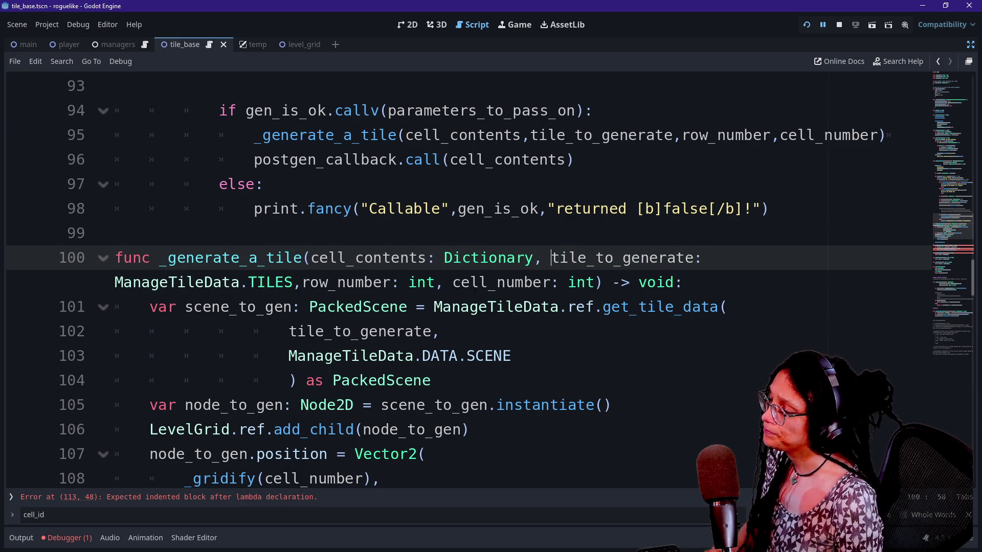
Give _log_cell_contents a leading cell_contents: Dictionary parameter.
scroll(460, 281, down, 3)
scroll(460, 281, down, 3)
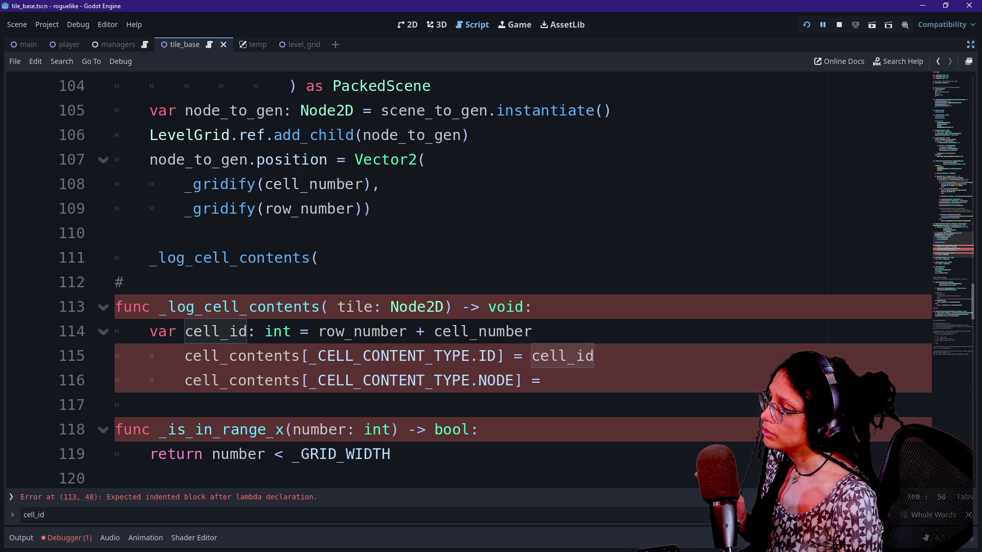
click(328, 307)
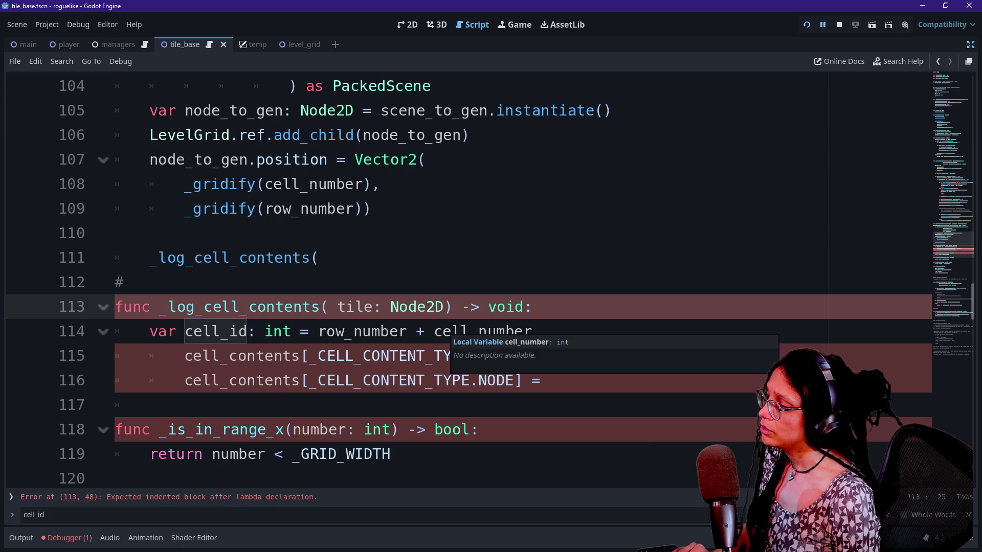
text(cell_conen)
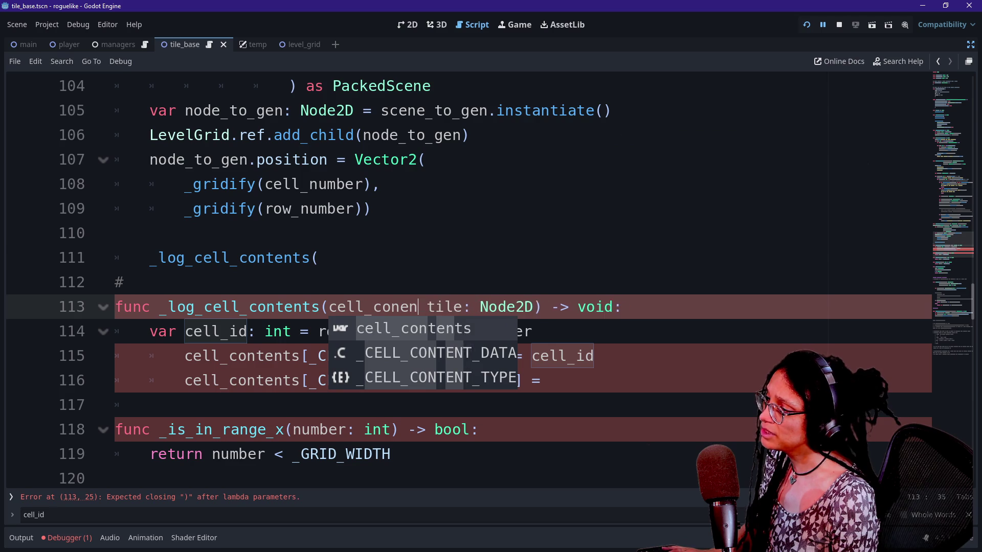
key(BackSpace)
text(nn)
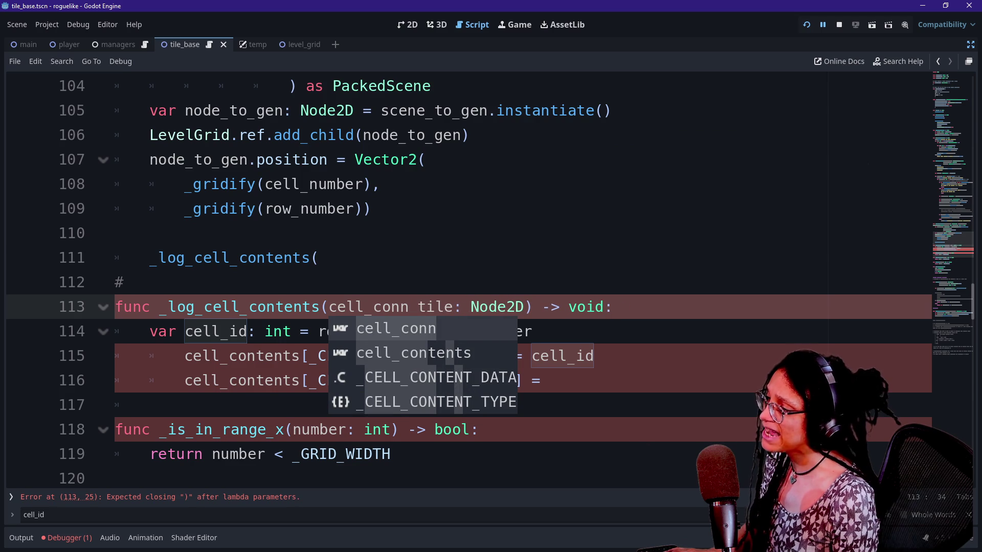
key(BackSpace)
text(t)
key(Return)
text(:)
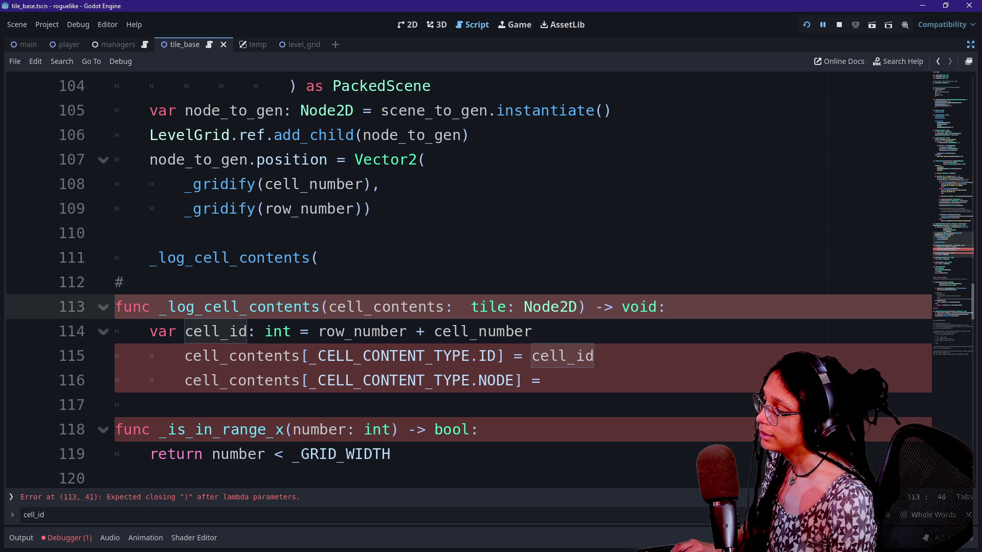
text( Dictionary,)
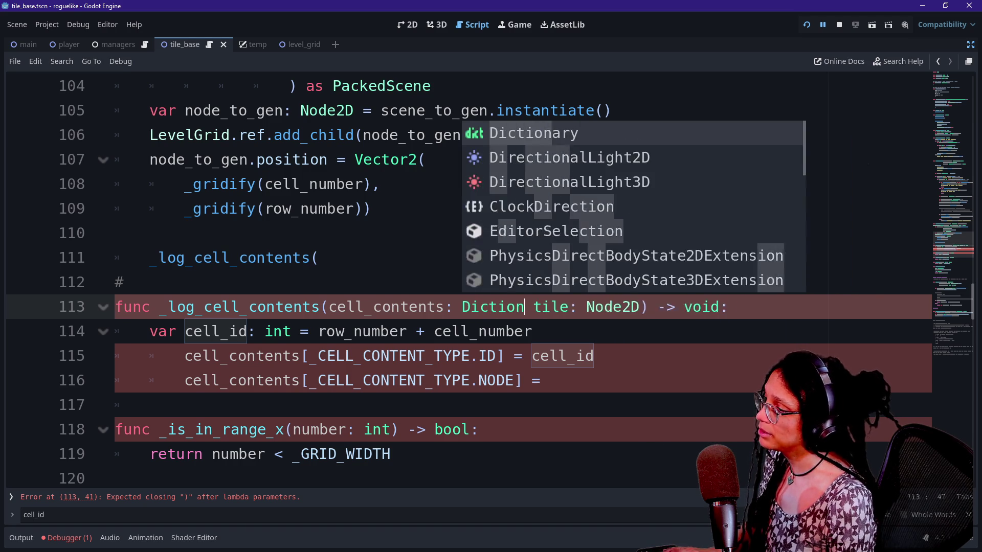
Complete the call as _log_cell_contents(cell_contents, node_to_gen) and unindent the cell_contents assignment lines.
click(319, 257)
text(cell)
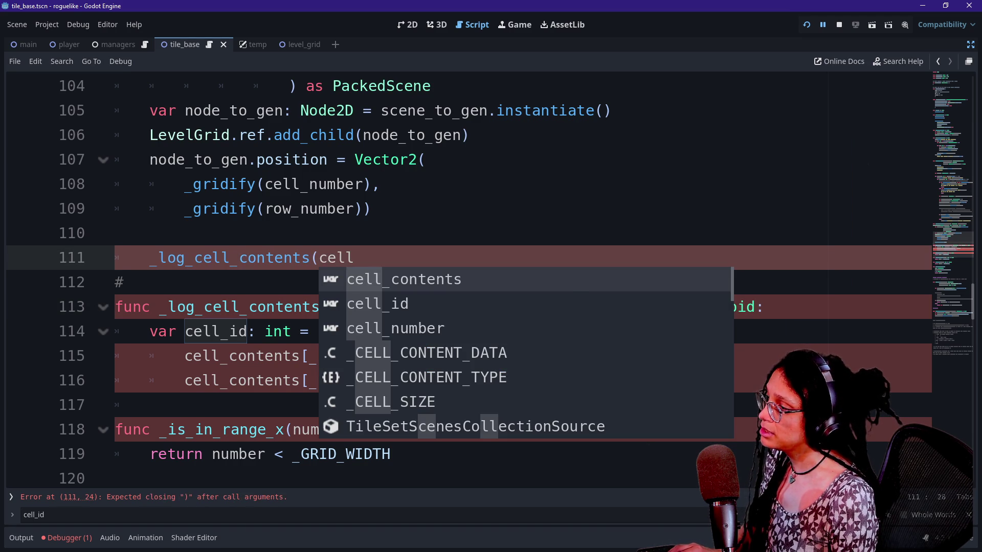
key(Return)
text(tile)
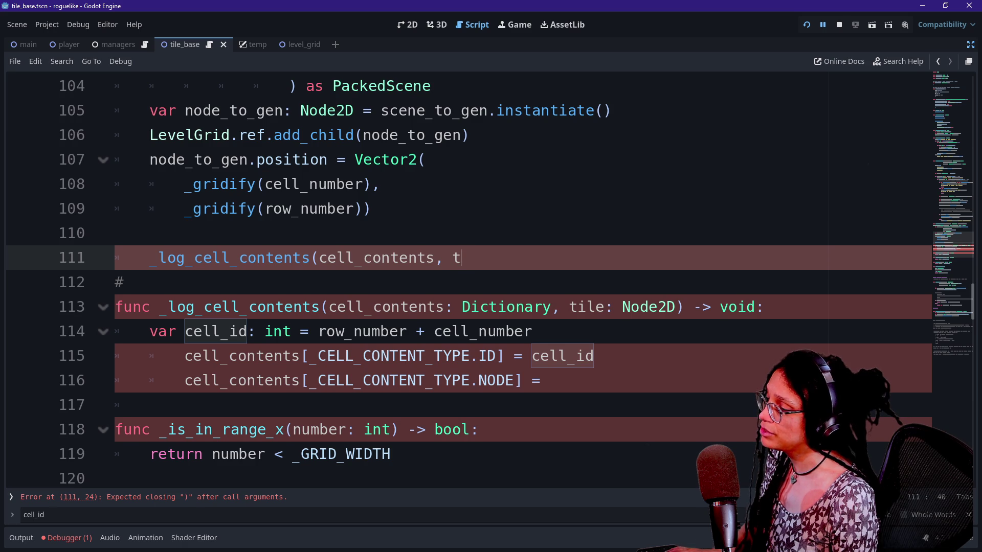
key(BackSpace)
key(BackSpace)
key(BackSpace)
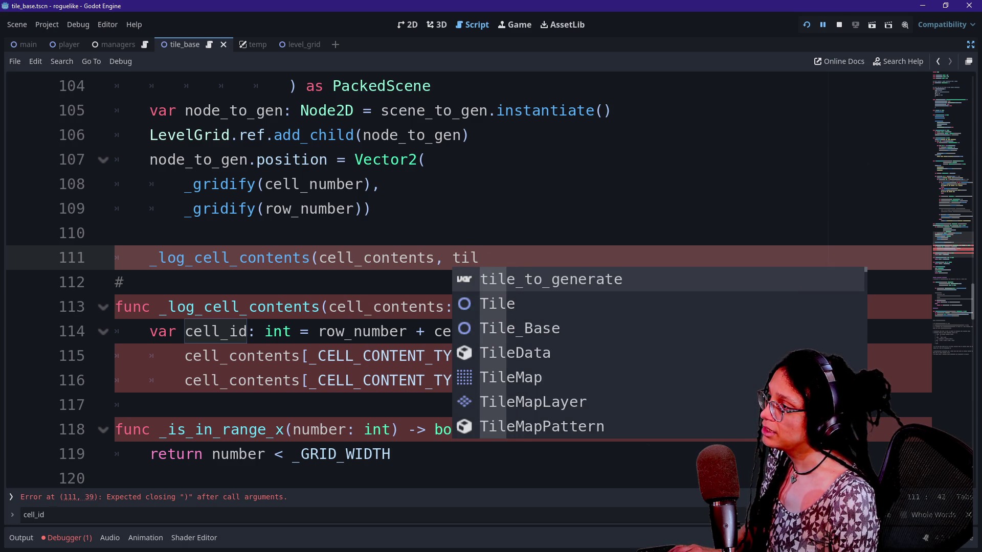
text(node_to_gen))
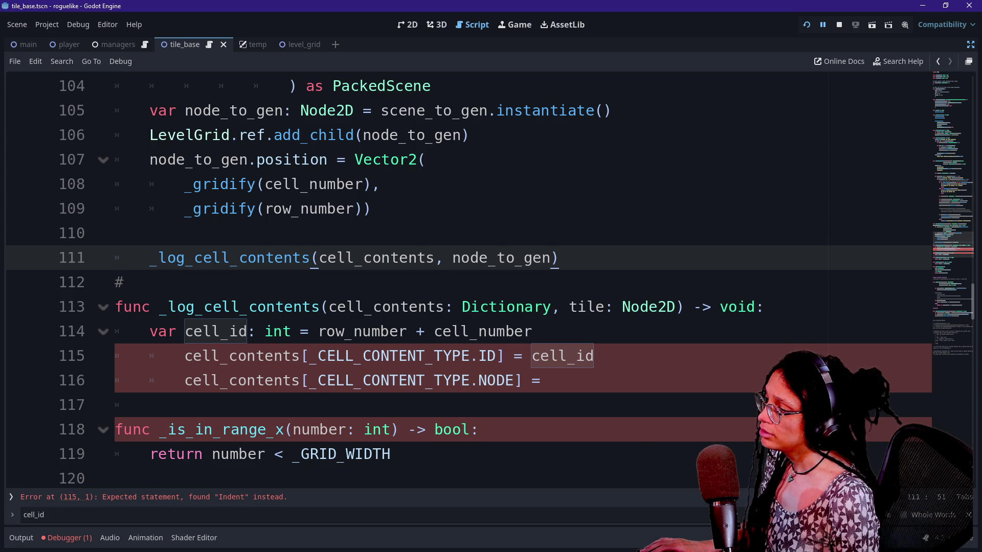
drag(184, 356, 542, 380)
key(shift+Tab)
Take the var cell_id line out of _log_cell_contents and comment out the unfinished NODE assignment.
drag(158, 332, 381, 331)
click(380, 331)
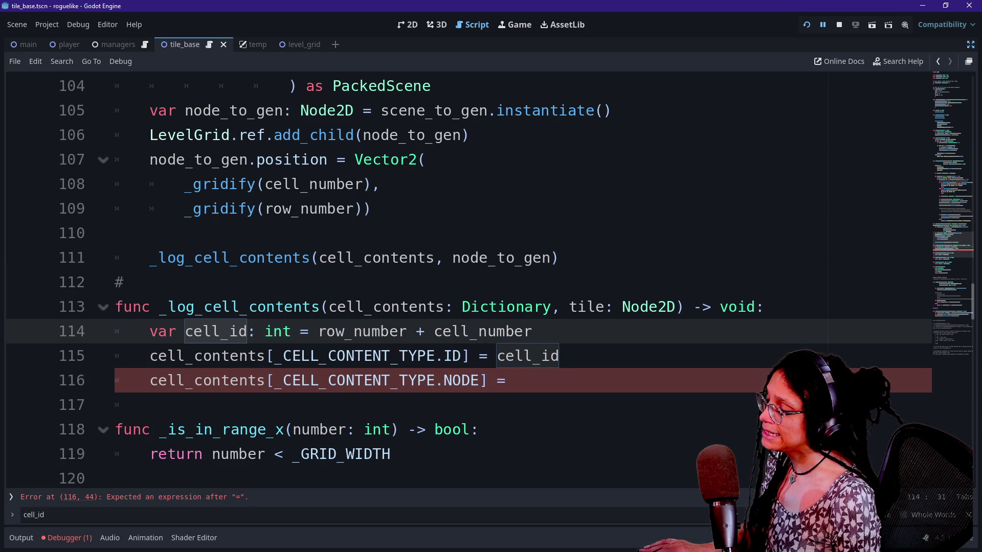
click(318, 331)
key(shift+End)
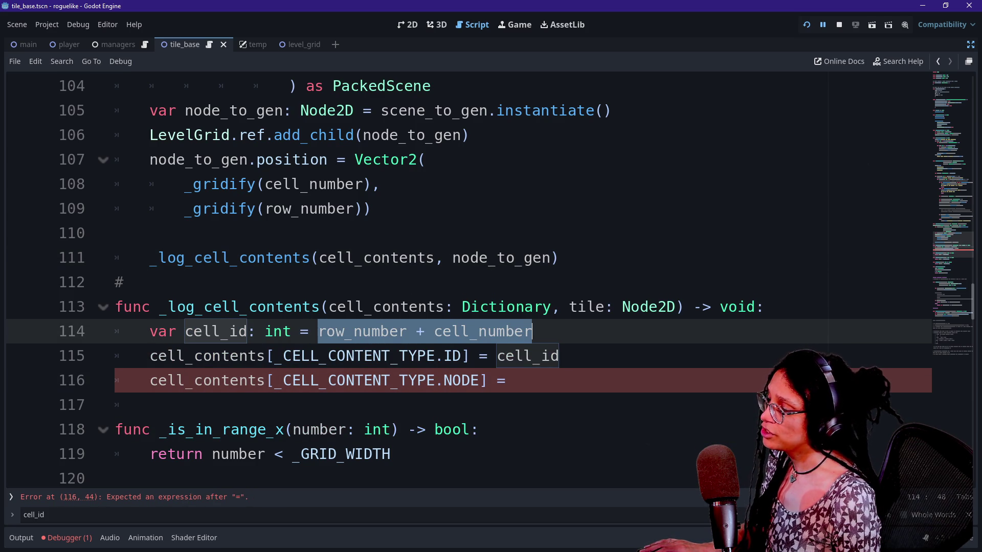
drag(532, 331, 149, 331)
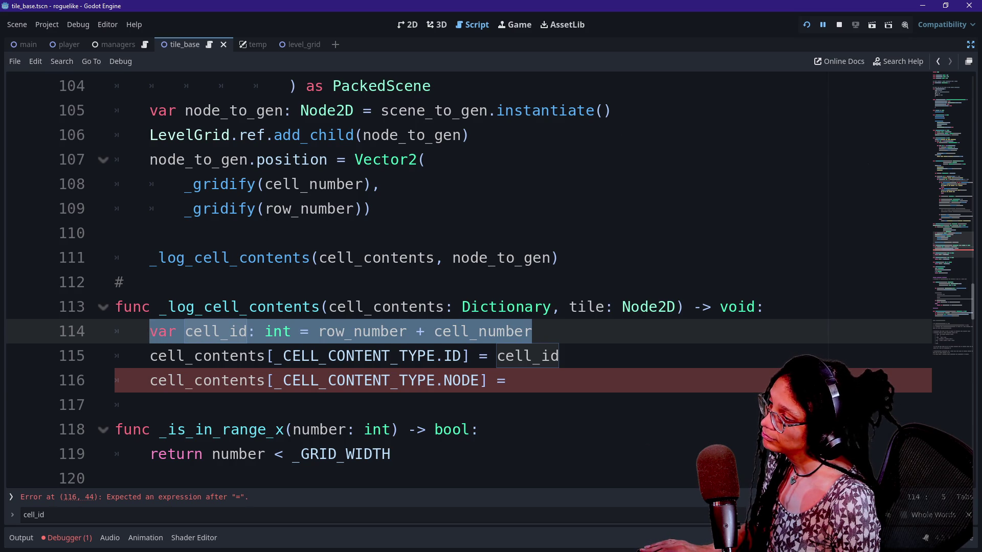
click(506, 381)
key(ctrl+k)
click(443, 331)
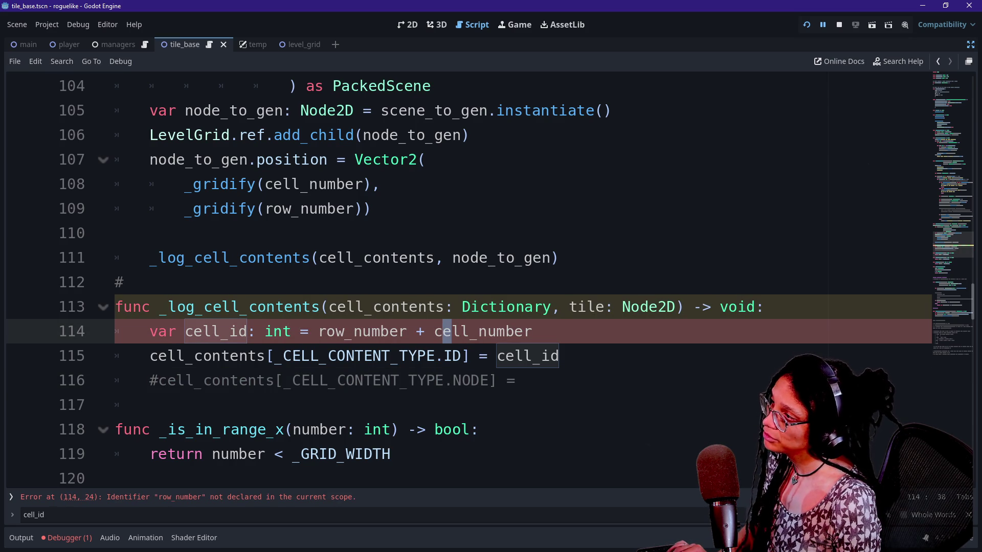
scroll(468, 282, up, 2)
click(532, 405)
key(shift+Home)
key(shift+Home)
key(ctrl+c)
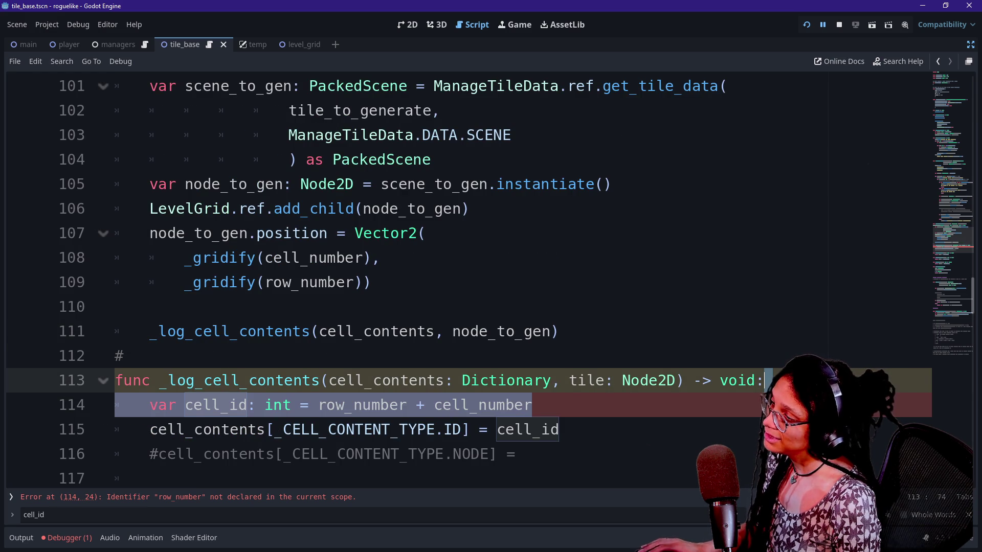
key(BackSpace)
key(BackSpace)
Paste the cell_id calculation on a new line above the _log_cell_contents call in _generate_a_tile.
click(205, 307)
scroll(467, 281, up, 2)
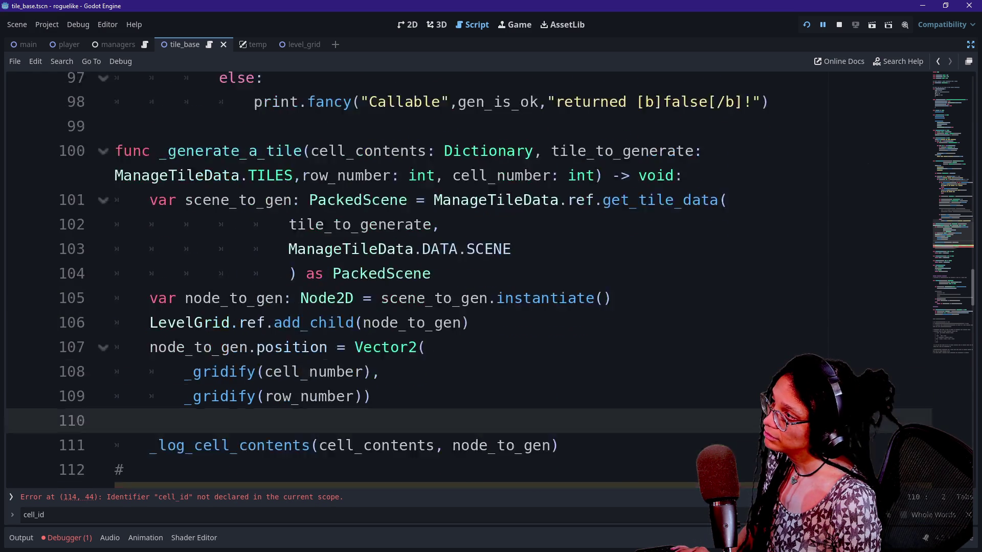
click(479, 233)
scroll(489, 282, down, 1)
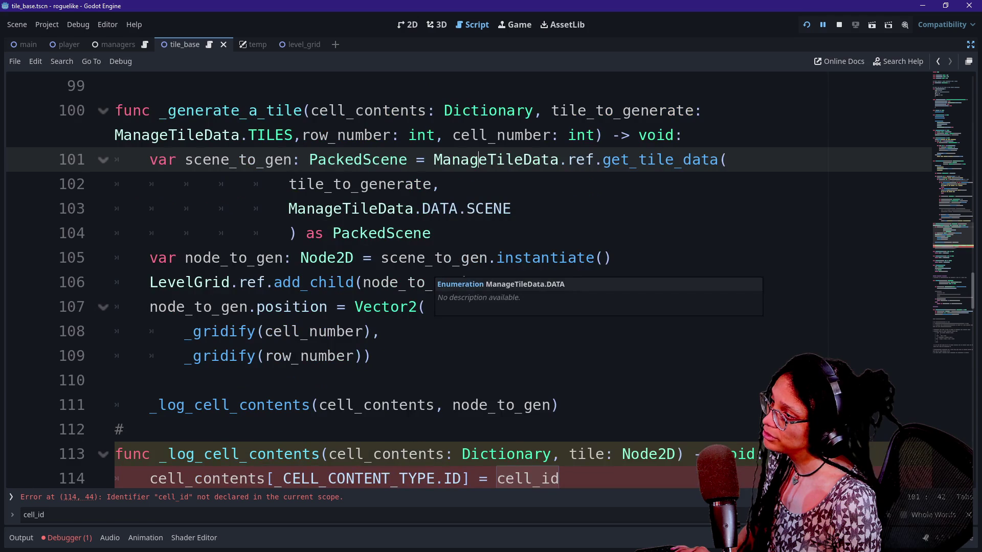
click(153, 380)
key(Return)
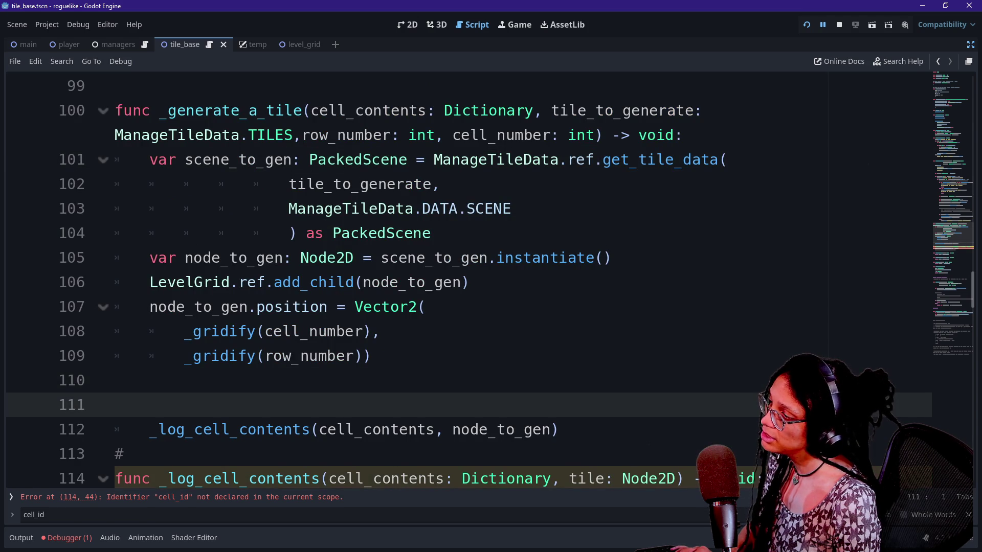
key(ctrl+v)
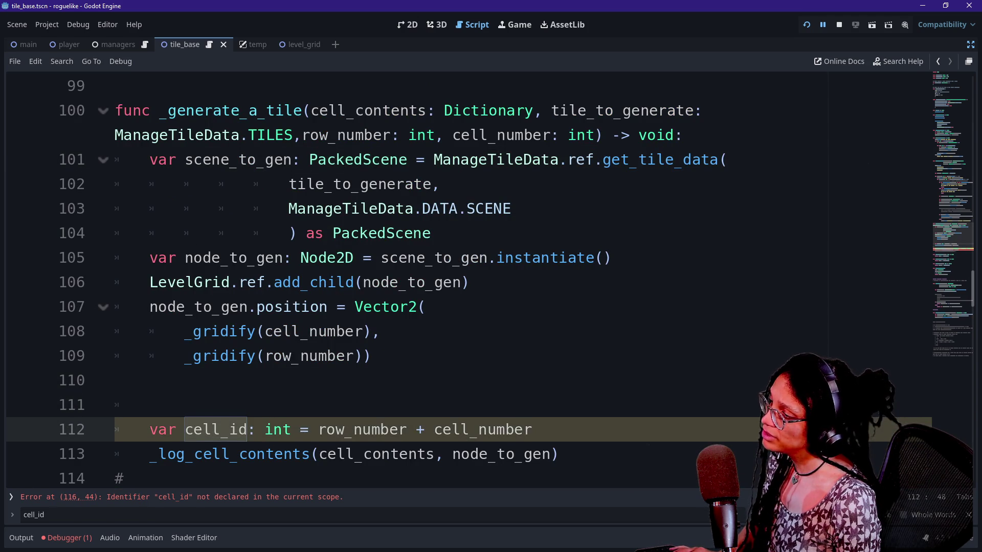
scroll(467, 281, down, 1)
click(552, 380)
Append a cell_id argument to the _log_cell_contents call using autocomplete.
text(, cell_)
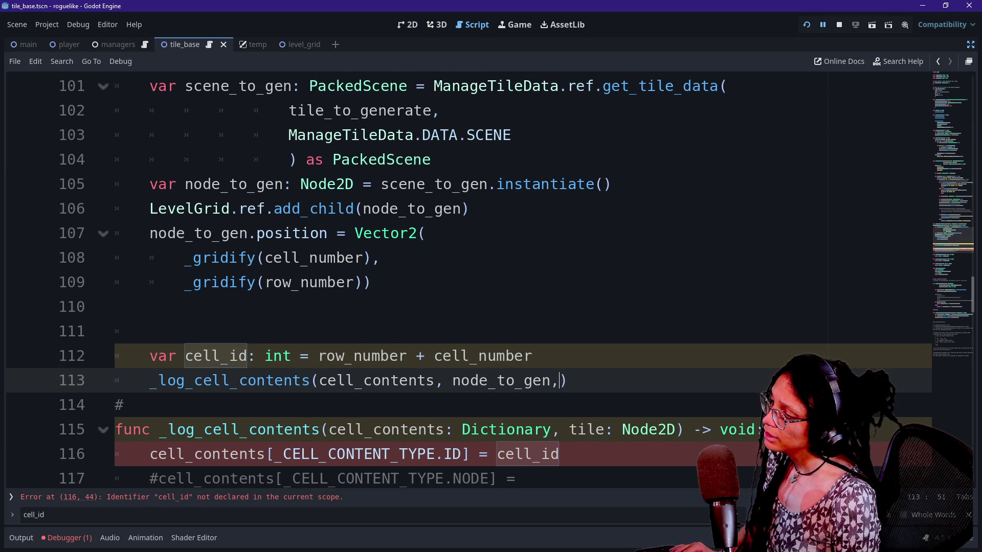
key(Down)
key(Return)
click(435, 380)
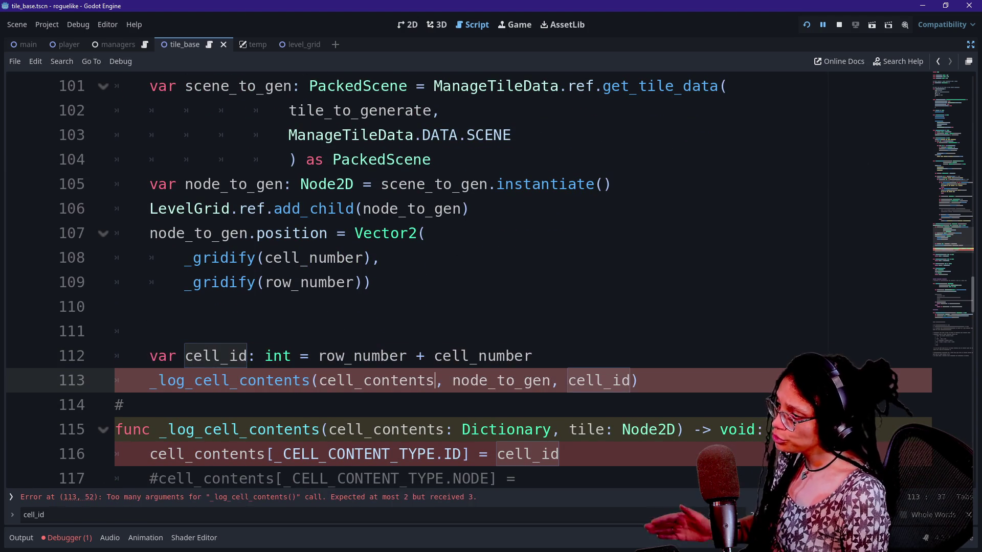
scroll(468, 281, down, 1)
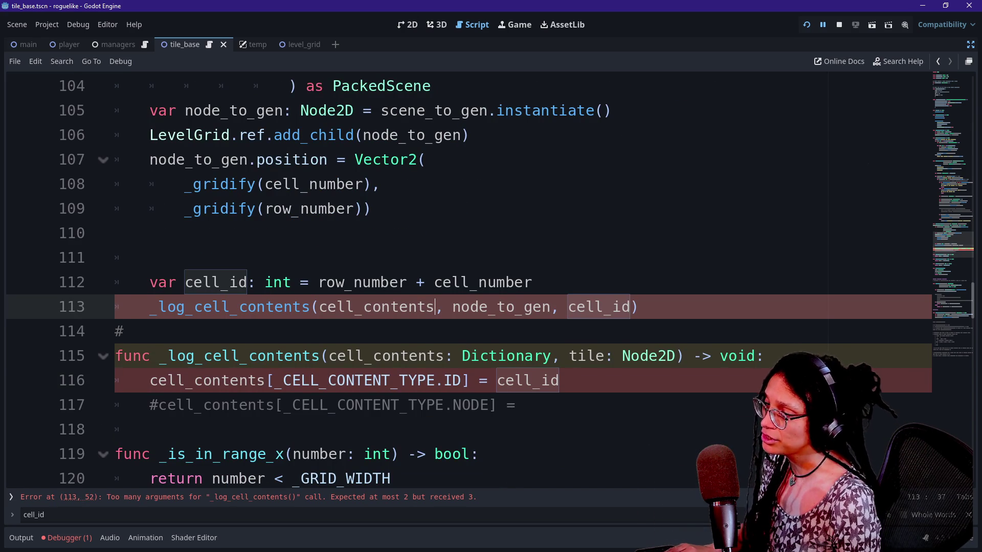
click(676, 356)
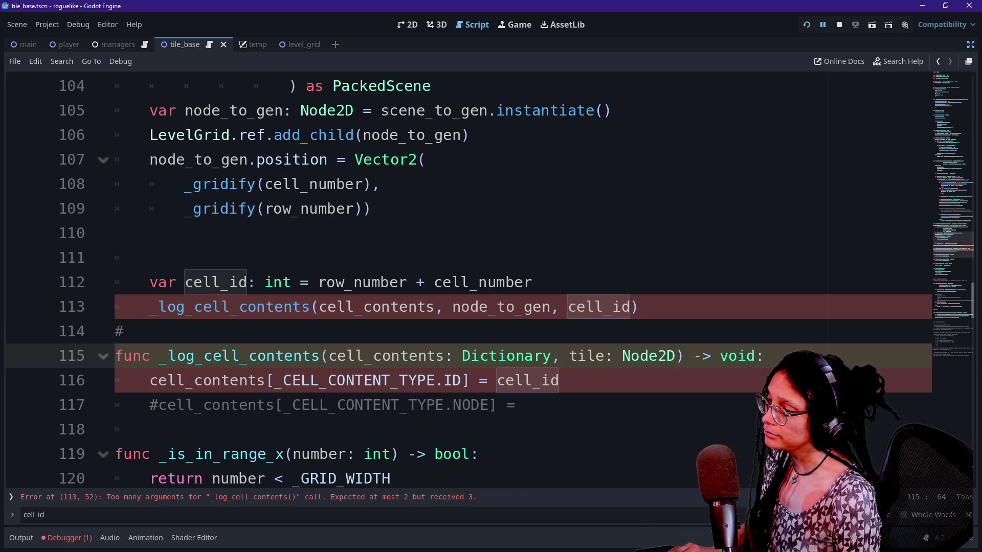
text(,)
key(BackSpace)
key(BackSpace)
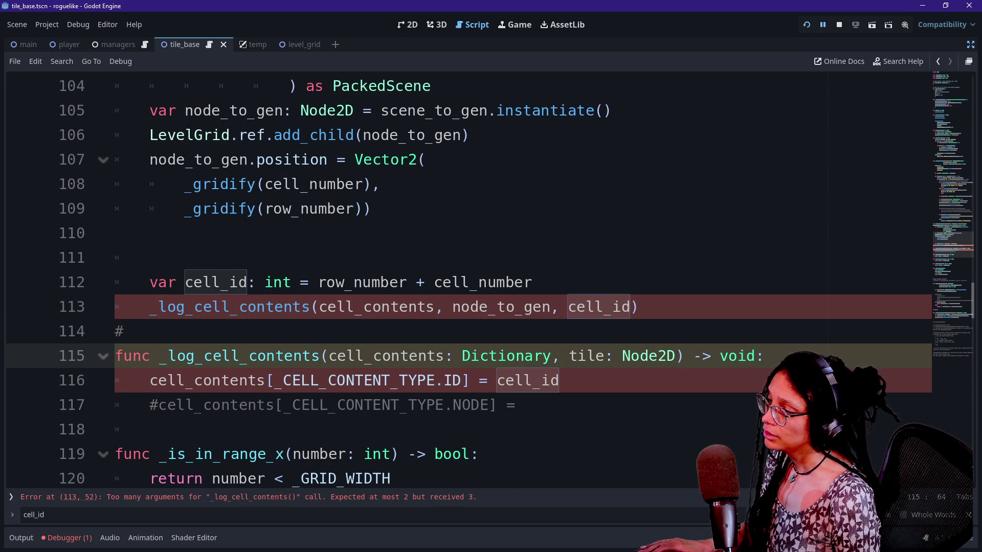
Move cell_id before node_to_gen and remove the extra space and trailing comma.
double_click(598, 307)
key(BackSpace)
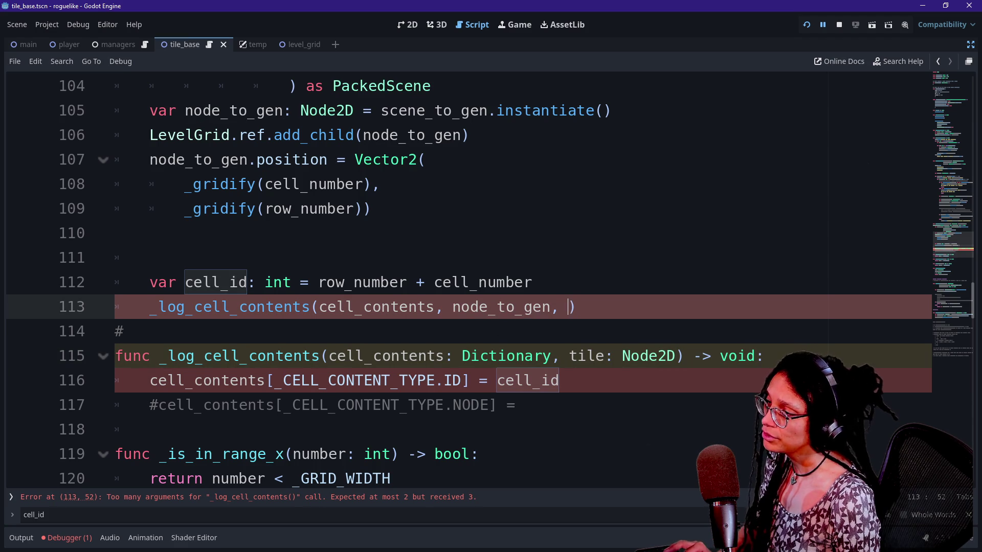
click(452, 307)
text(cell_id)
key(End)
key(Left)
key(BackSpace)
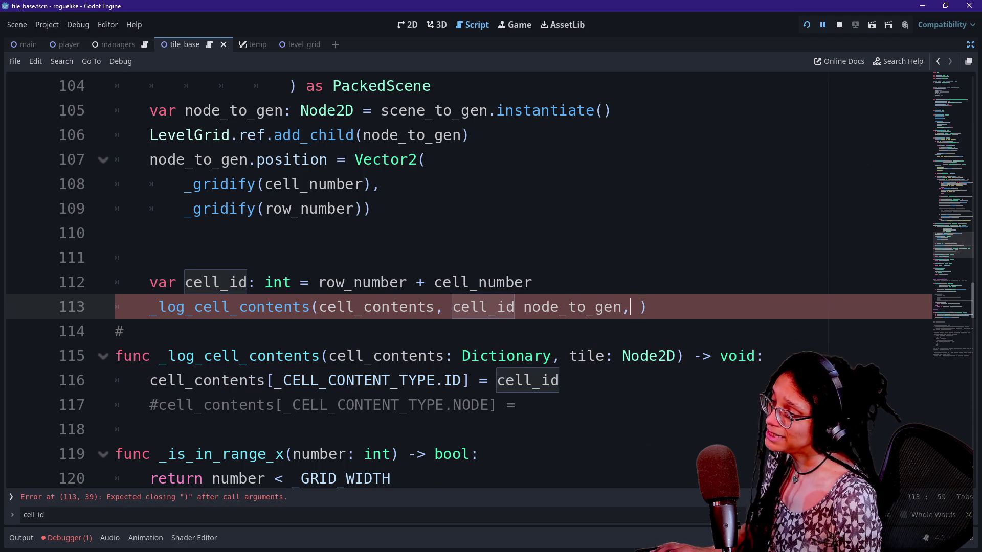
key(BackSpace)
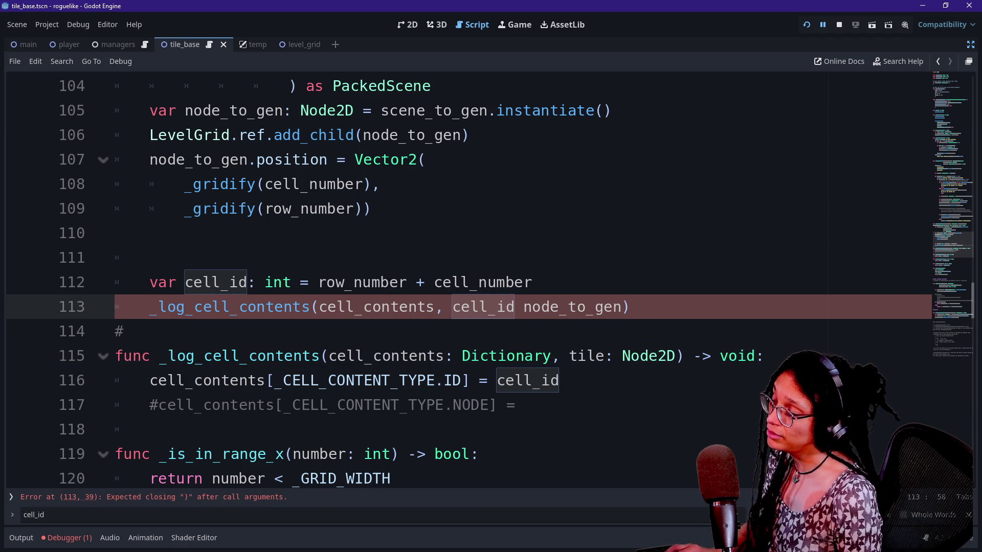
click(443, 306)
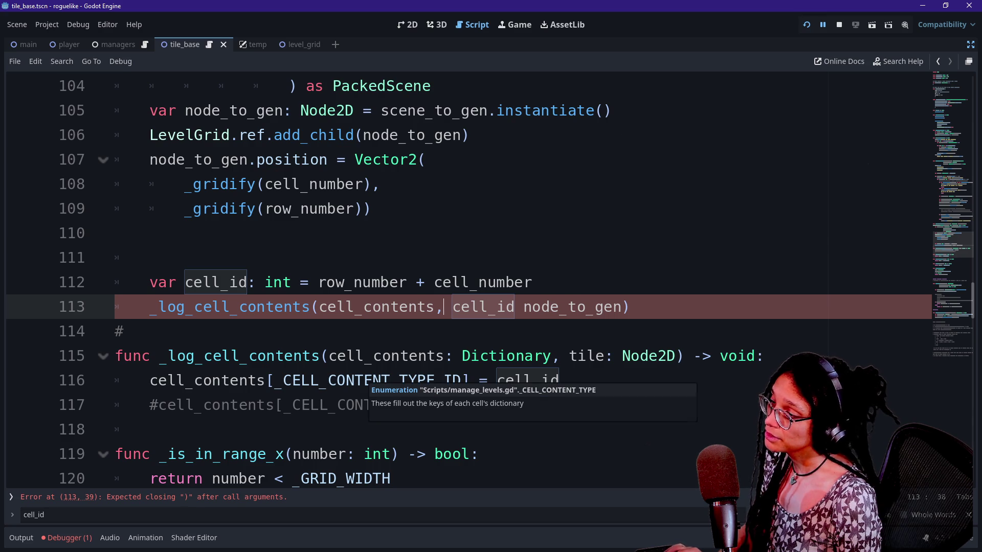
Trim ID from the CELL_CONTENT_TYPE key on line 116 and add a comma to the call arguments.
click(463, 381)
key(BackSpace)
key(BackSpace)
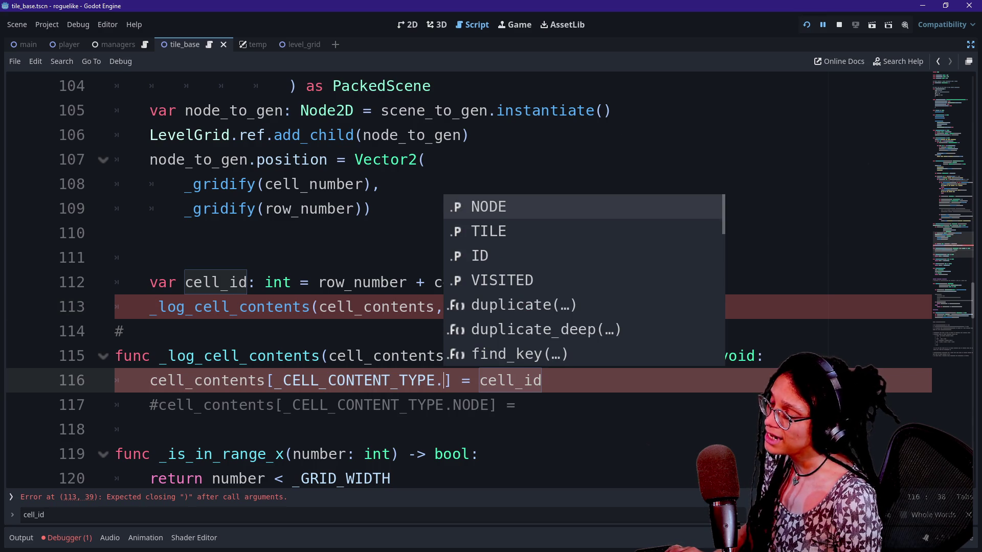
click(388, 283)
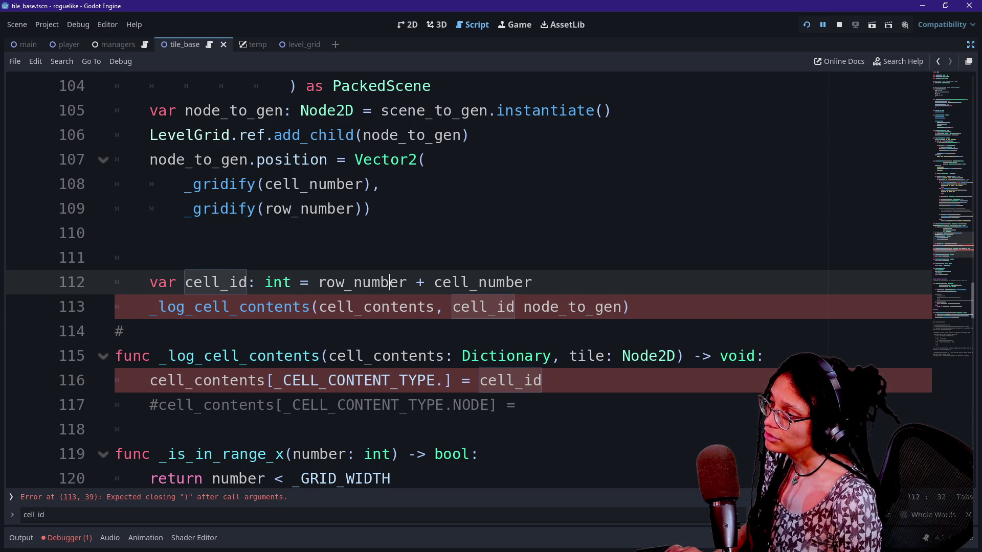
click(372, 307)
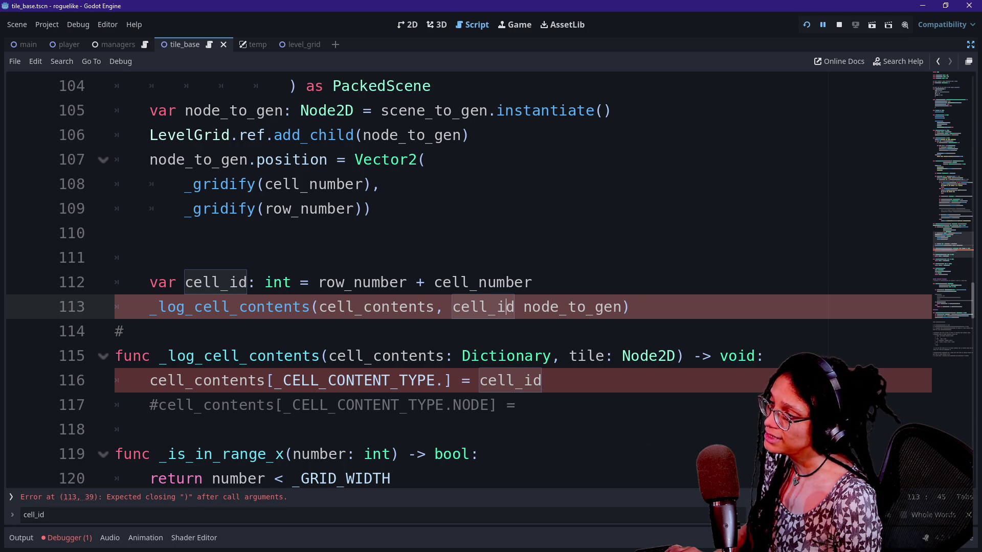
text(,)
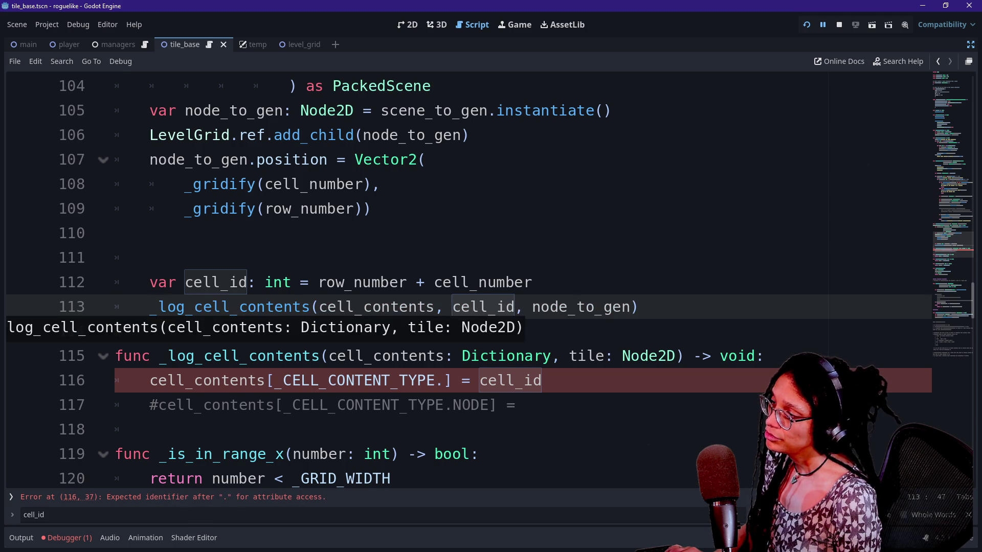
Insert tile_to_generate before cell_id so the call passes cell_contents, tile_to_generate, cell_id, node_to_gen.
scroll(480, 307, up, 3)
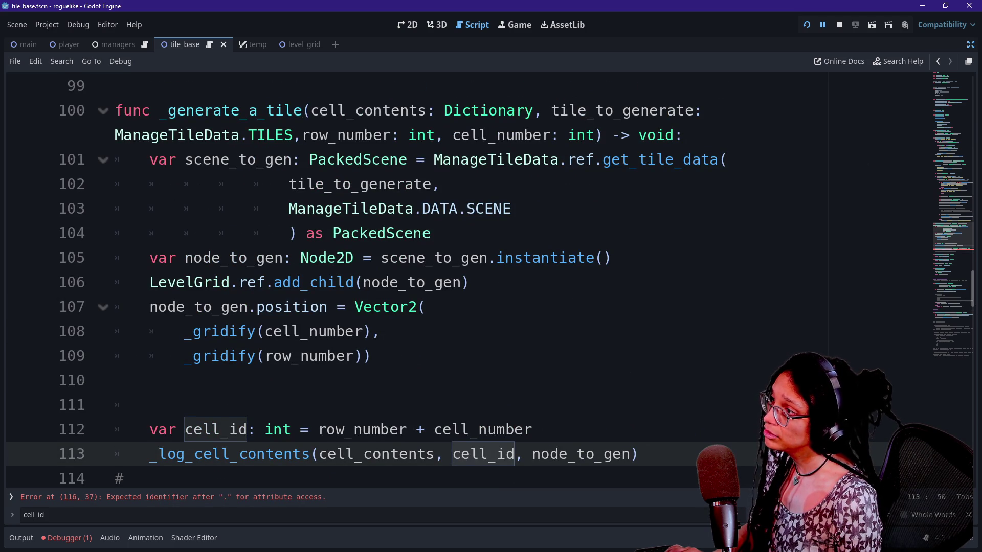
click(310, 135)
scroll(480, 307, down, 3)
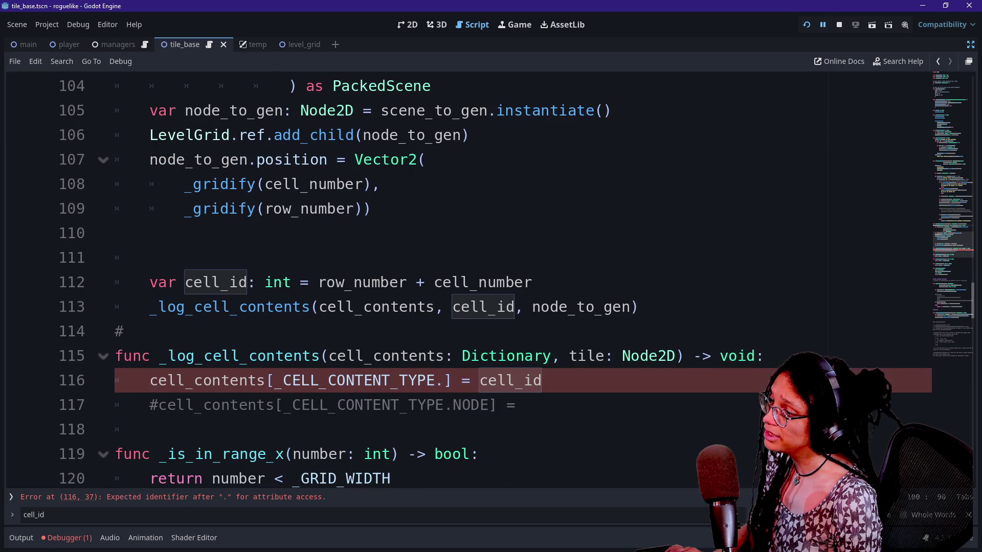
click(452, 307)
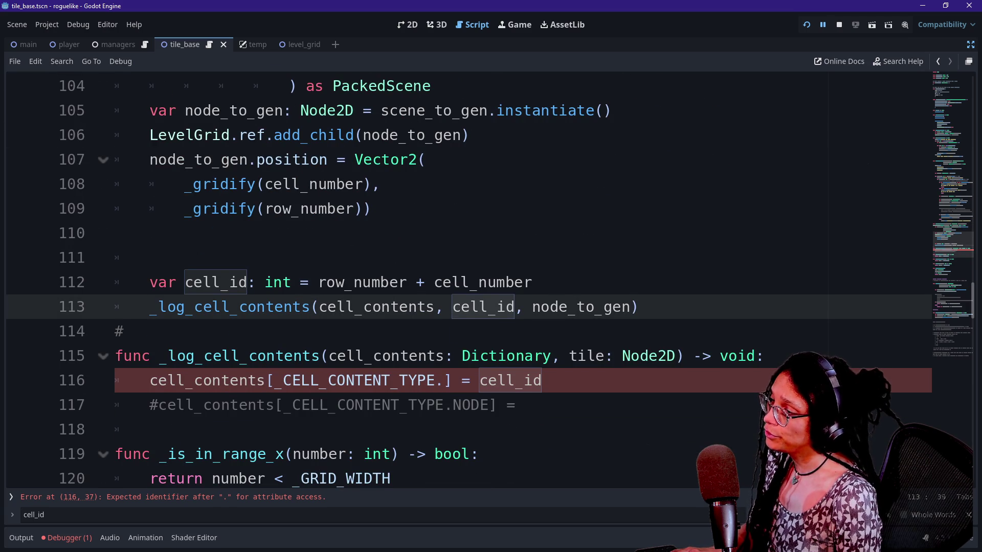
text(tile)
key(Tab)
text(, )
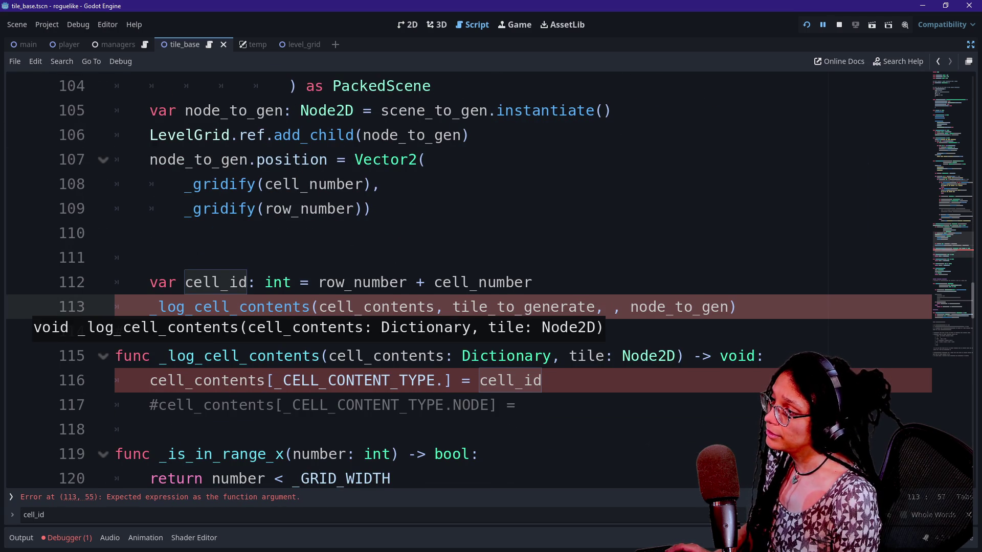
text(cell_id)
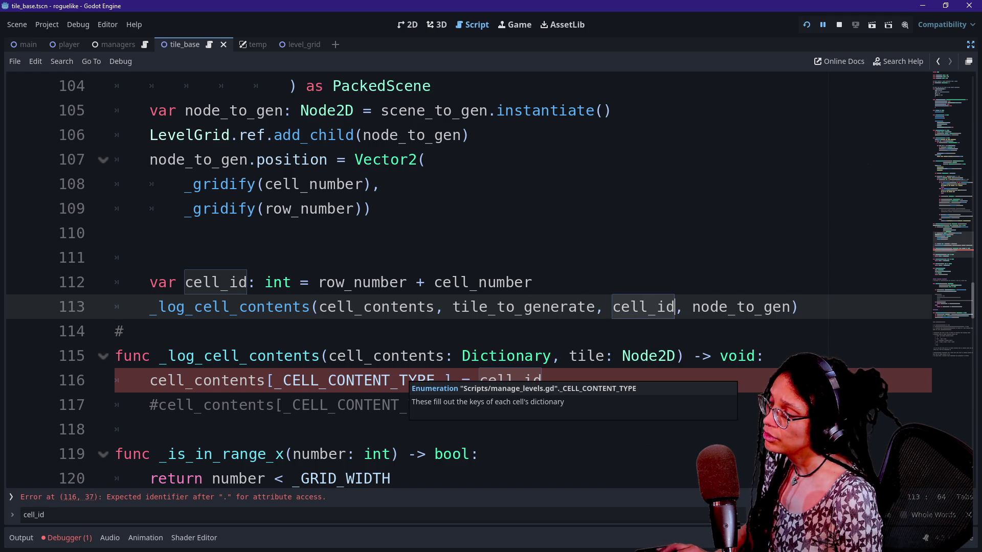
List the available CELL_CONTENT_TYPE keys for line 116's unfinished key.
click(443, 380)
key(ctrl+space)
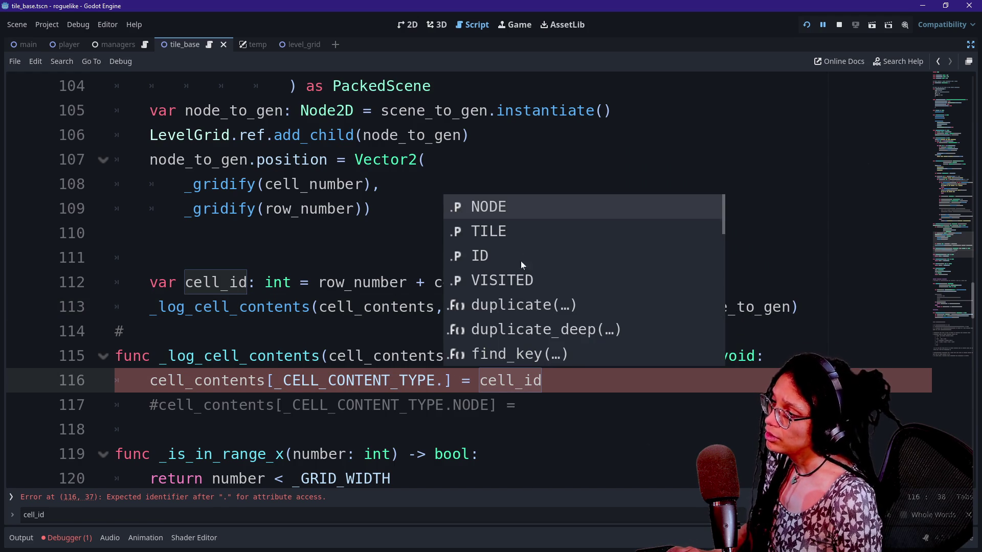
click(417, 283)
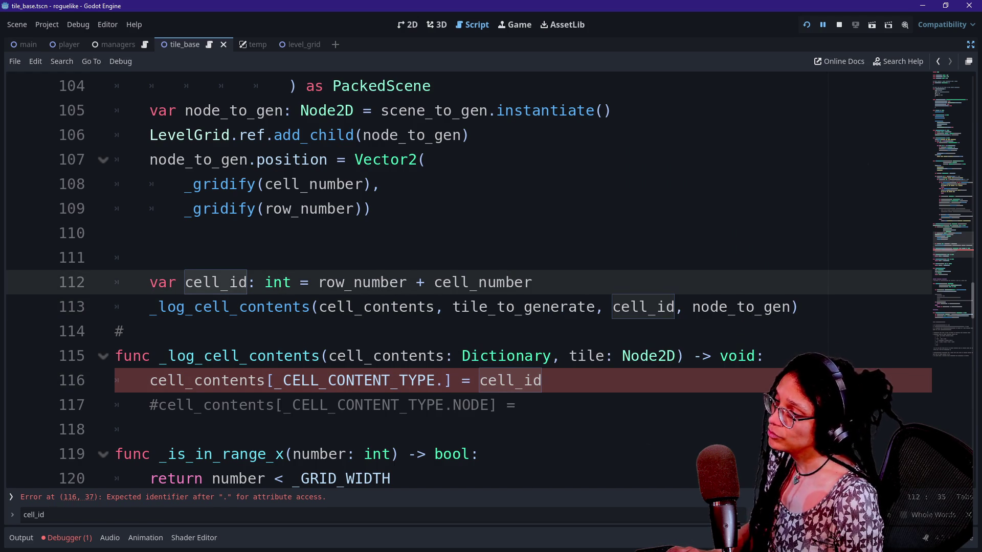
click(781, 306)
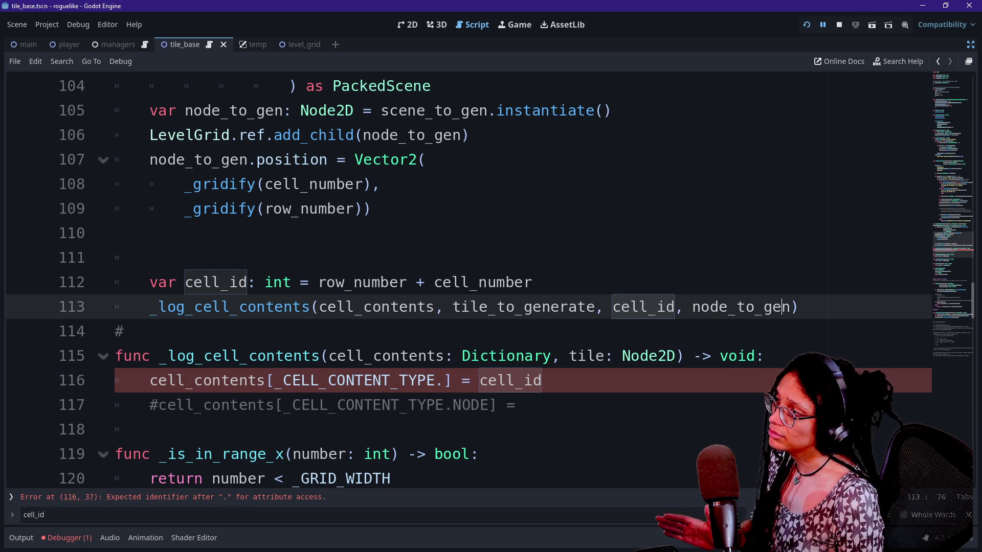
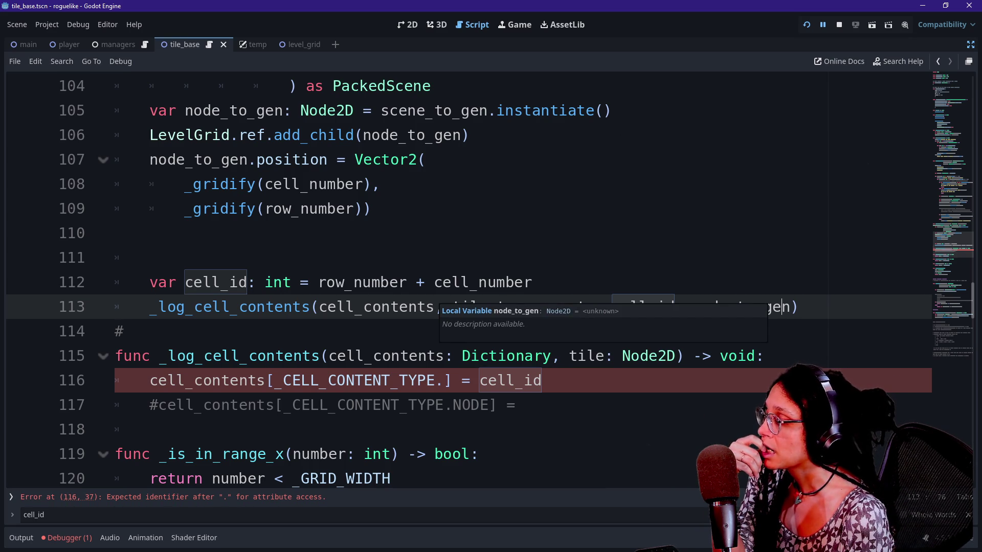
Complete the unfinished content type on line 116 as CELL_CONTENT_TYPE.ID.
click(790, 307)
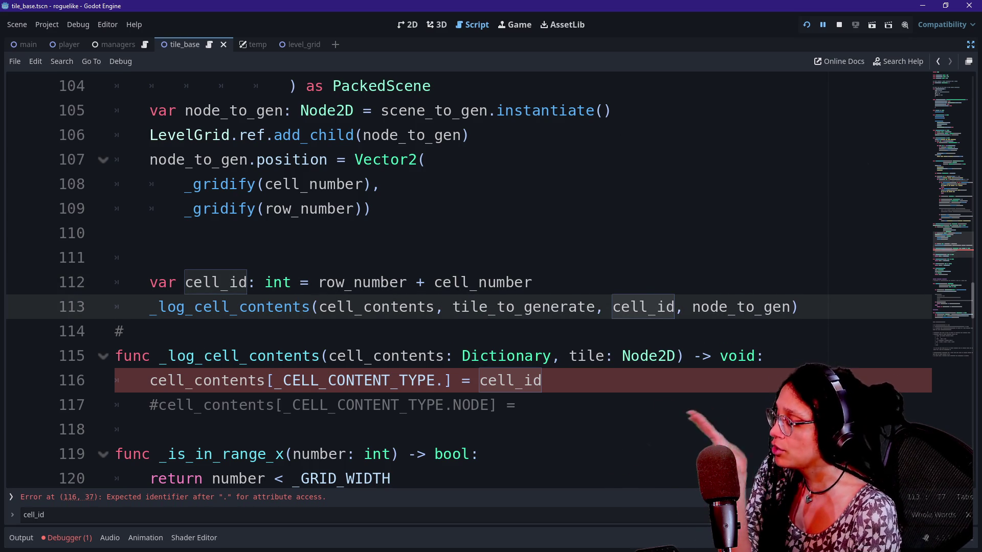
scroll(460, 281, up, 10)
scroll(460, 281, down, 10)
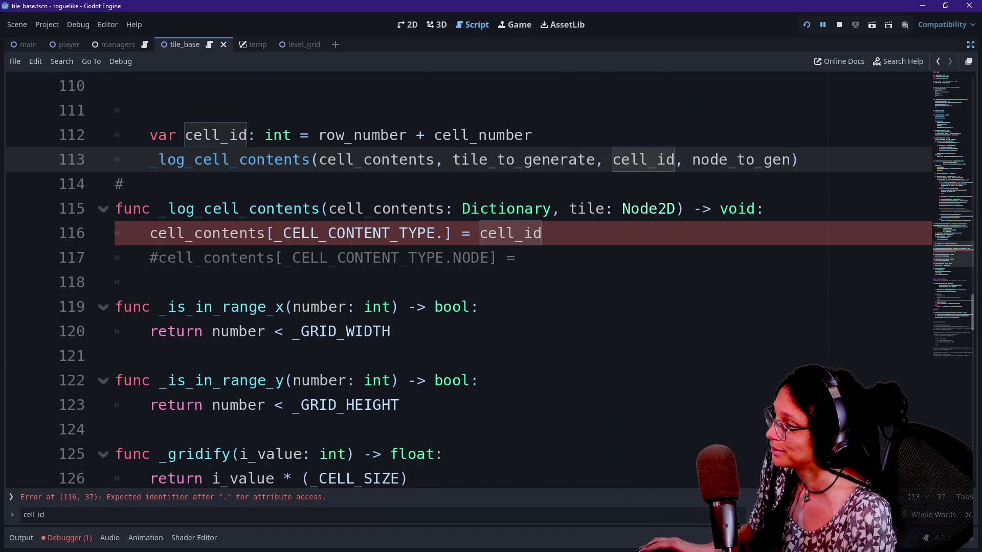
click(445, 233)
text(ID)
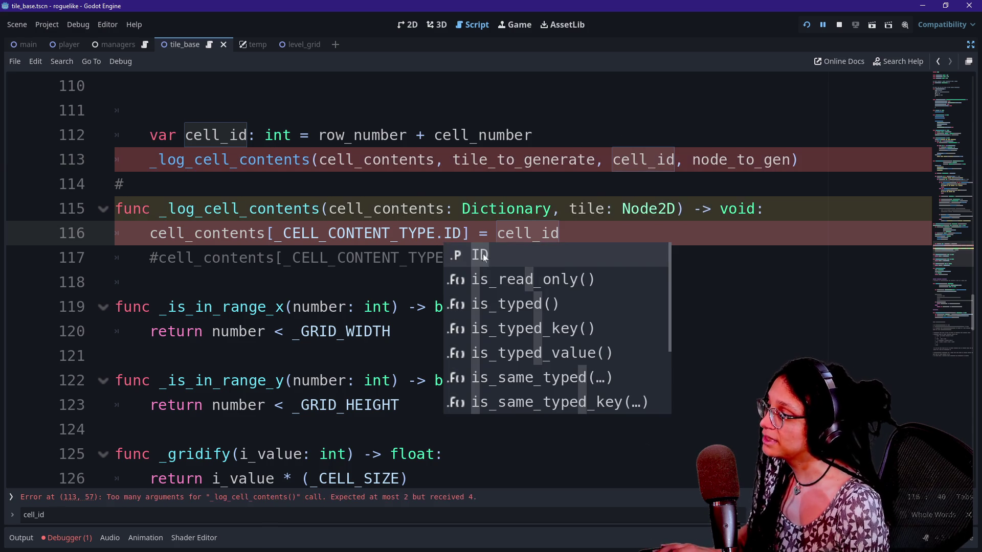
Add a cell_id parameter to the _log_cell_contents signature.
click(611, 209)
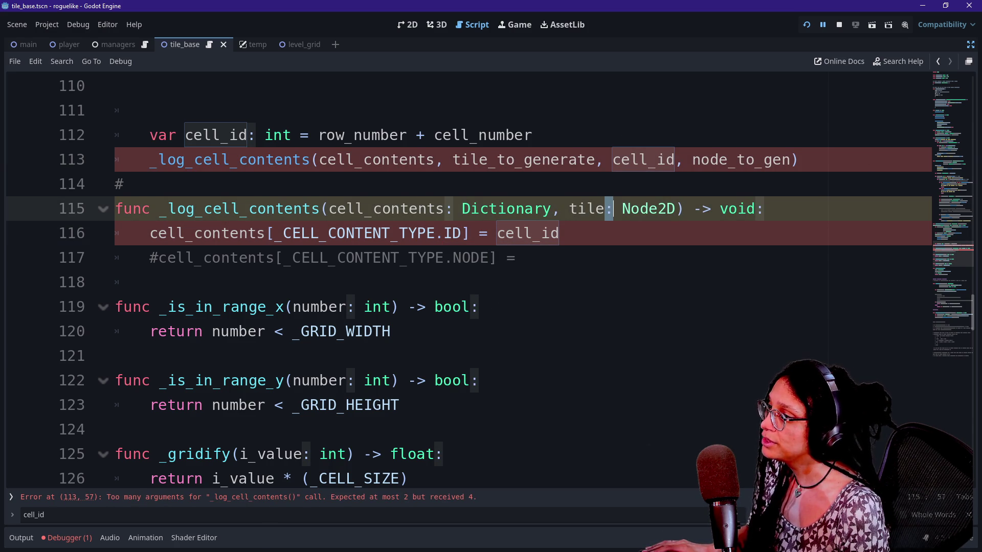
scroll(506, 282, up, 1)
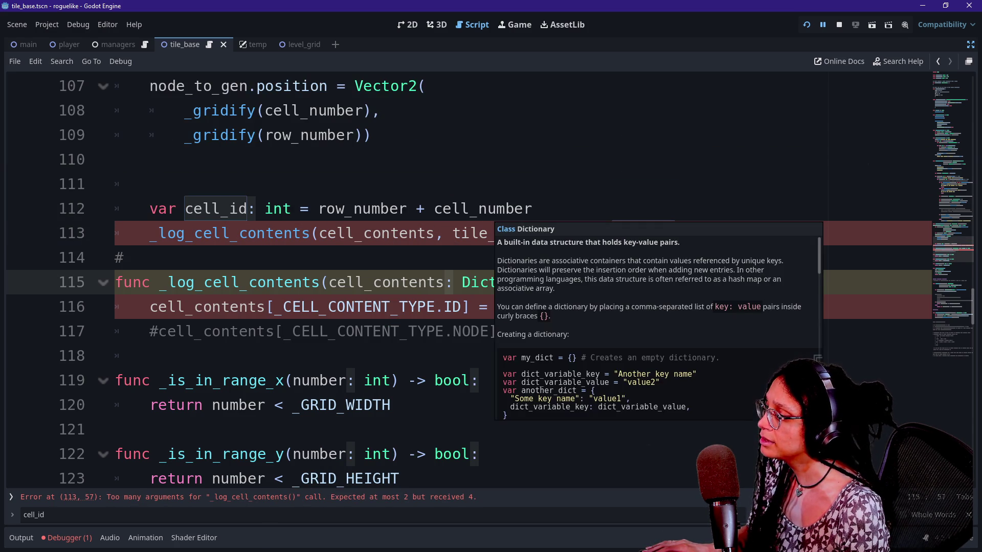
click(506, 257)
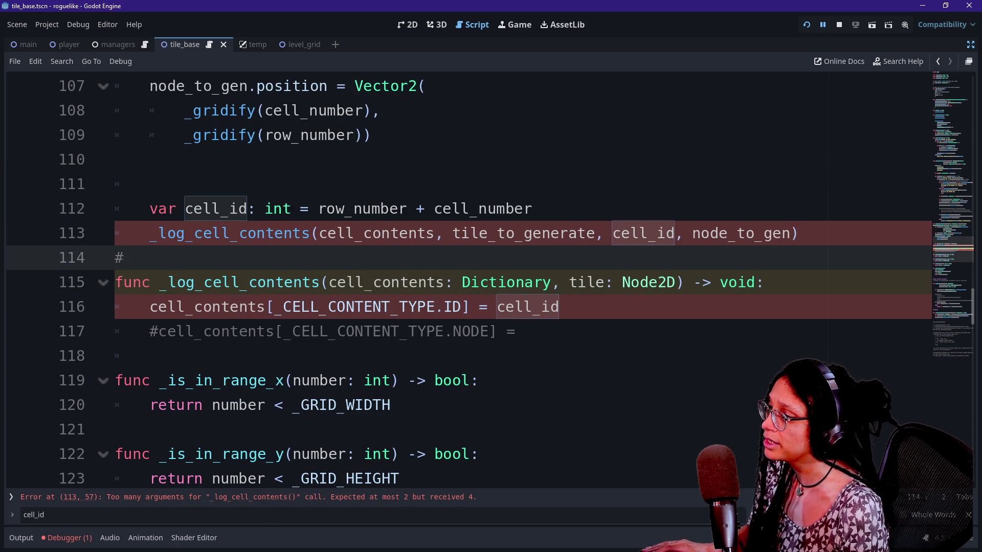
click(469, 282)
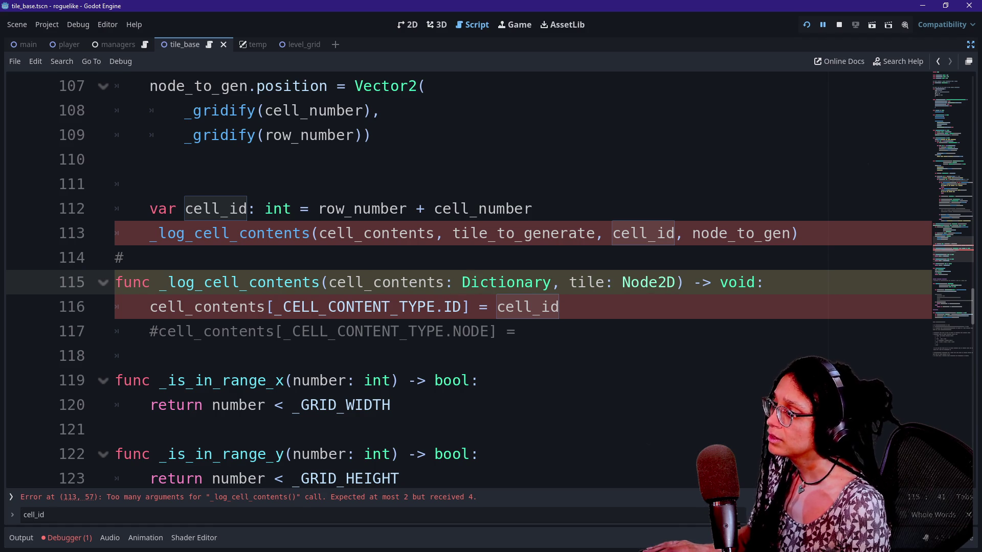
text(,)
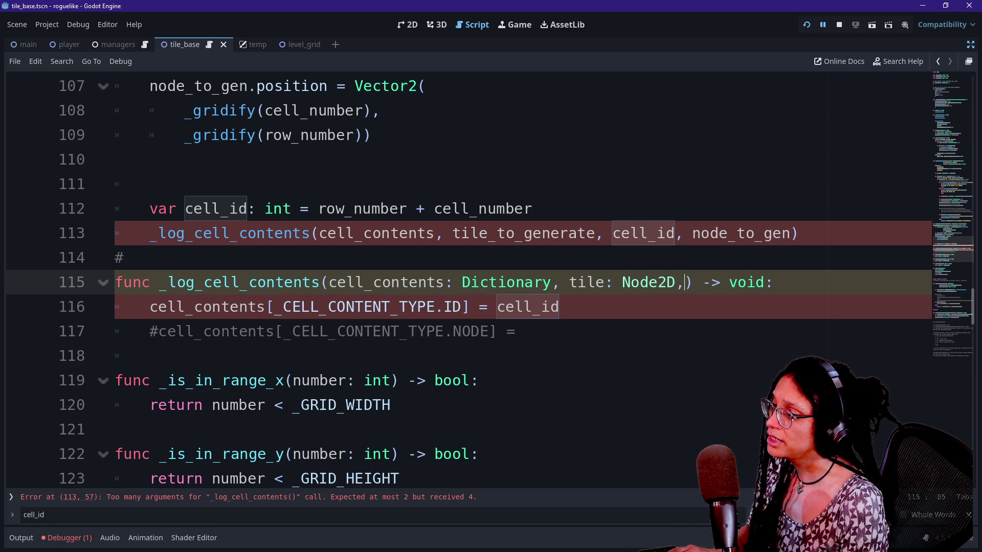
text( cell)
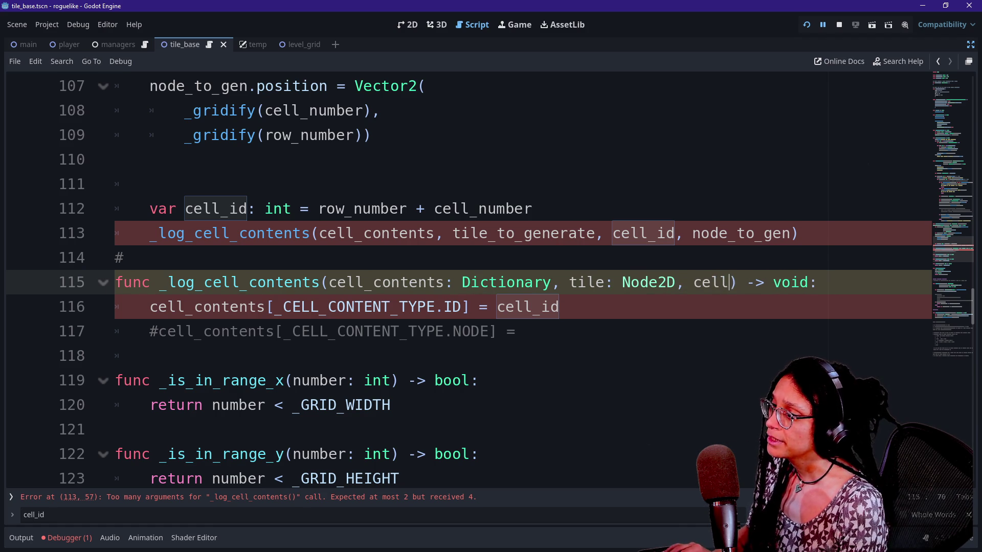
text(_id)
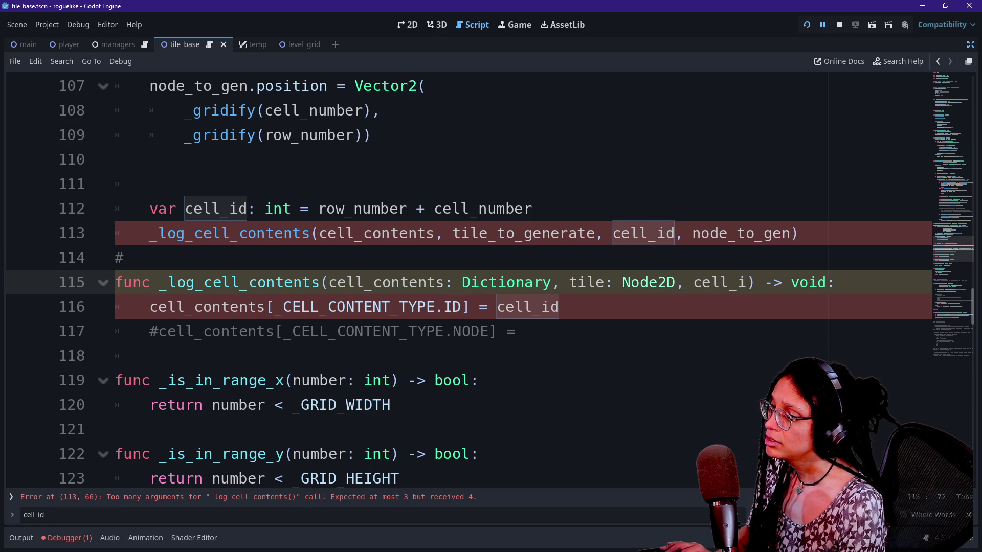
text(,)
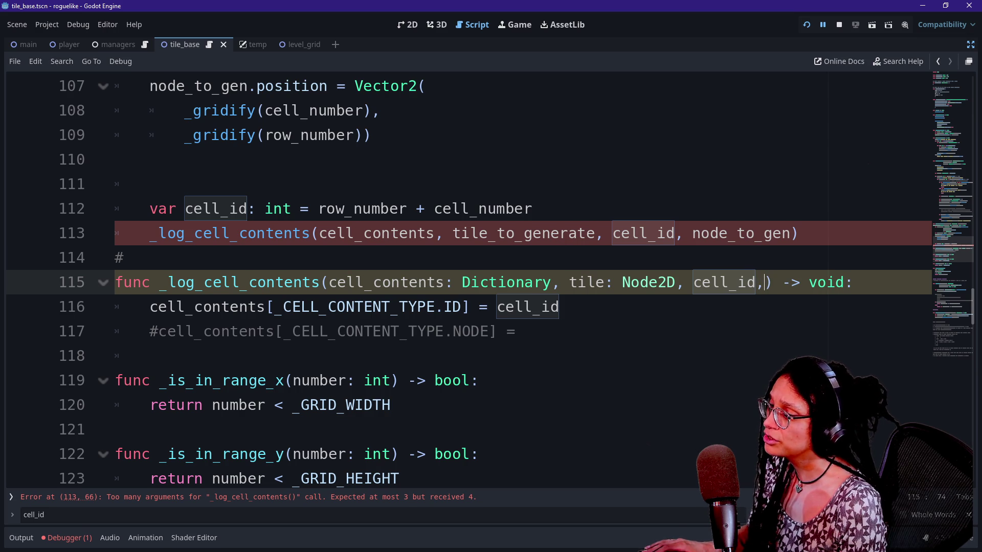
Change the tile parameter's type from Node2D to ManageTileData.TILES.
key(ctrl+shift+Right)
text(D)
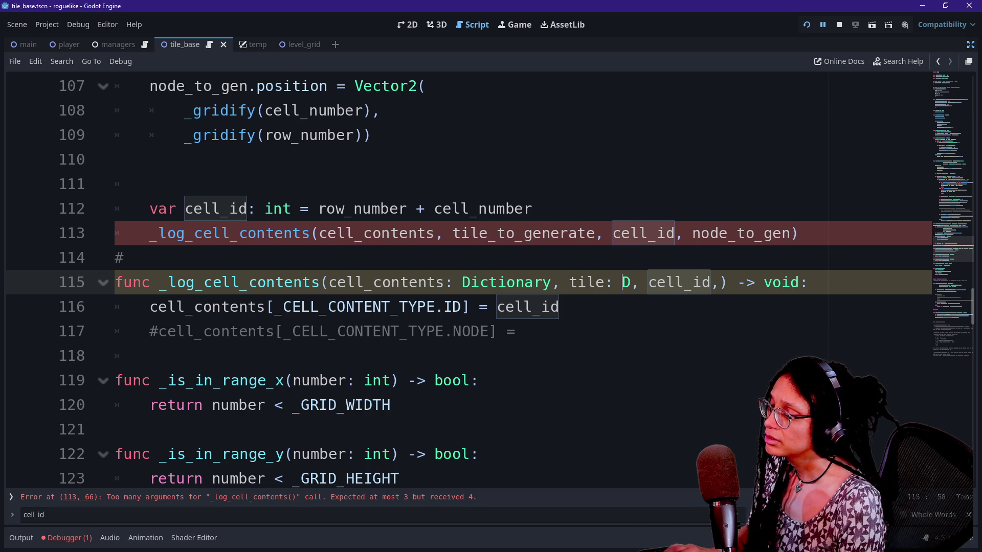
key(BackSpace)
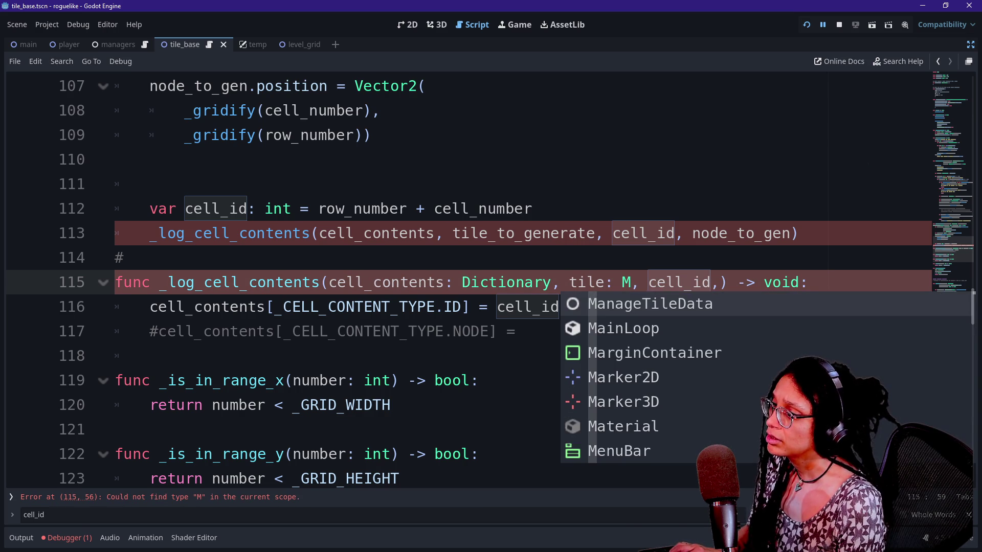
text(a)
key(Return)
text(.)
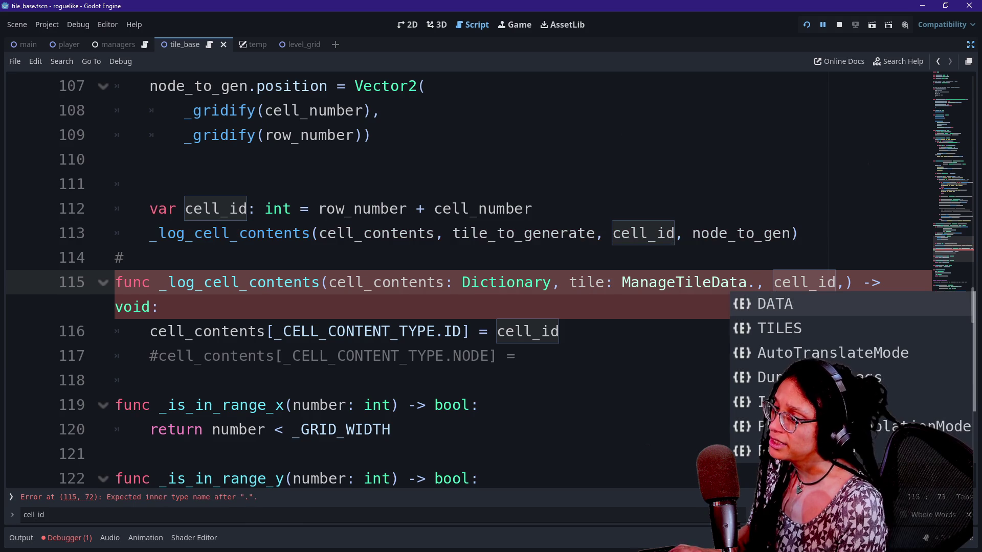
key(Down)
key(Return)
text(.)
key(BackSpace)
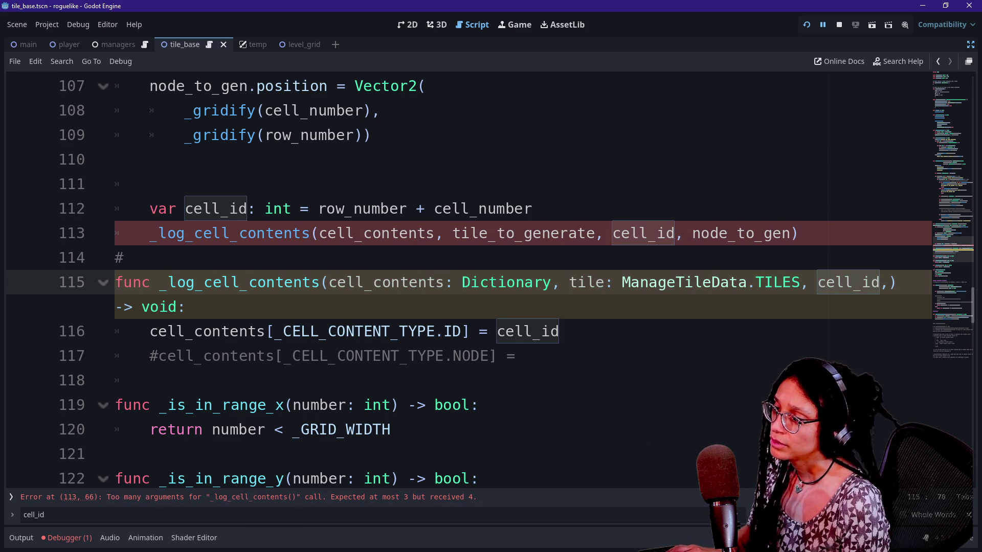
Wrap the parameters onto their own line, rename tile to tile_to_gen, and append node_to_gen.
click(730, 282)
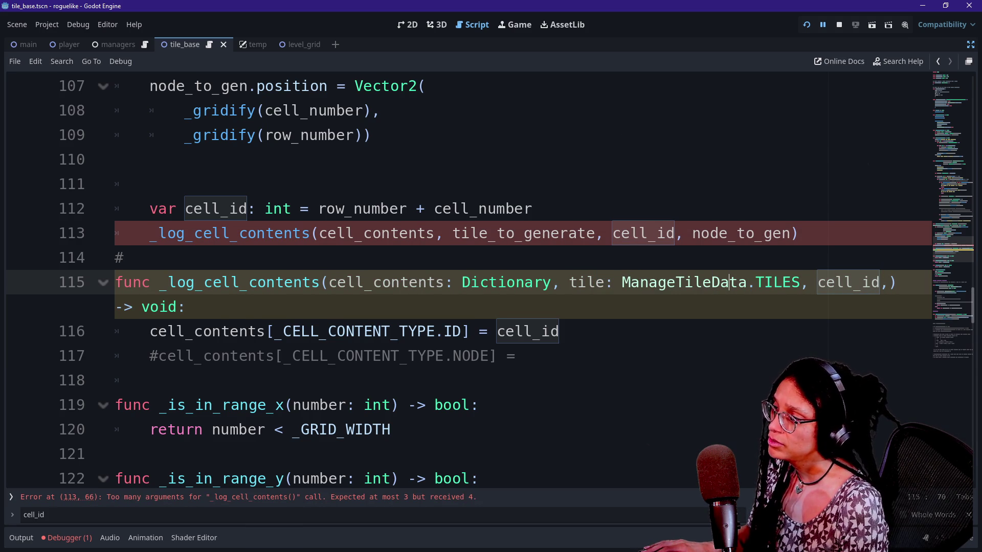
click(329, 282)
key(Return)
click(266, 307)
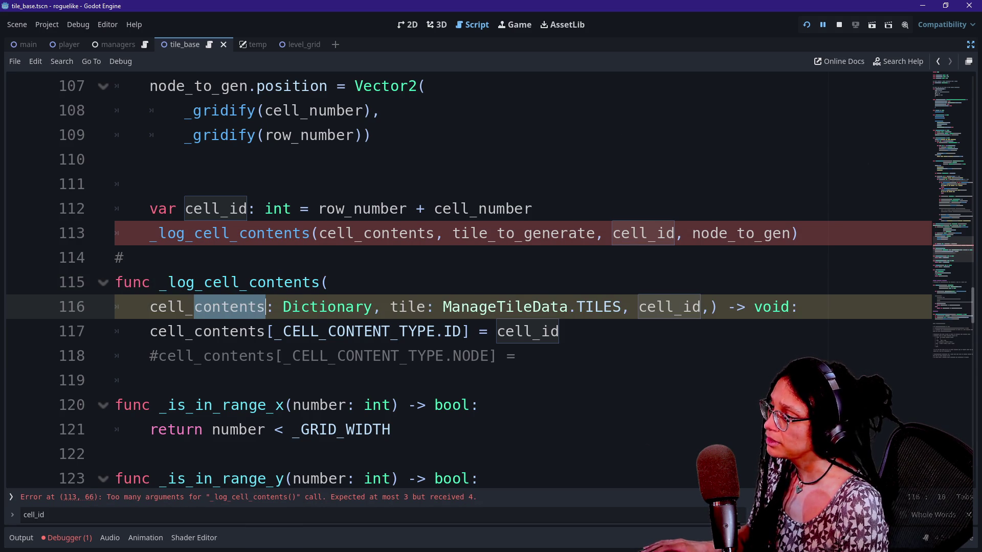
drag(443, 307, 534, 307)
click(534, 307)
drag(648, 306, 682, 307)
key(Right)
key(Right)
key(Right)
text(node)
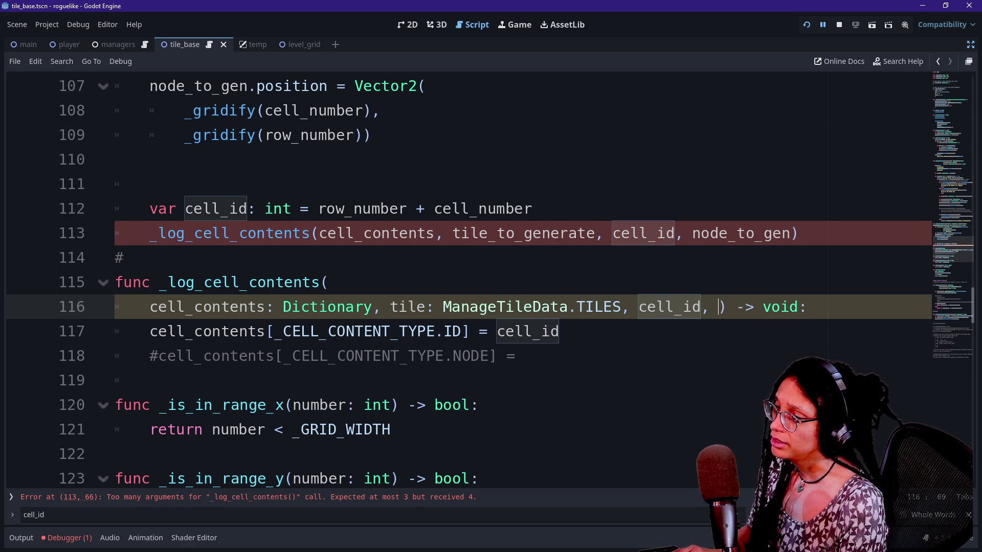
text(_to_gen)
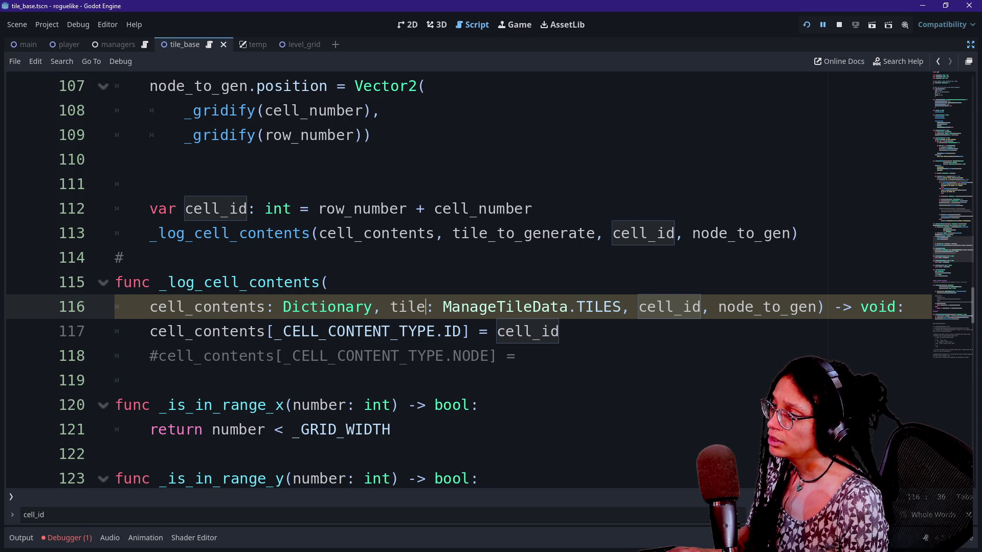
text(_to_gen)
click(559, 233)
key(Delete)
key(Delete)
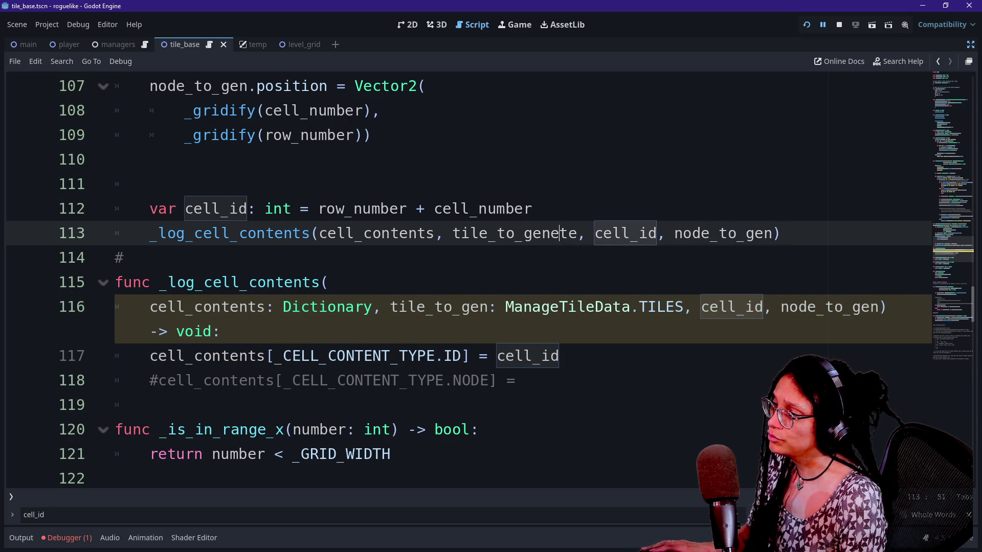
Rename the line 113 call argument and the _generate_a_tile parameter to tile_to_gen.
key(Delete)
key(Delete)
key(BackSpace)
scroll(460, 276, up, 3)
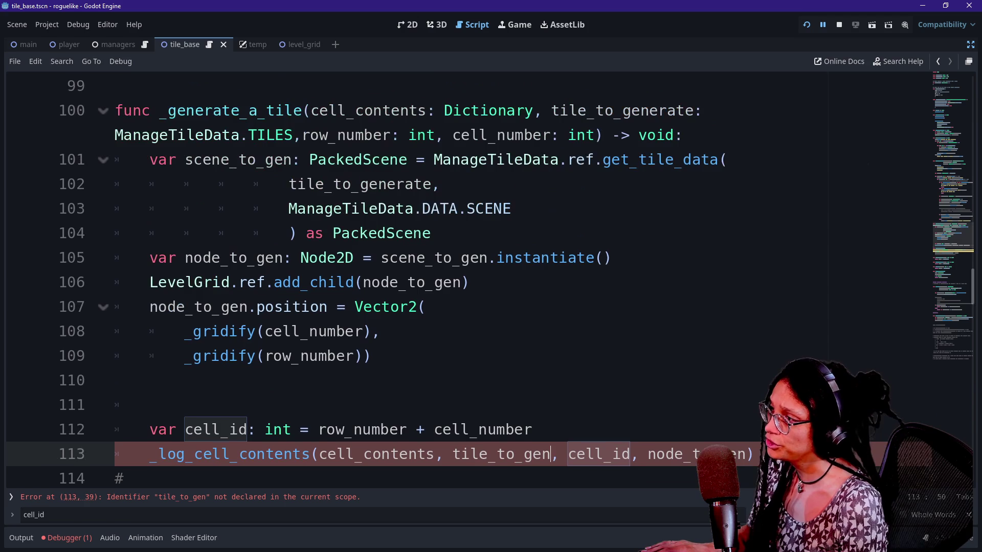
scroll(471, 237, up, 1)
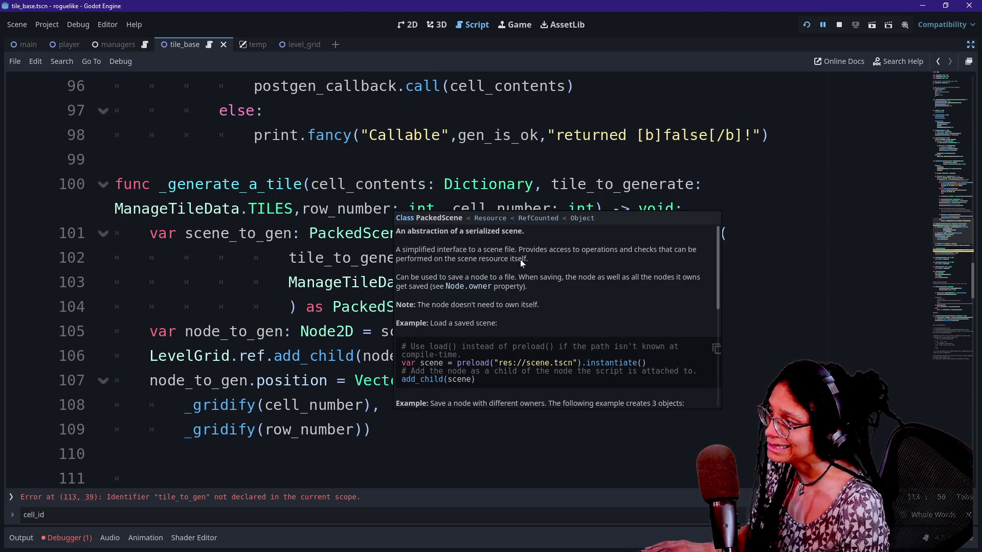
click(542, 184)
scroll(512, 184, up, 1)
click(684, 258)
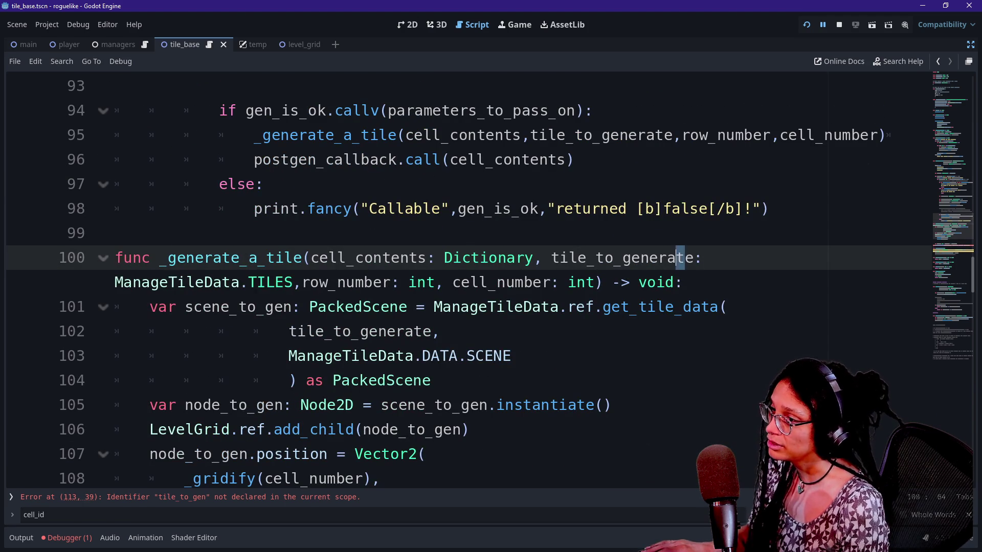
key(Delete)
key(BackSpace)
key(BackSpace)
key(BackSpace)
Rename tile_to_generate to tile_to_gen in the line 95 call, _generate_tiles parameter and find_key call.
scroll(460, 276, up, 1)
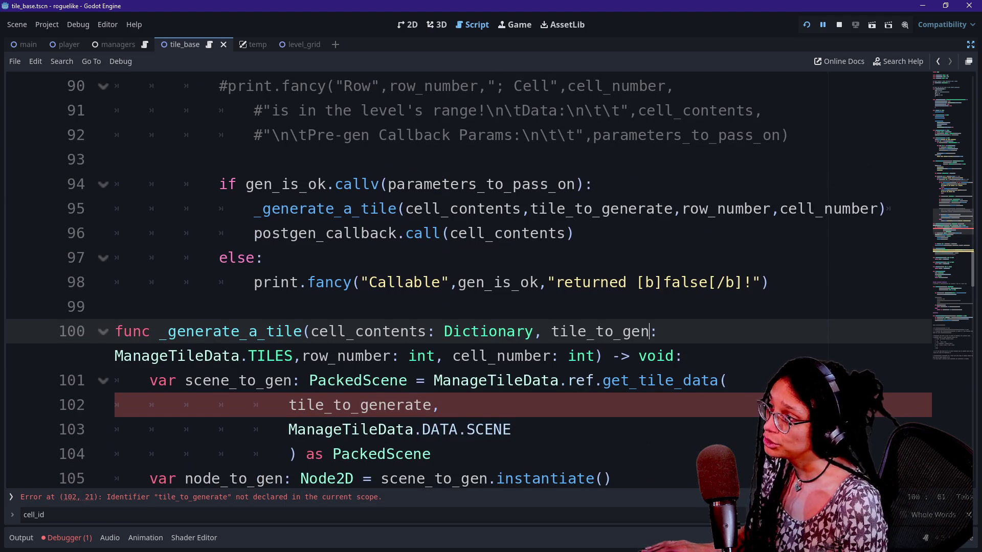
click(686, 209)
key(BackSpace)
key(BackSpace)
key(BackSpace)
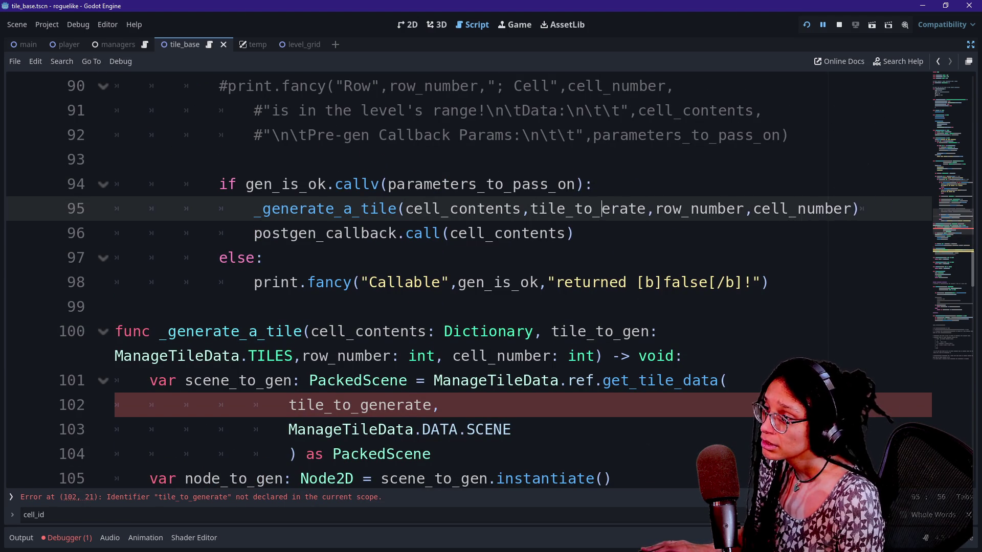
key(Delete)
text(_gen)
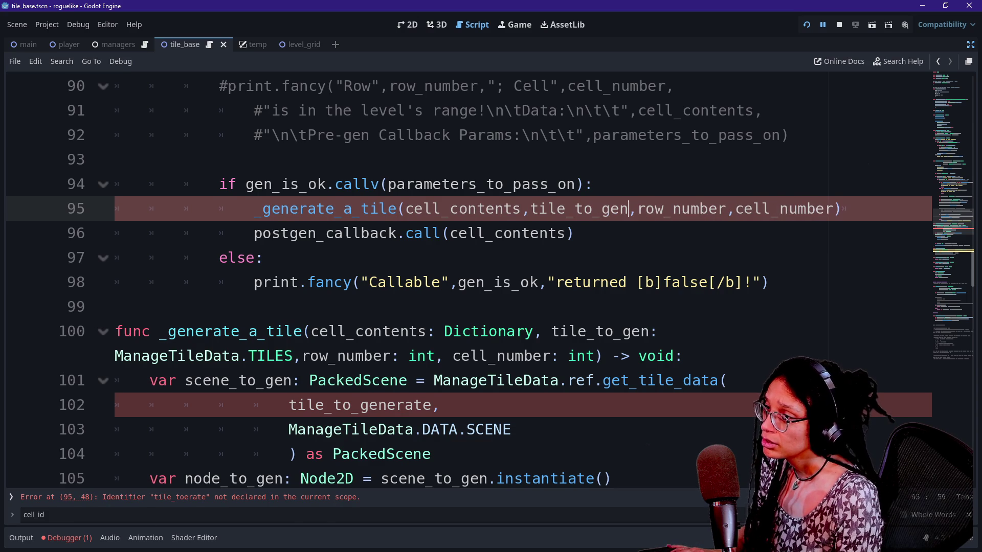
scroll(491, 276, up, 2)
scroll(460, 276, up, 1)
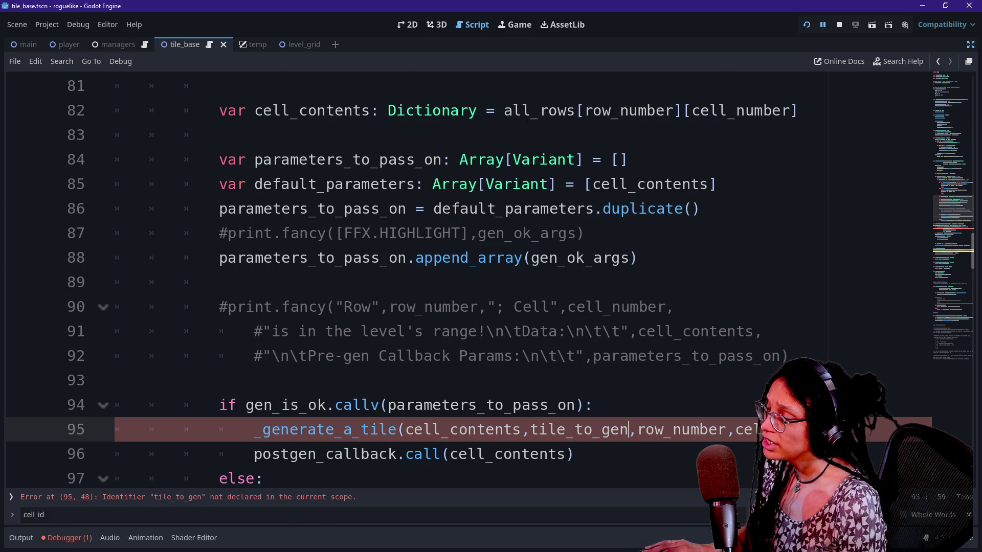
scroll(491, 276, up, 6)
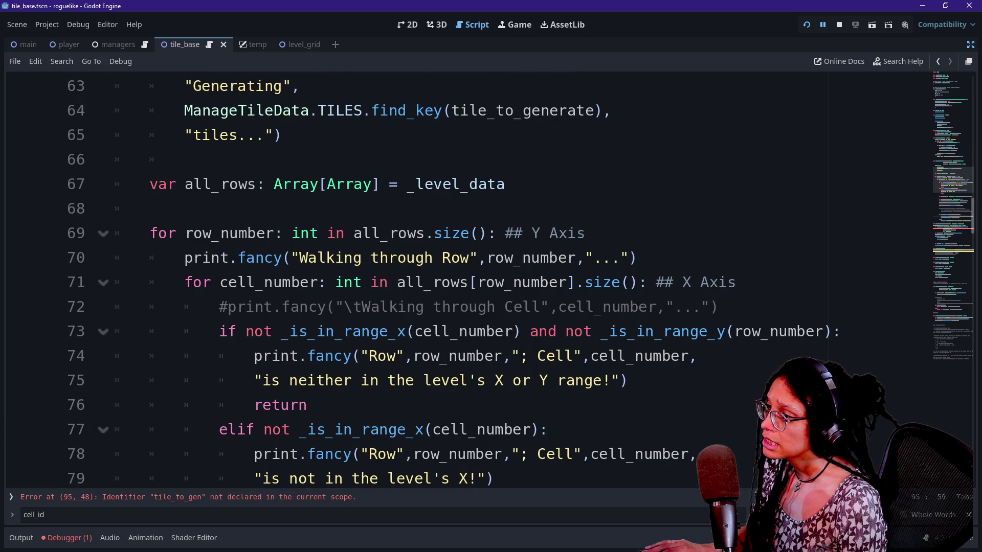
scroll(490, 287, up, 3)
click(445, 209)
key(BackSpace)
key(BackSpace)
key(BackSpace)
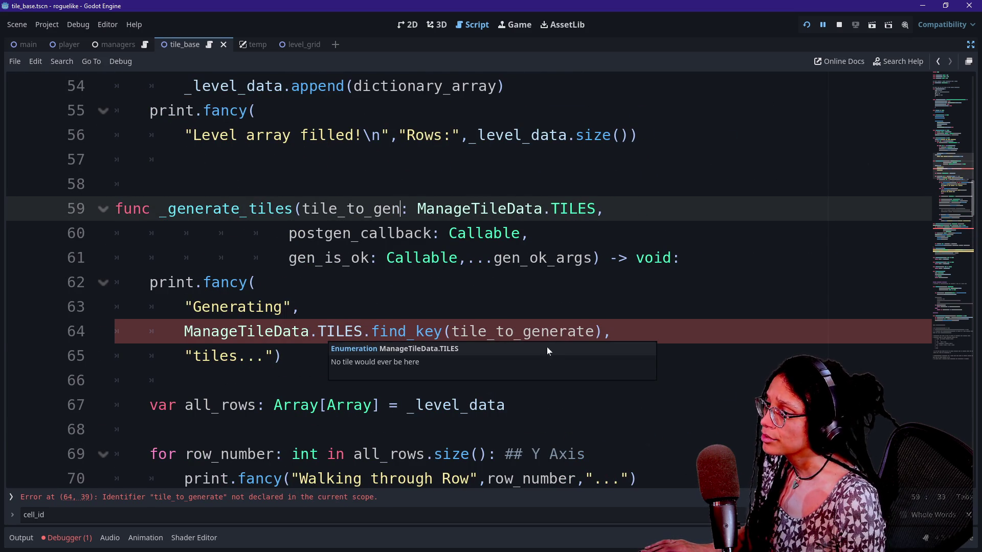
click(543, 332)
key(Delete)
key(Delete)
key(Delete)
key(Delete)
text(n)
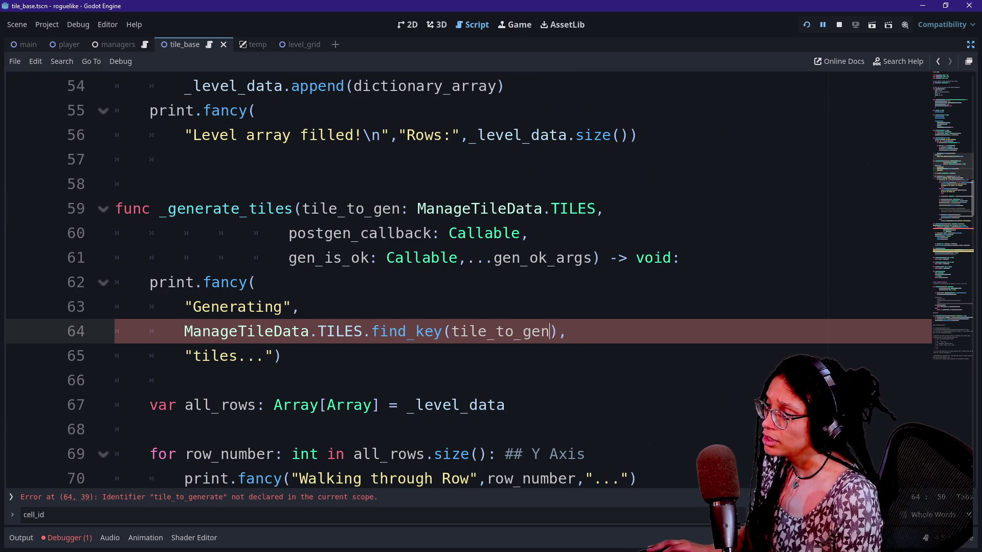
Shorten the undeclared tile_to_generate on line 102 to tile_to_gen.
scroll(491, 281, down, 12)
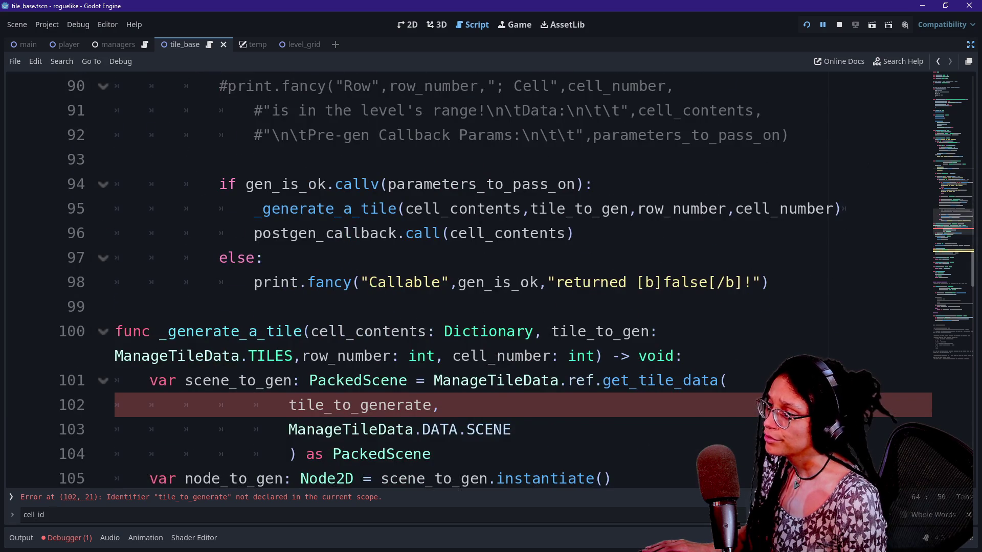
scroll(490, 281, down, 1)
click(387, 331)
key(Delete)
key(Delete)
key(Delete)
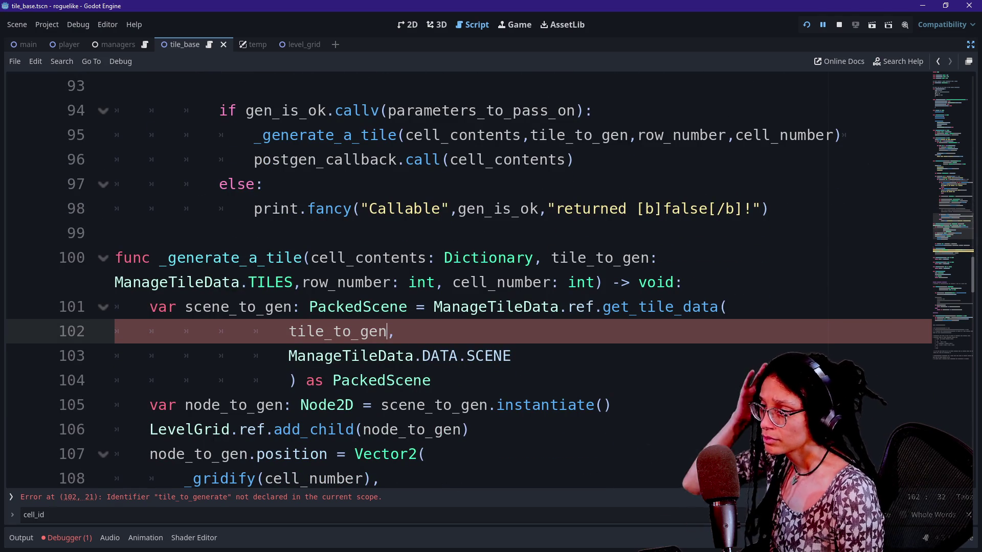
scroll(490, 281, down, 2)
scroll(491, 281, down, 2)
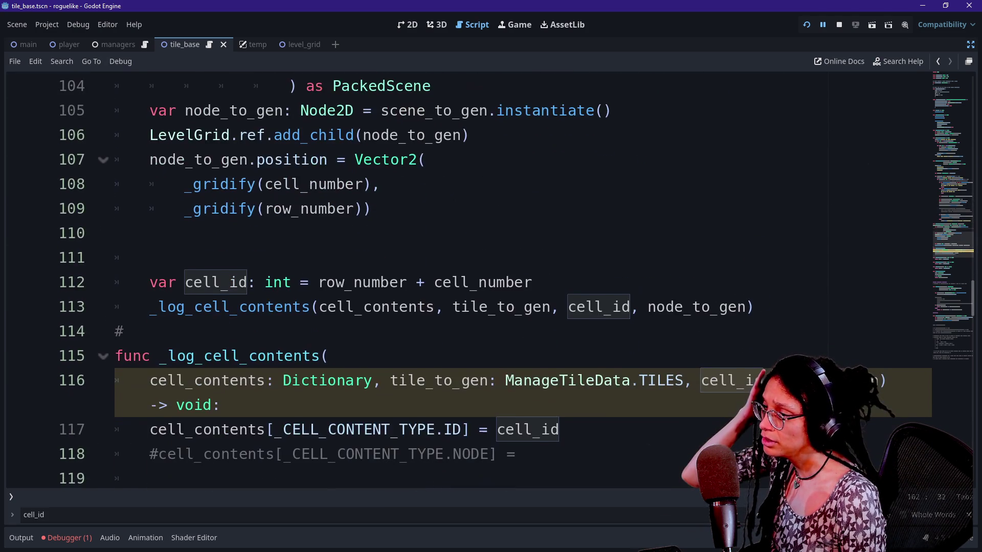
scroll(491, 281, down, 1)
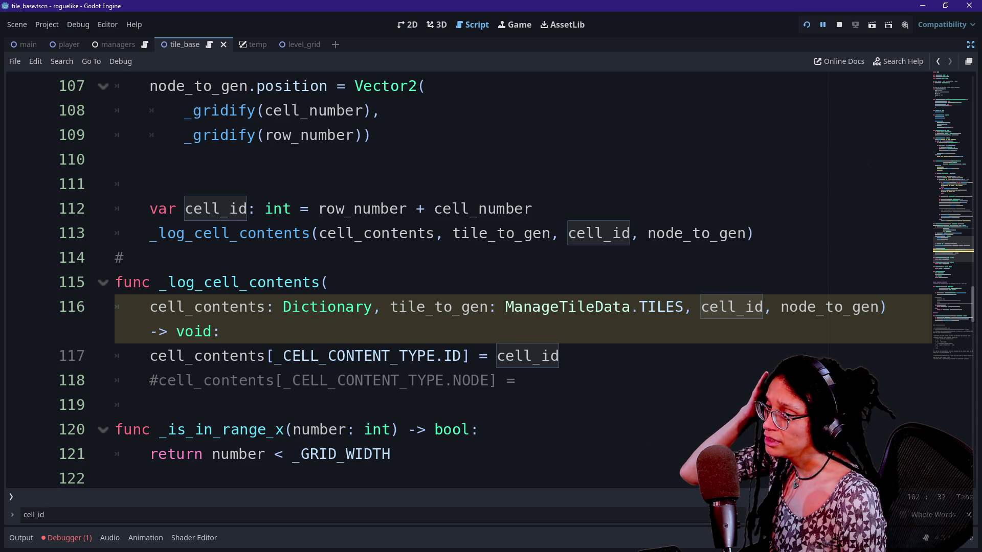
click(763, 307)
Type cell_id as int and node_to_gen as Node2D in the _log_cell_contents signature.
text(: int)
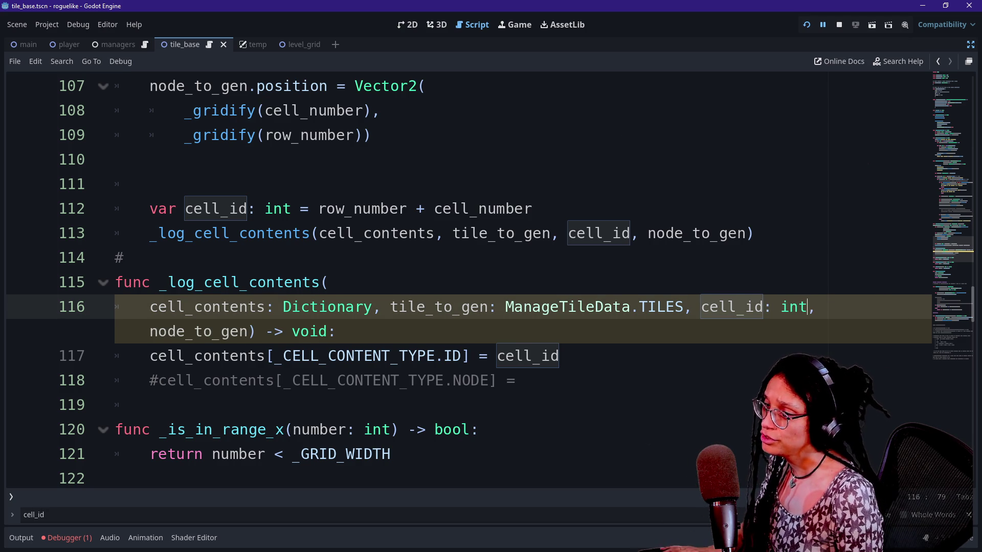
click(254, 331)
text(: int, nod)
key(BackSpace)
key(BackSpace)
key(BackSpace)
text(Node2)
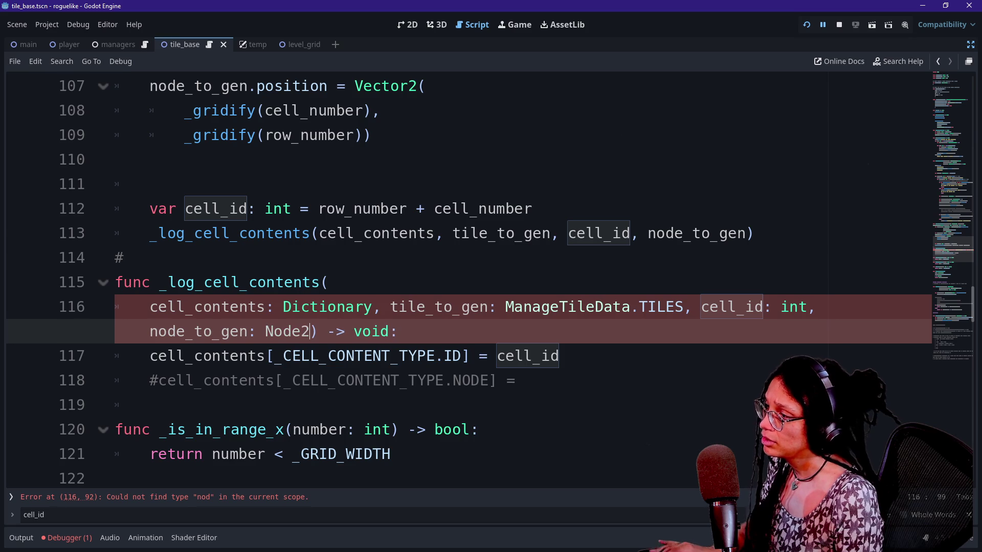
text(D)
key(Escape)
key(Up)
key(Up)
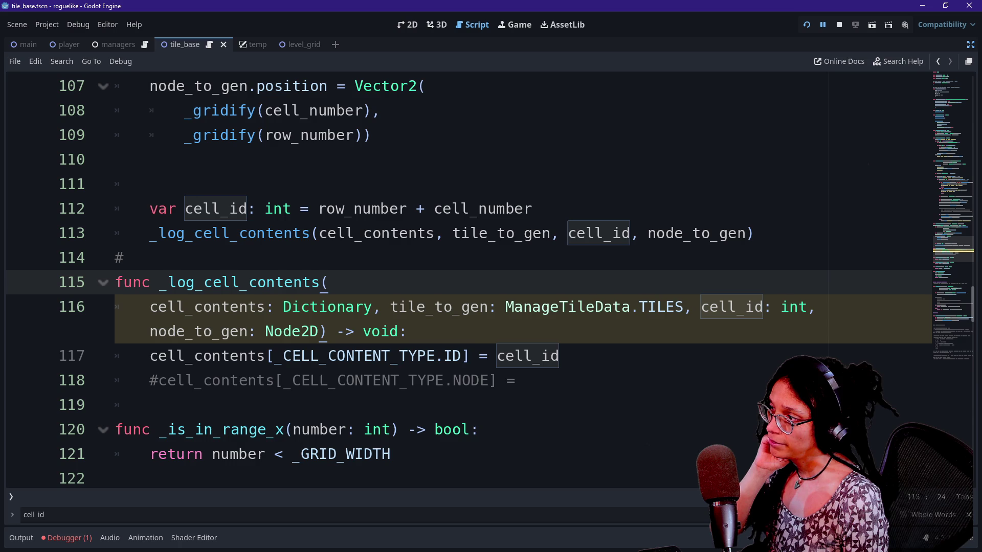
Uncomment the NODE assignment on line 118 and assign it node_to_gen.
click(515, 380)
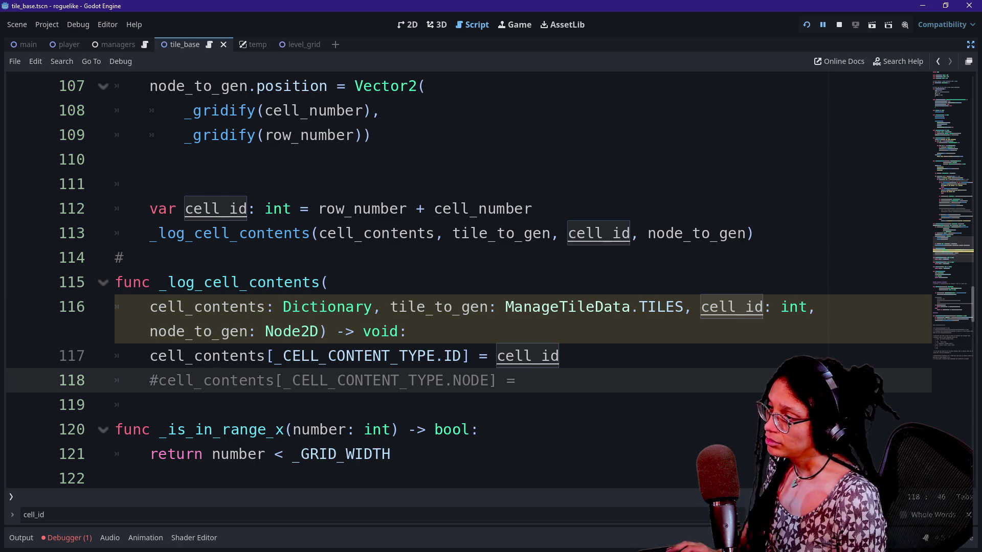
key(ctrl+k)
text(node_to)
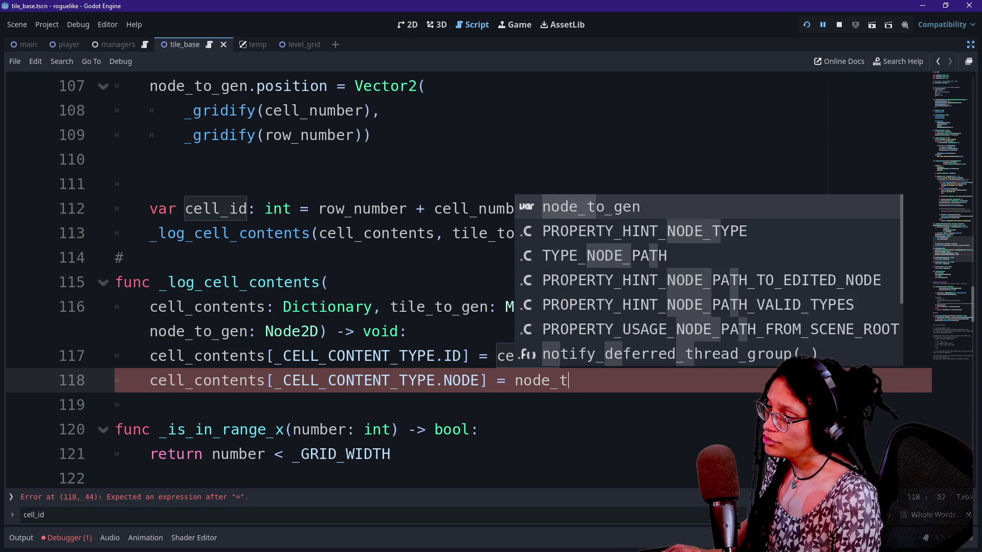
key(Return)
Add a new line below line 117 starting with cell_center, then inspect the signature's Dictionary type.
click(408, 331)
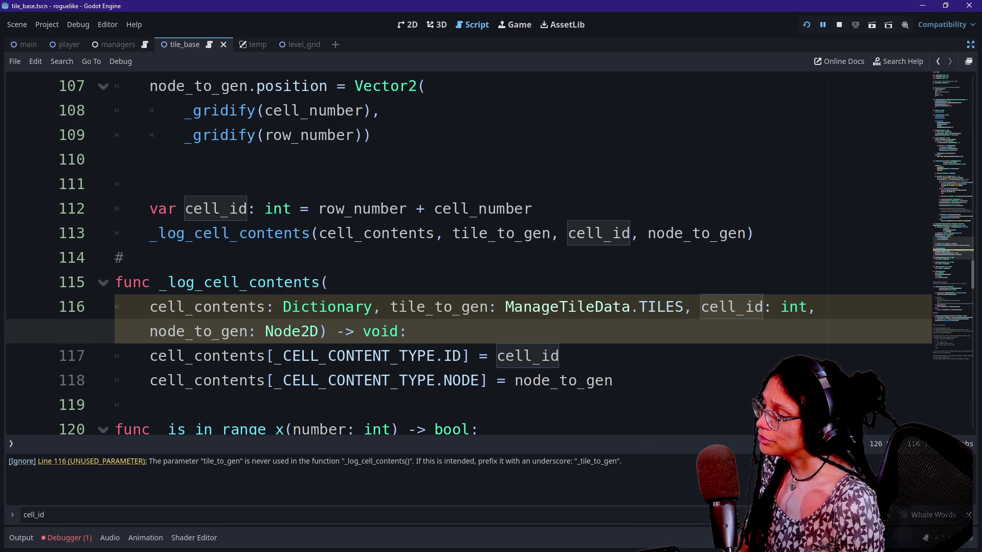
click(559, 356)
key(Return)
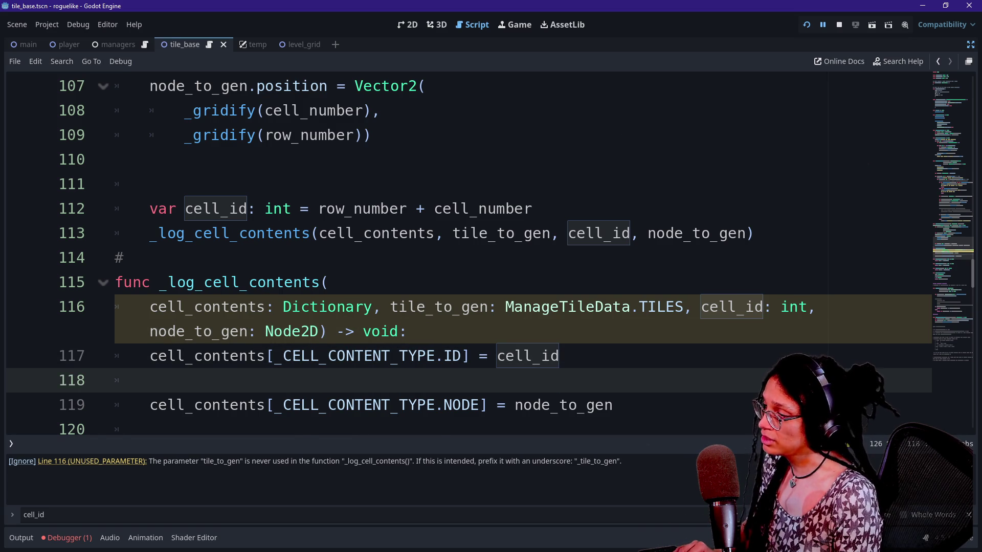
key(ctrl+z)
key(Return)
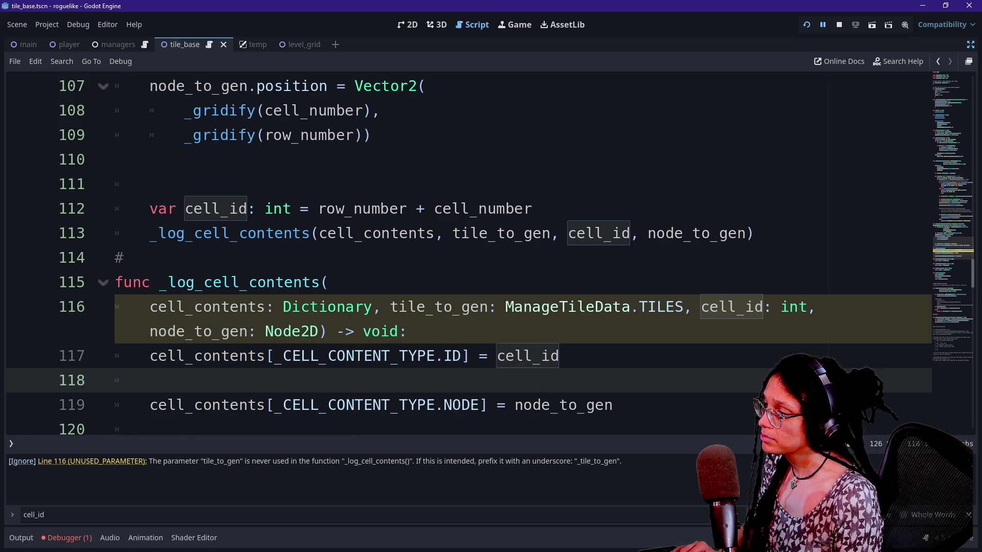
text(cell_cen)
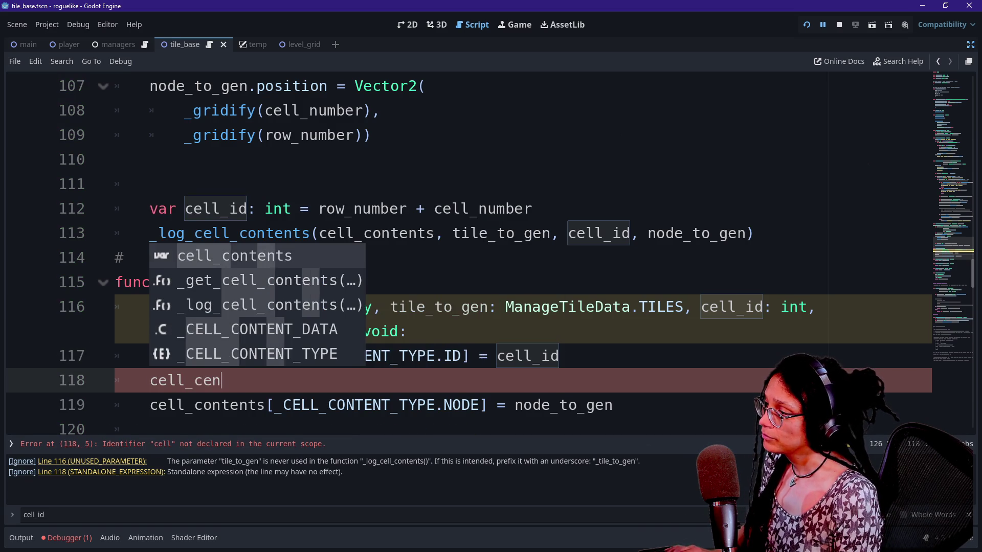
text(ter)
click(479, 307)
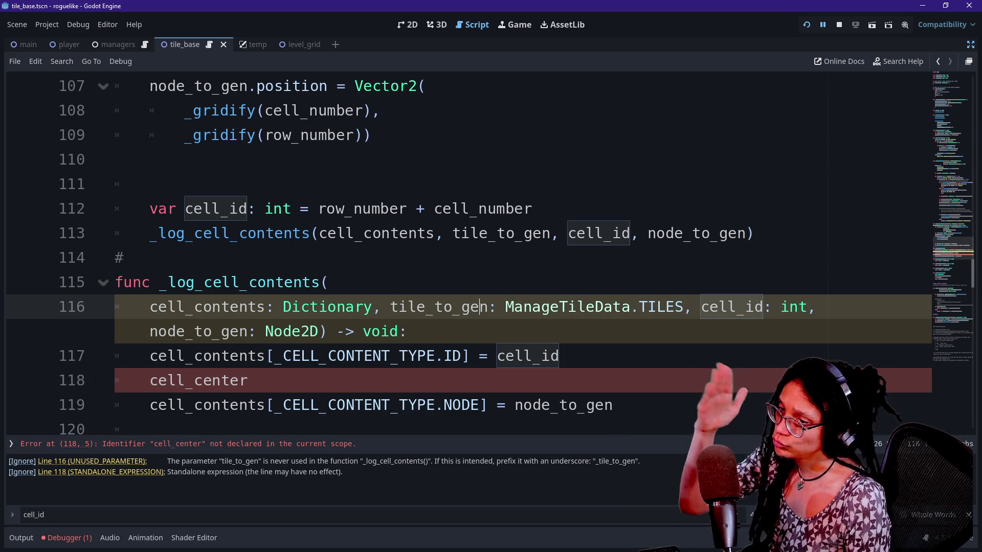
click(320, 307)
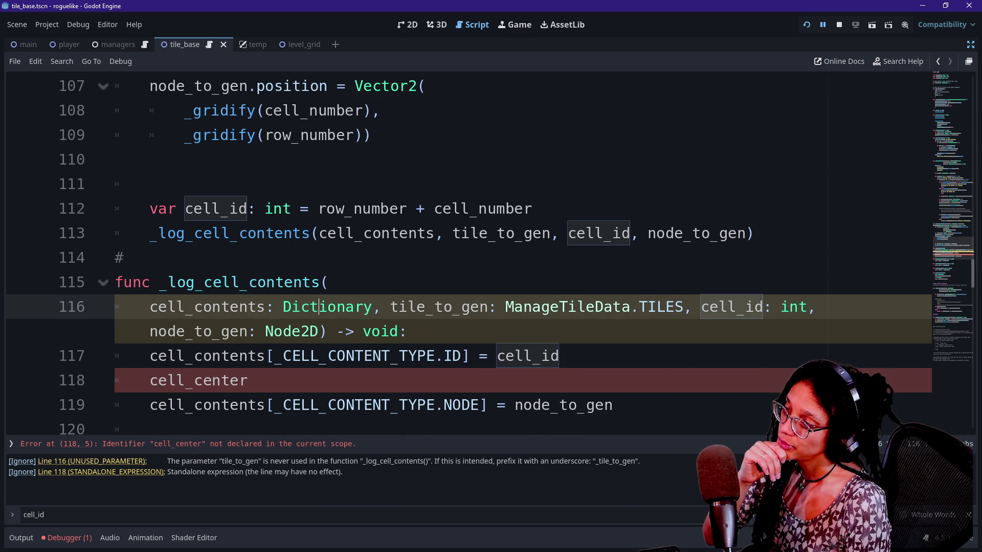
mouse_move(320, 306)
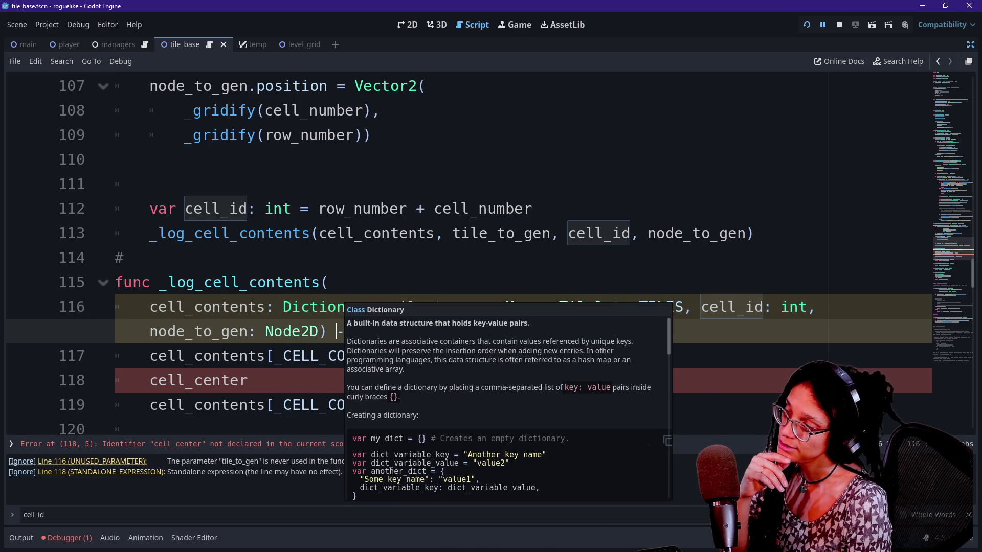
Begin the line 118 index as [_CELL_CONTENT_TYPE. using autocomplete.
mouse_move(563, 405)
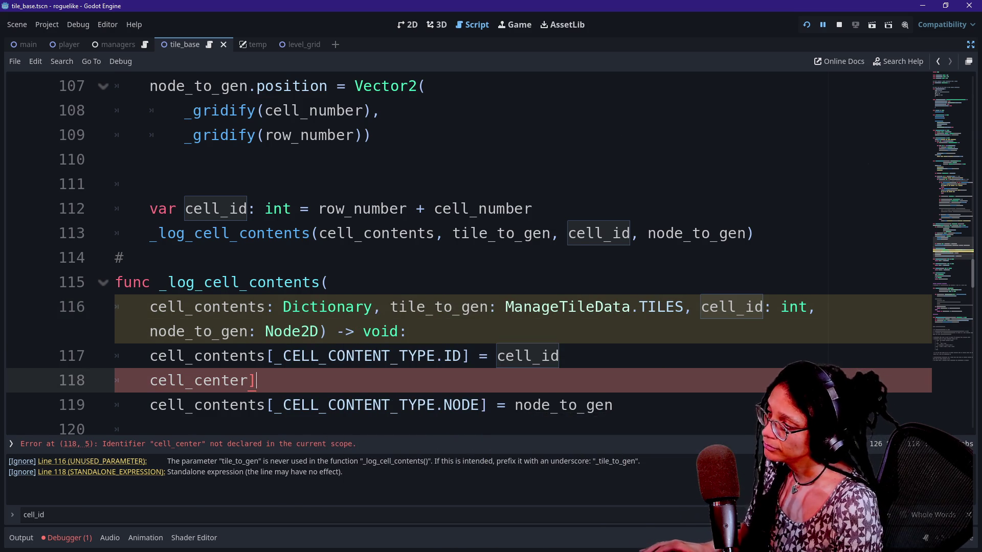
text([_)
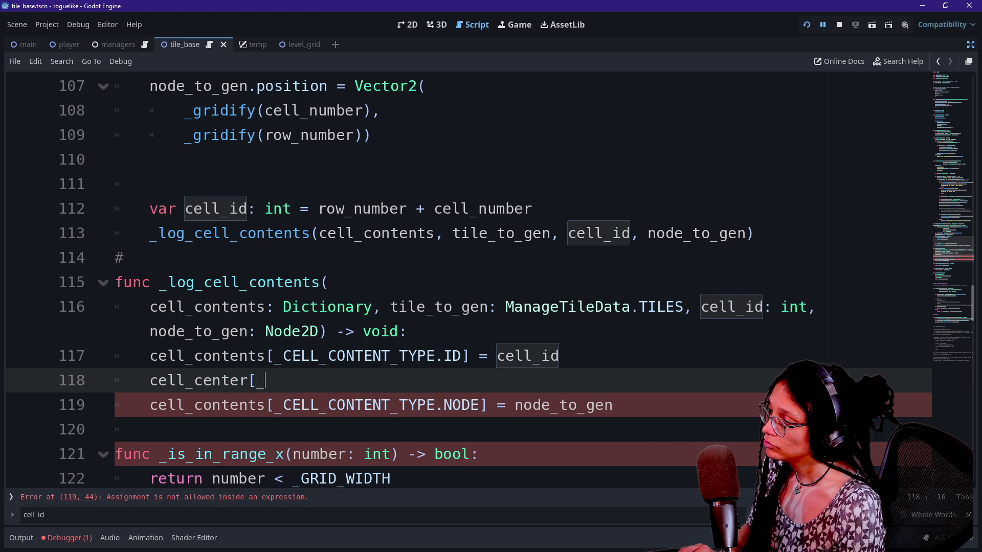
text(C)
key(Down)
key(Return)
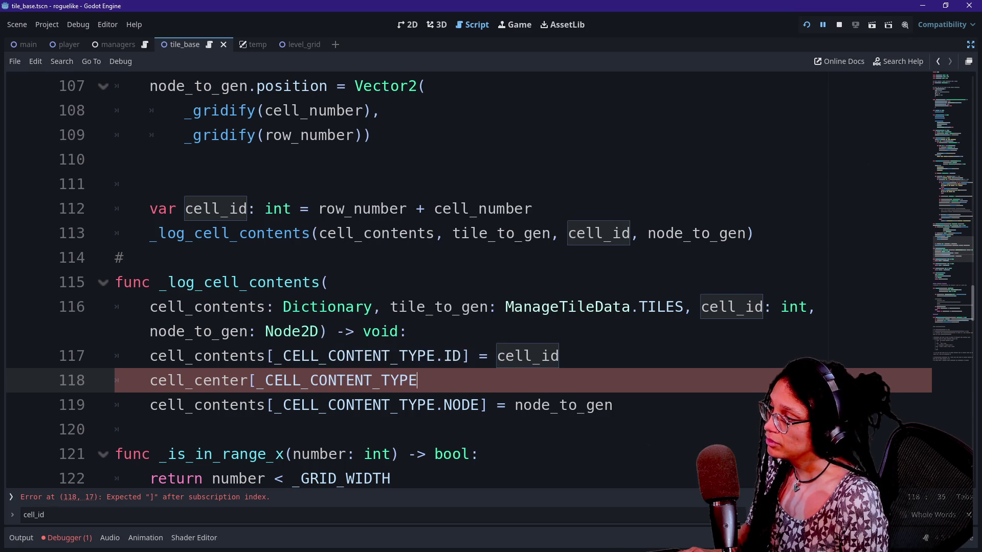
text(.)
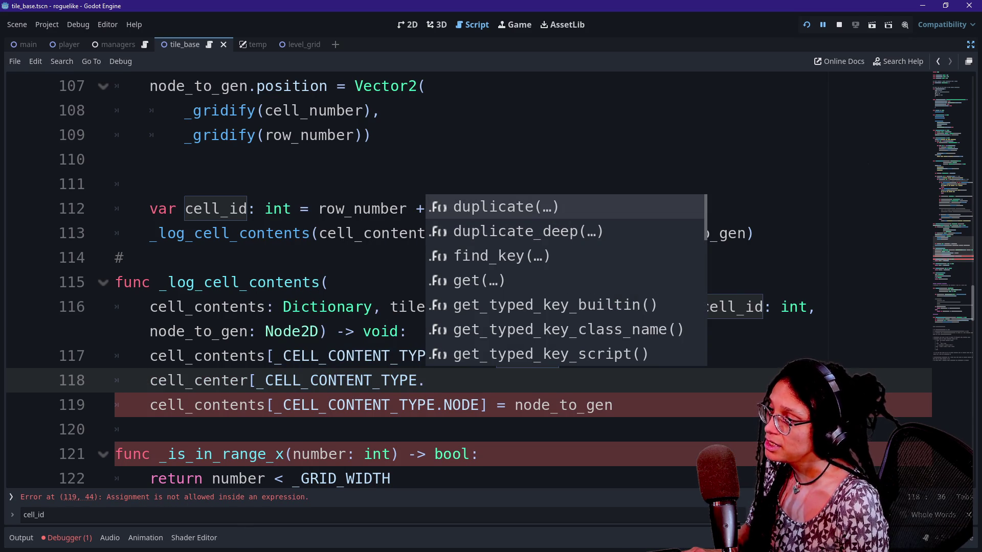
key(Escape)
key(Escape)
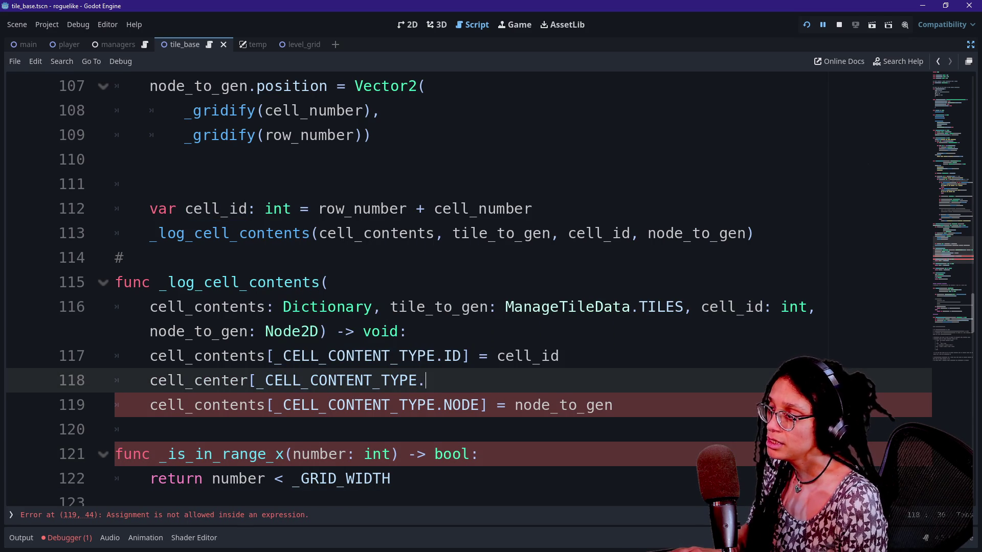
key(ctrl+space)
key(Escape)
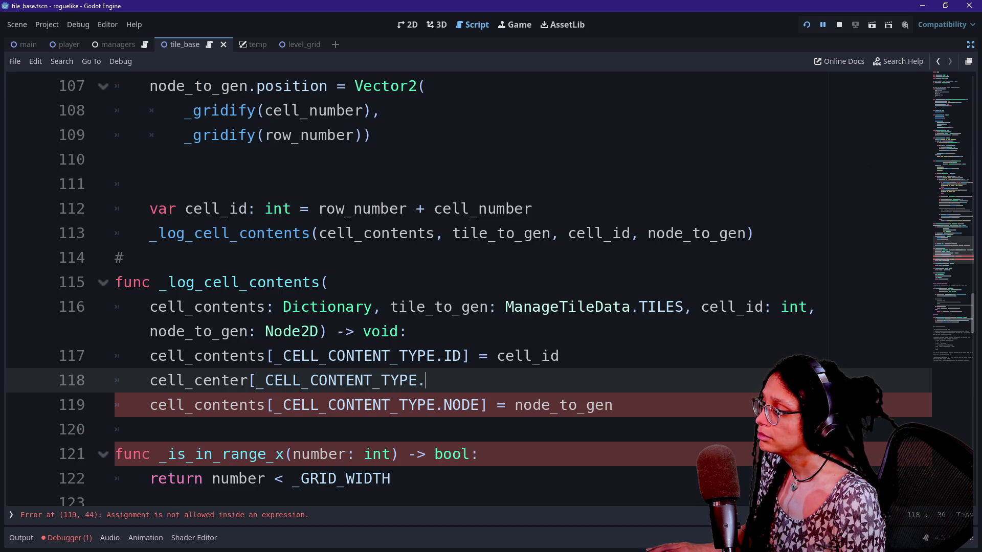
Finish the index so line 118 ends with _CELL_CONTENT_TYPE.ID] =.
key(shift+Up)
key(shift+End)
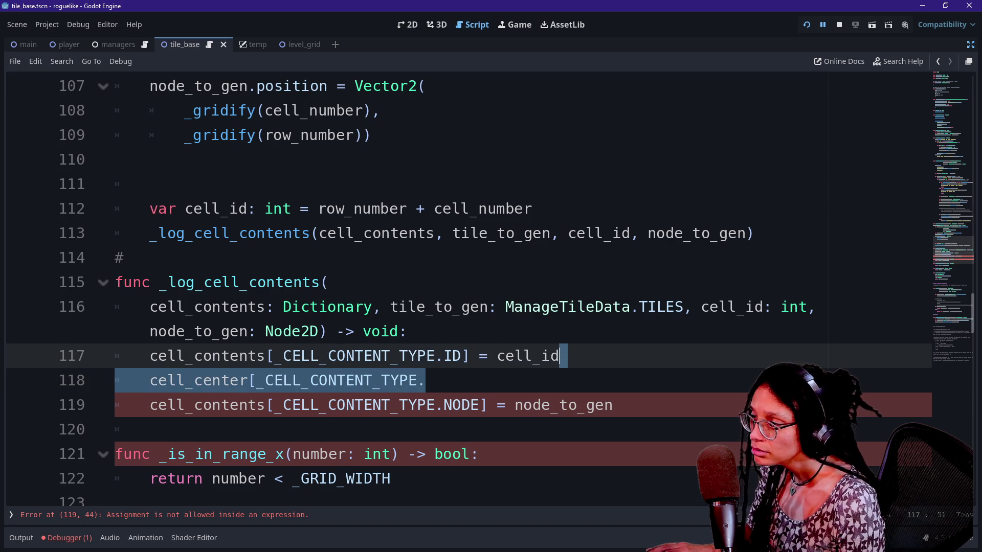
key(BackSpace)
key(ctrl+z)
key(ctrl+z)
key(ctrl+z)
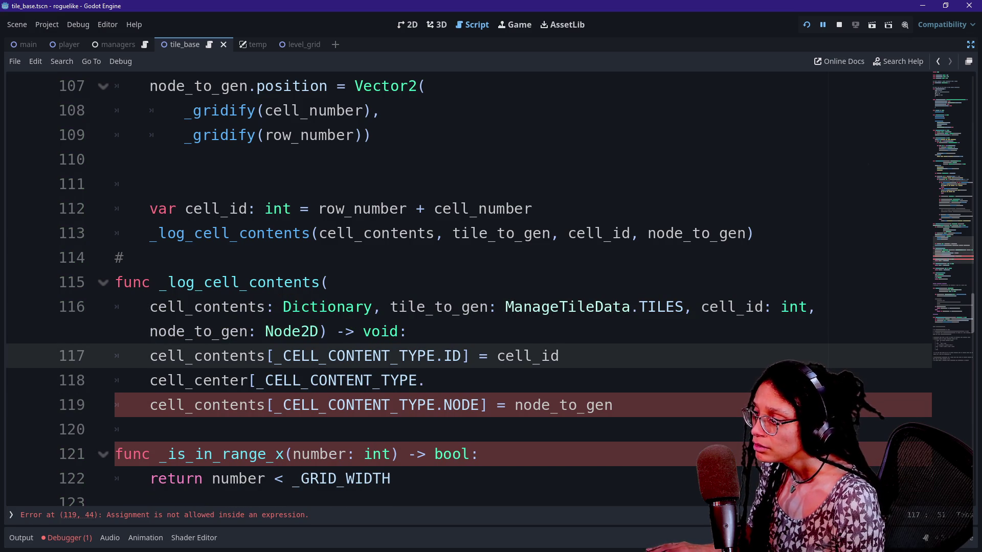
key(Down)
key(BackSpace)
key(BackSpace)
text(E.)
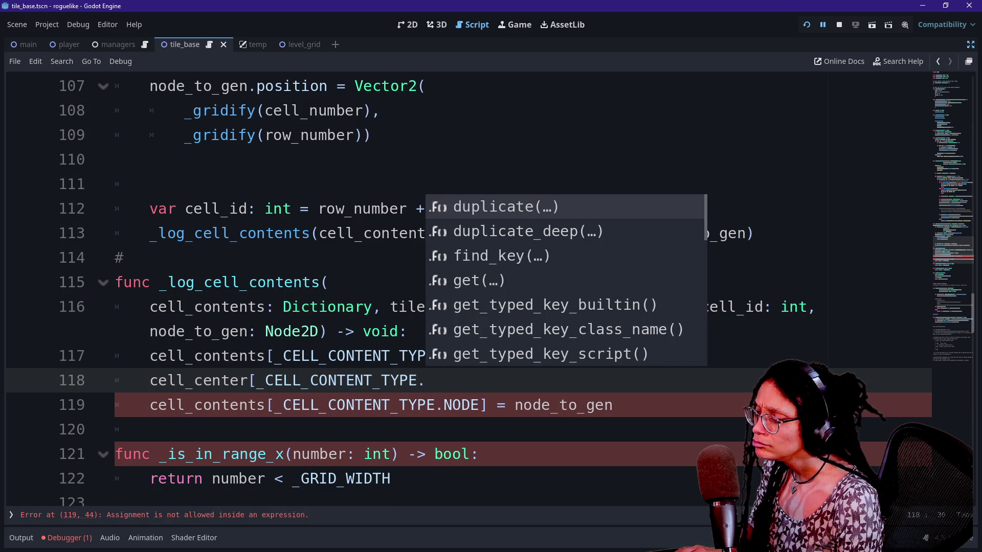
text(ID])
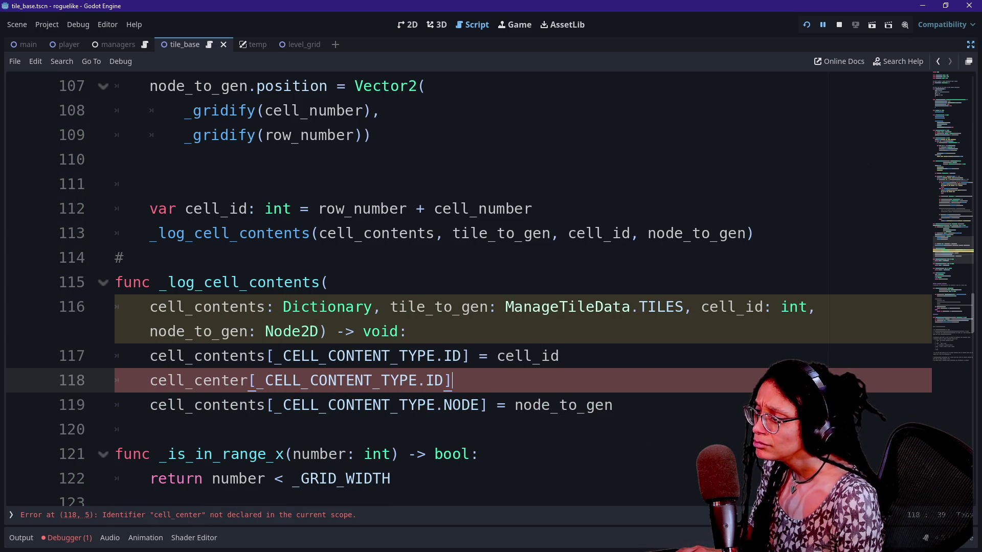
text( =)
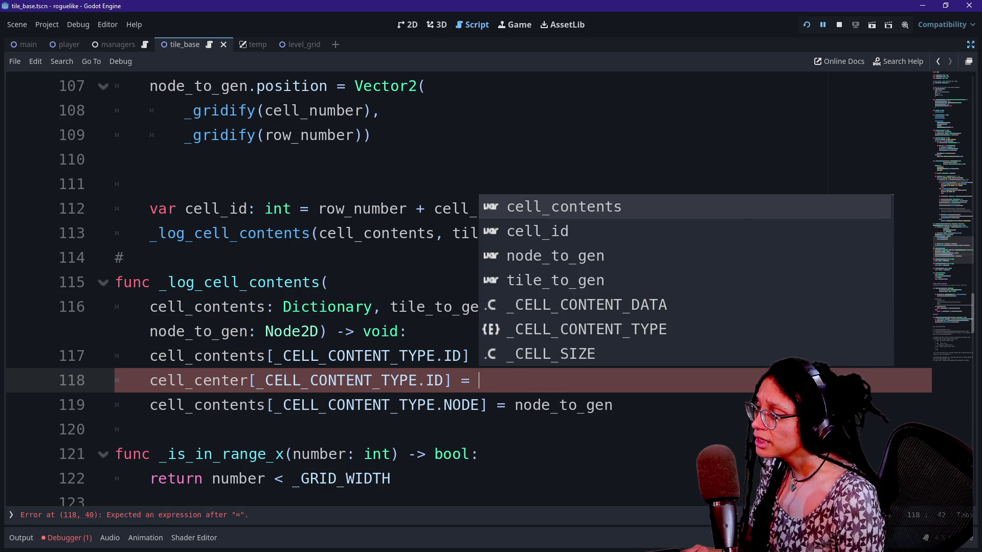
Replace cell_center with cel_contents at the start of line 118's assignment.
click(172, 380)
drag(194, 380, 246, 380)
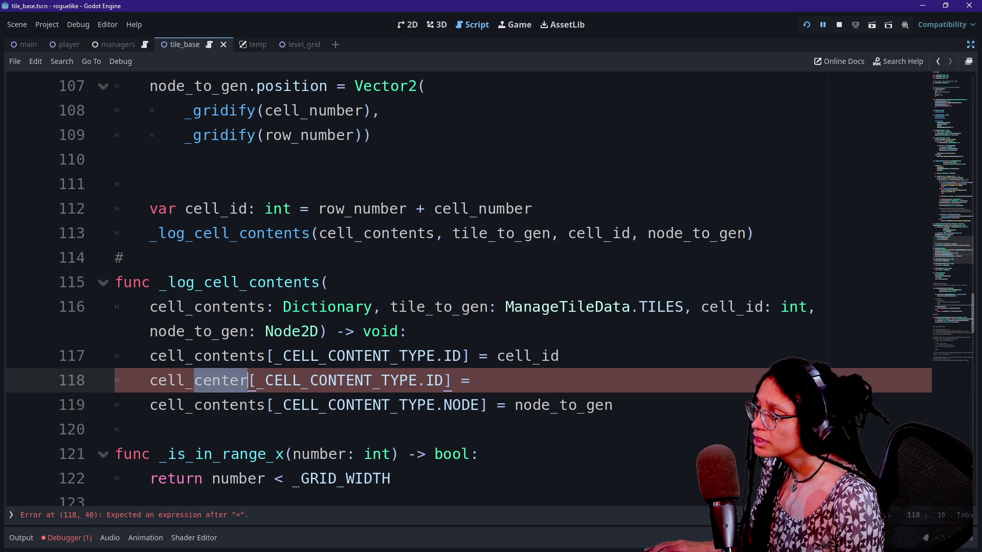
key(BackSpace)
key(BackSpace)
key(BackSpace)
key(BackSpace)
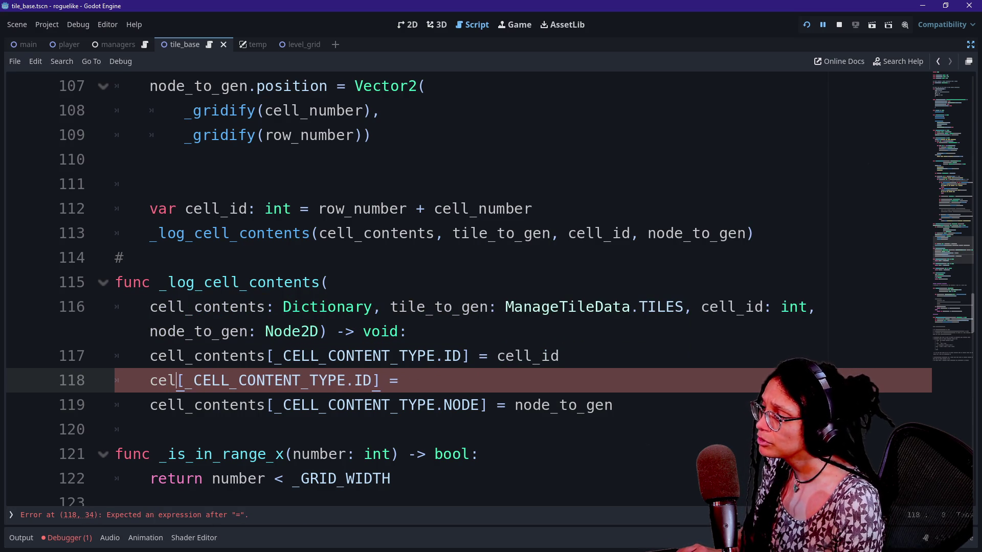
text(ell)
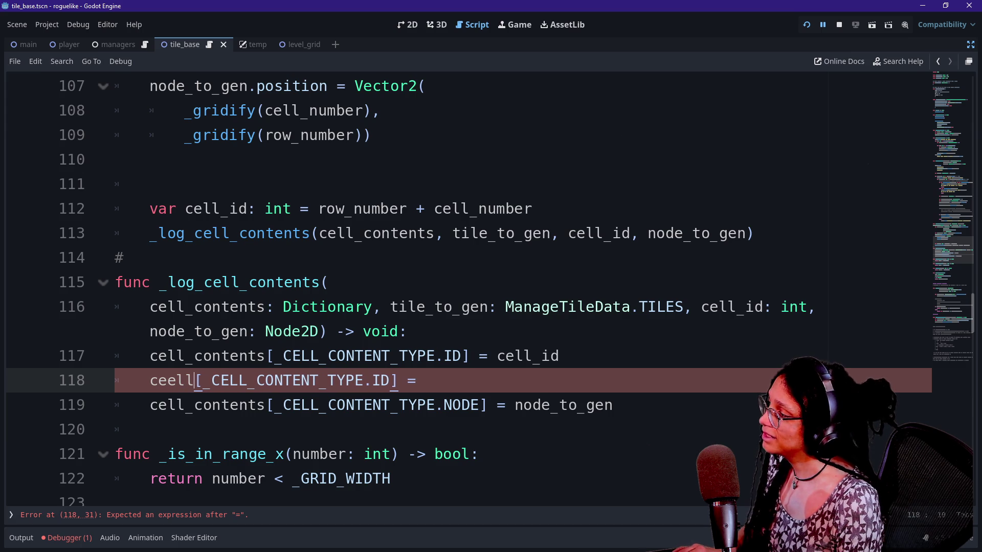
key(BackSpace)
key(BackSpace)
key(BackSpace)
text(l_contents)
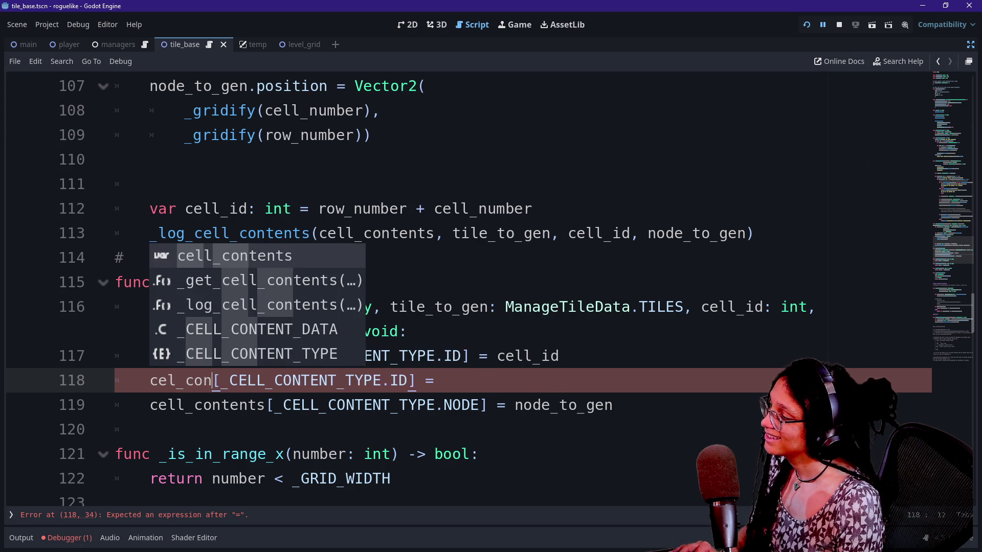
key(End)
key(Left)
key(Left)
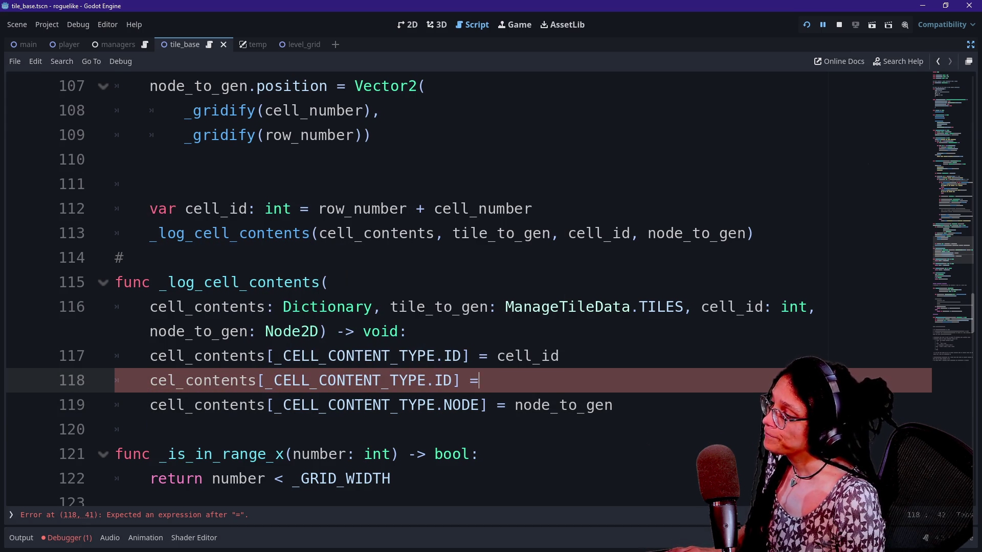
key(Escape)
key(Down)
key(Down)
key(Up)
key(Up)
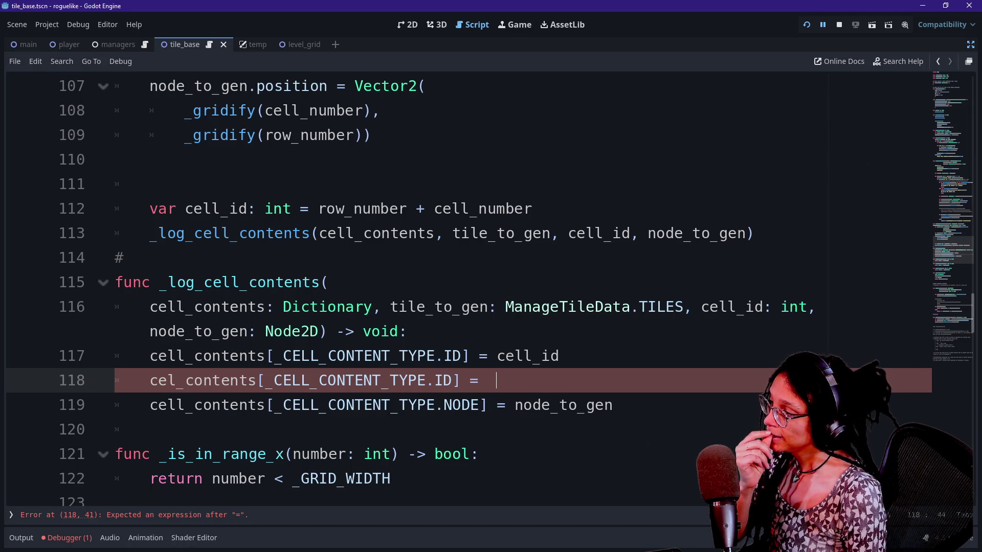
click(184, 380)
Insert the missing l so line 118 reads cell_contents.
key(Left)
text(l)
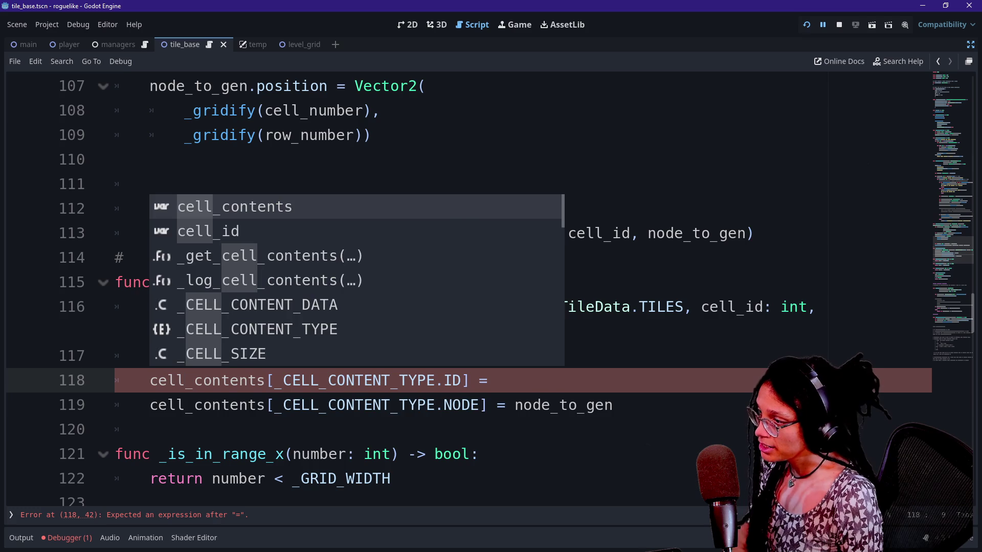
drag(509, 380, 532, 405)
key(Left)
key(BackSpace)
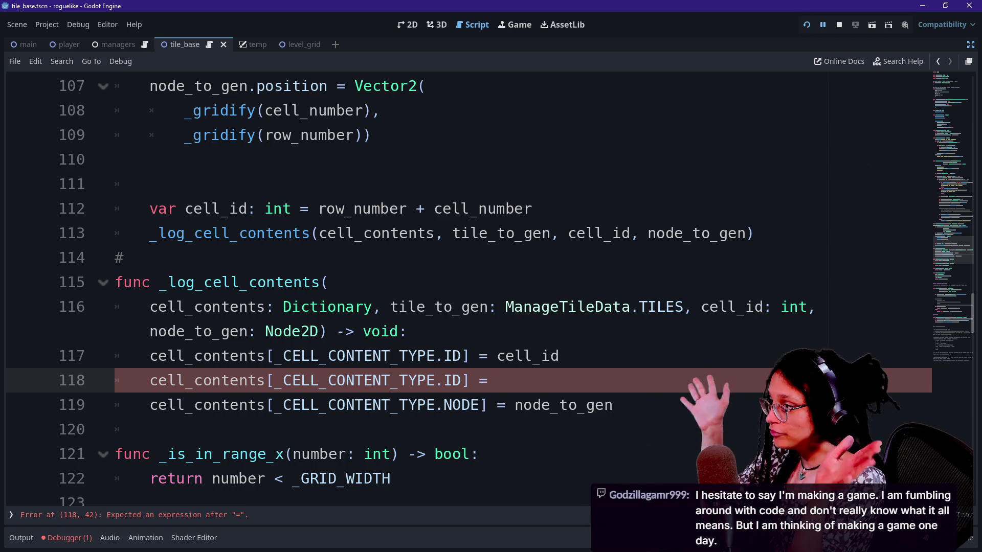
Delete the stray # on line 114, leaving it blank.
click(125, 258)
key(BackSpace)
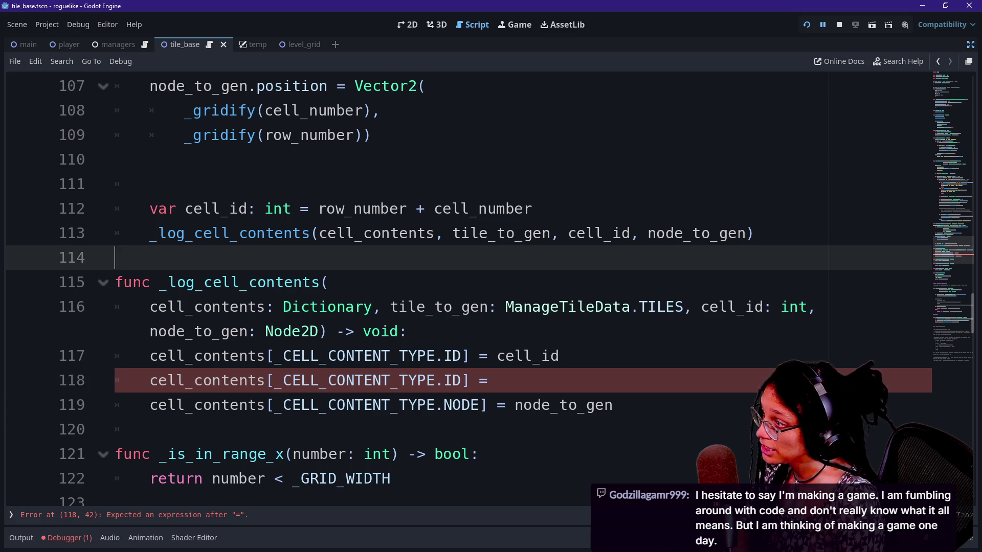
click(496, 381)
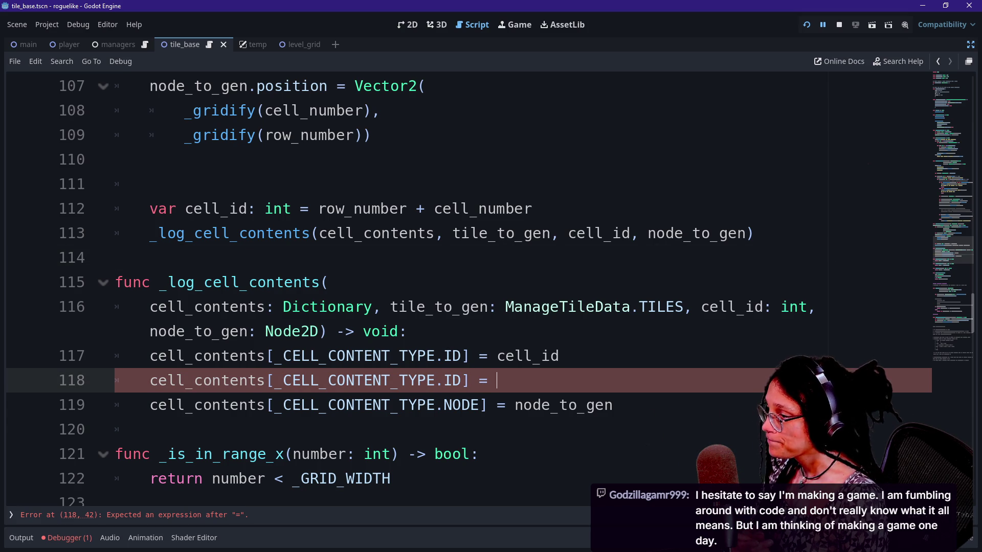
Change line 118's dictionary key from .ID to .TILE using autocomplete.
click(461, 380)
key(BackSpace)
key(BackSpace)
key(BackSpace)
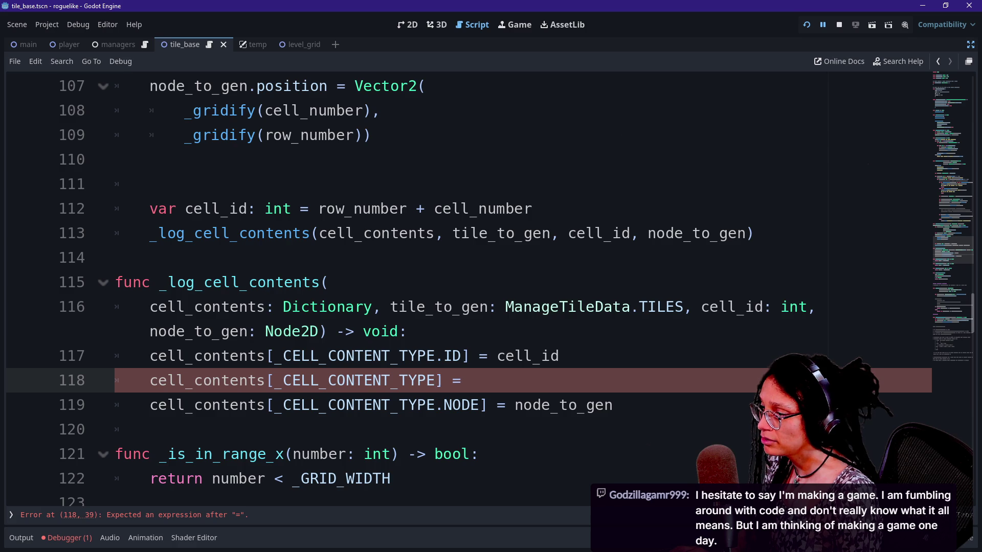
text(.)
key(Left)
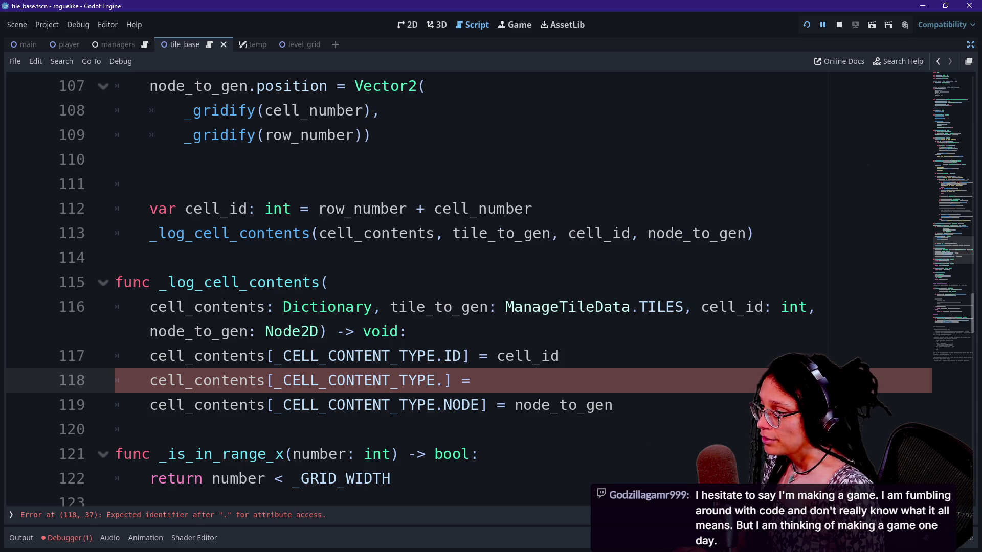
key(ctrl+space)
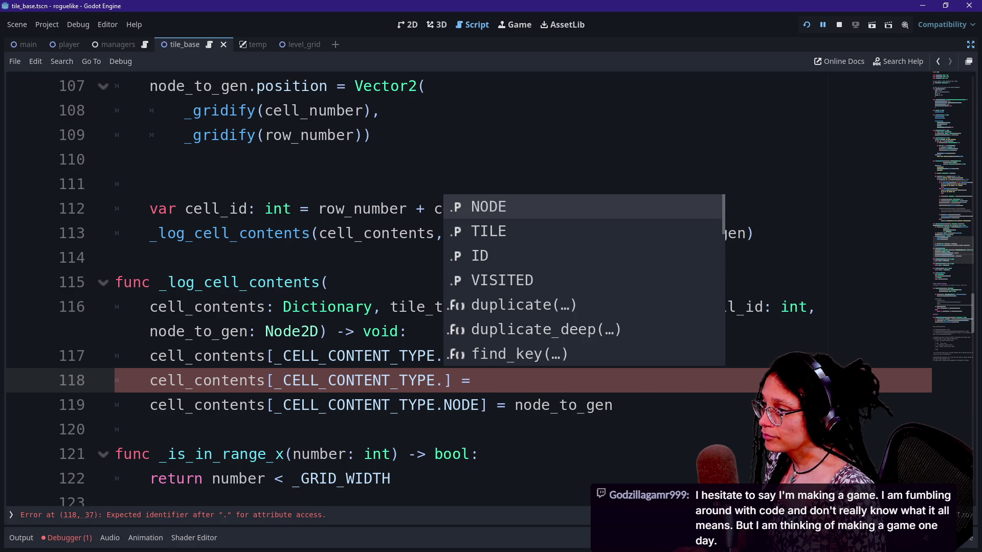
key(Down)
key(Return)
Move the ID assignment line below the NODE line and remove the leftover empty line.
click(559, 355)
key(shift+Home)
key(ctrl+x)
key(Down)
key(Down)
key(BackSpace)
key(Return)
key(Return)
key(ctrl+v)
key(Up)
key(BackSpace)
key(BackSpace)
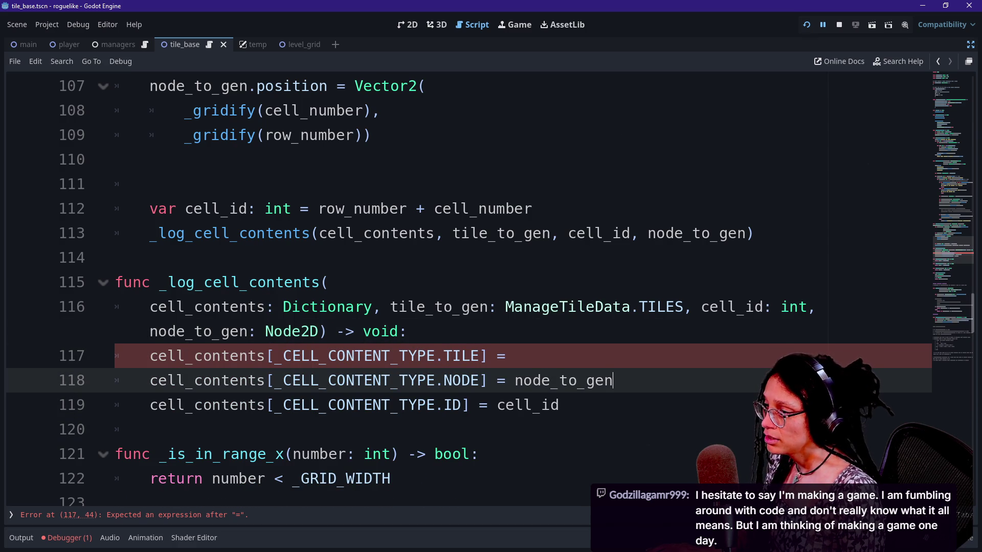
Complete the TILE assignment with tile_to_gen to clear the expected-expression error.
key(Up)
key(shift+Up)
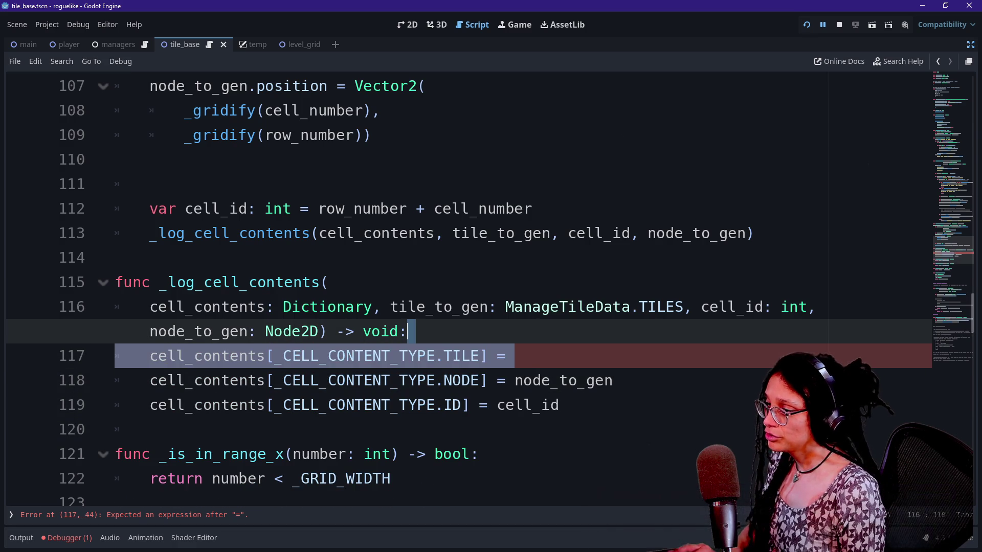
key(BackSpace)
key(Down)
key(End)
key(ctrl+z)
key(ctrl+z)
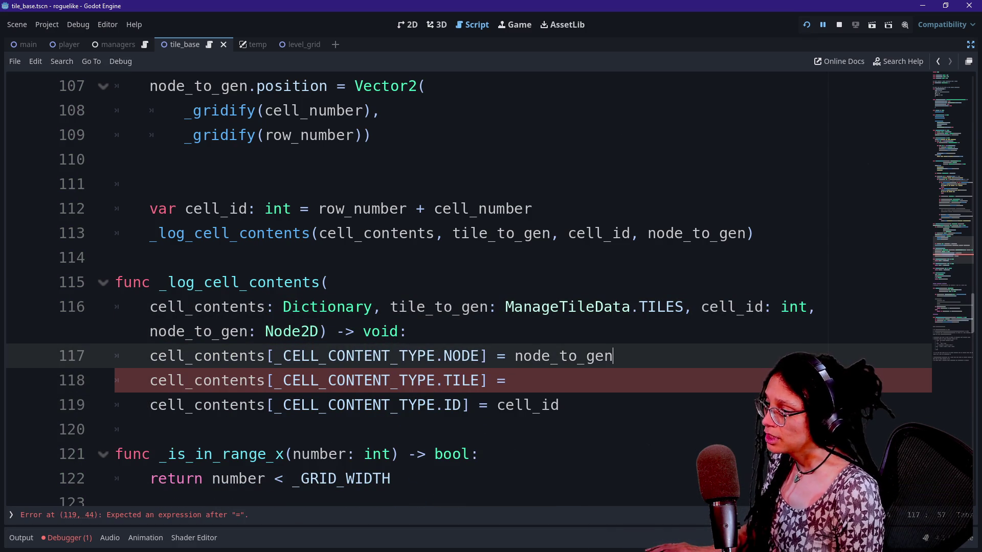
key(Down)
text(ti)
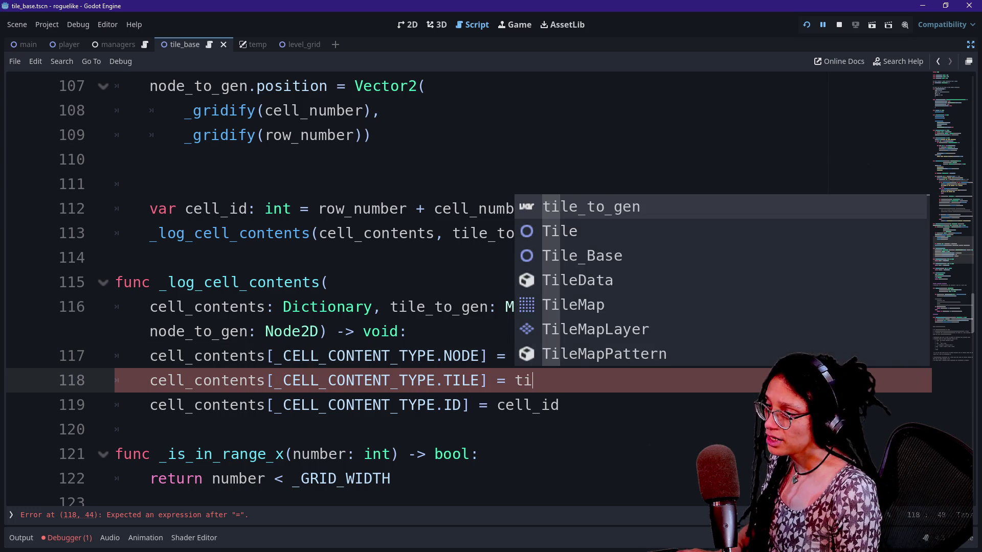
key(Return)
click(407, 331)
click(150, 429)
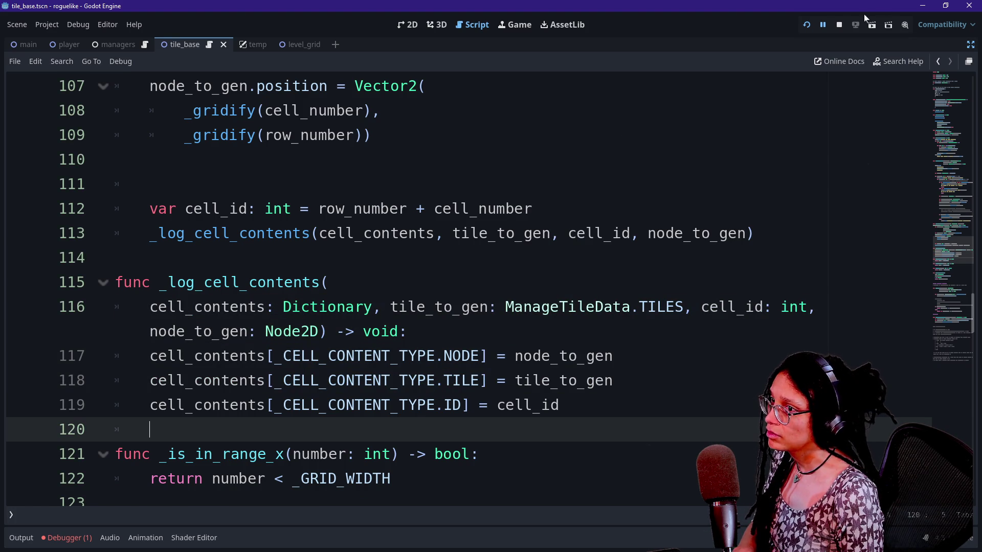
Rerun the game and inspect the null label_debug_number and the running tile's properties.
click(805, 26)
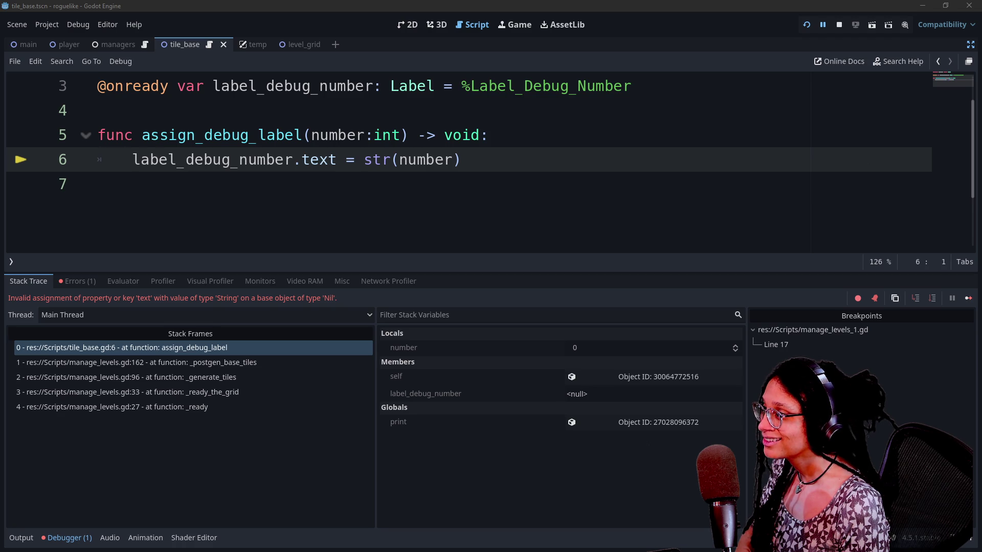
click(969, 45)
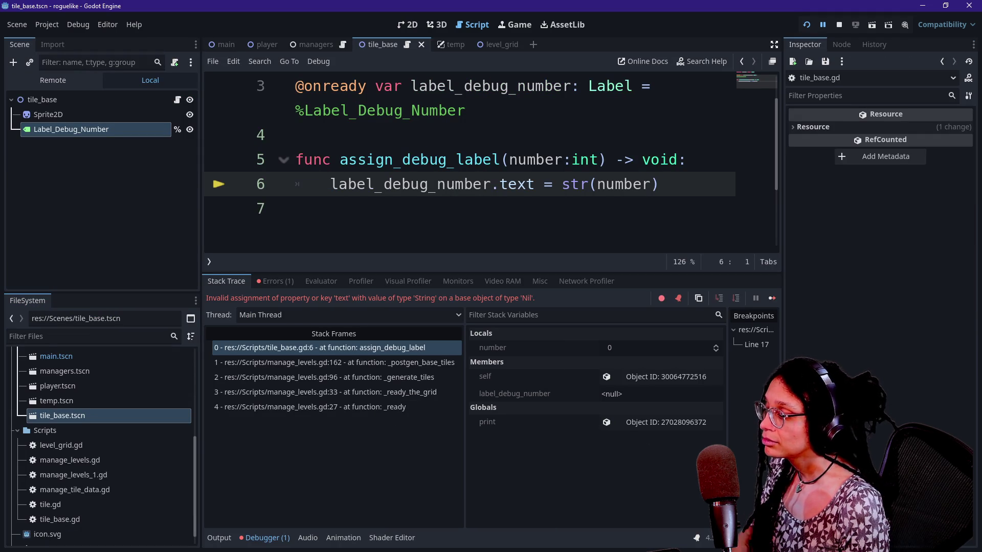
click(519, 396)
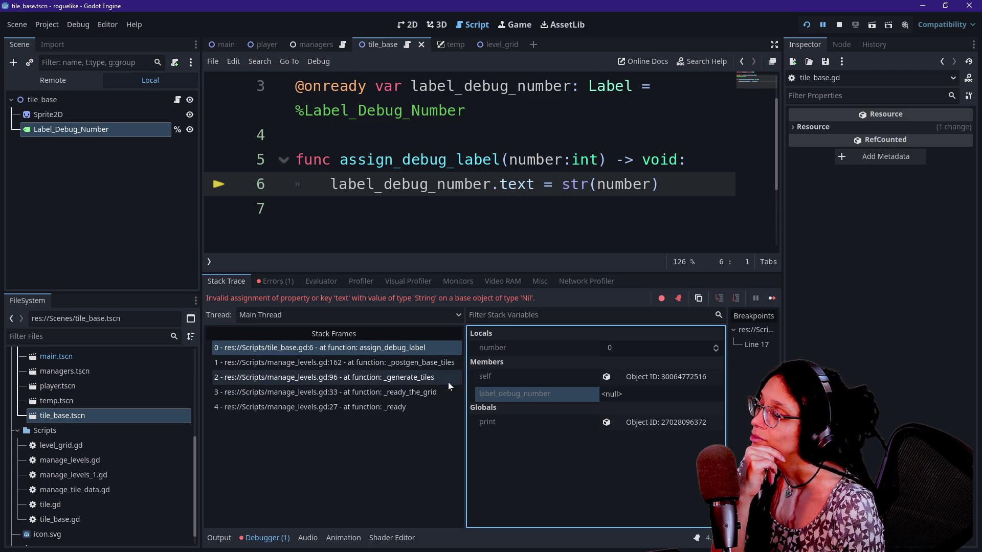
click(637, 379)
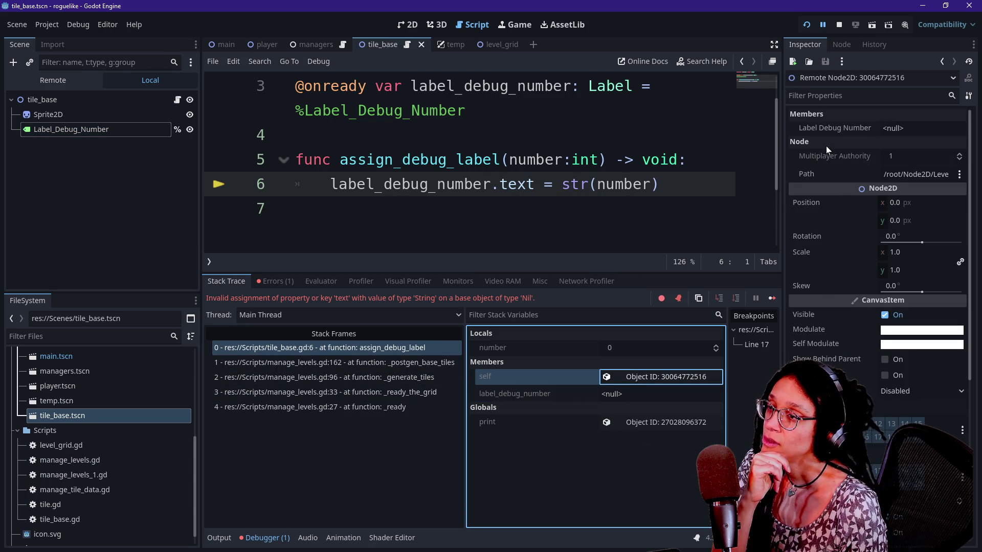
click(900, 174)
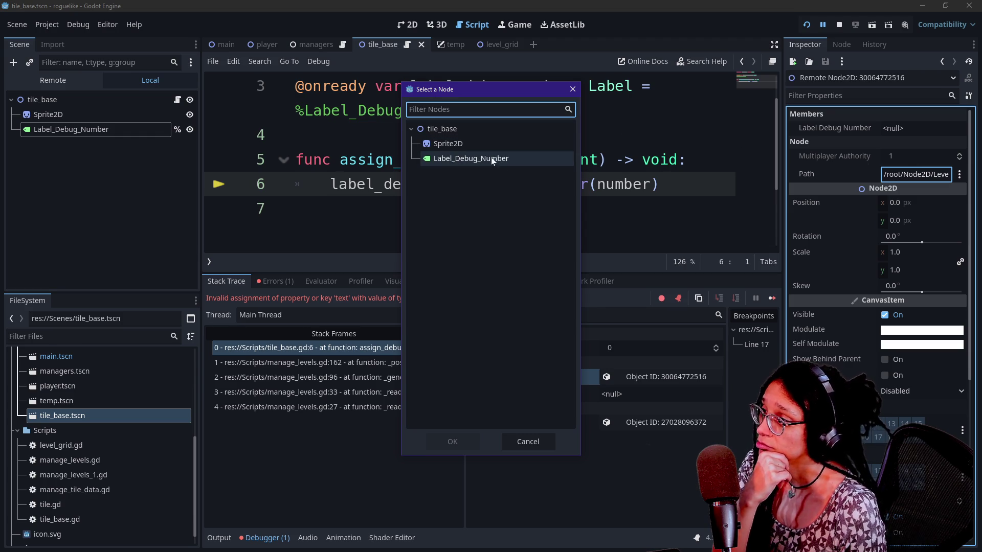
click(572, 89)
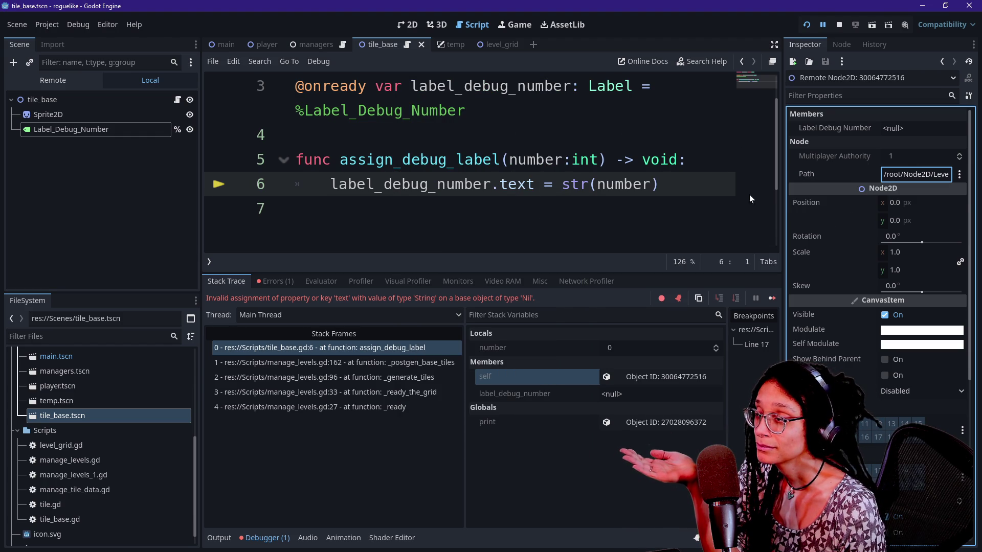
click(535, 184)
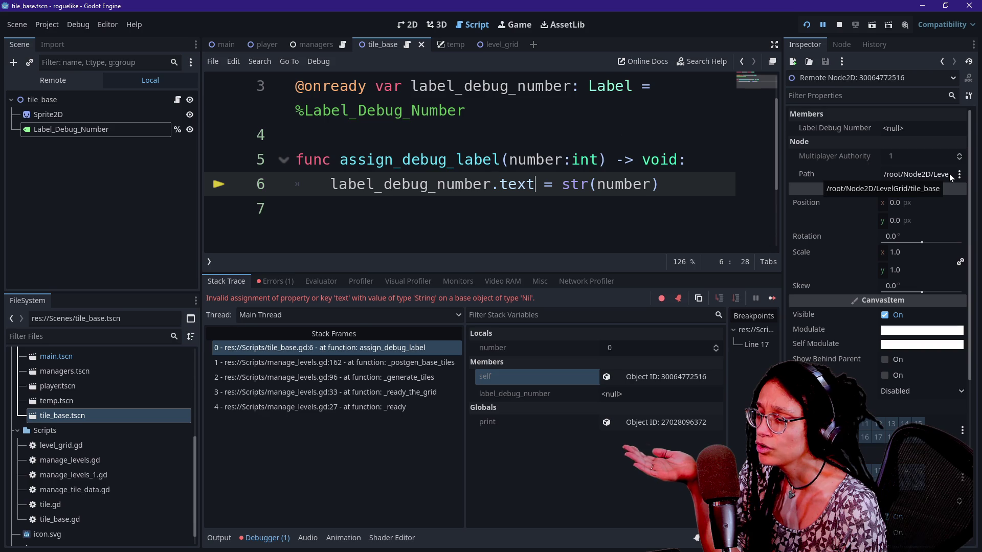
Check the null label_debug_number in Stack Variables and the tile's Label Debug Number property.
click(588, 395)
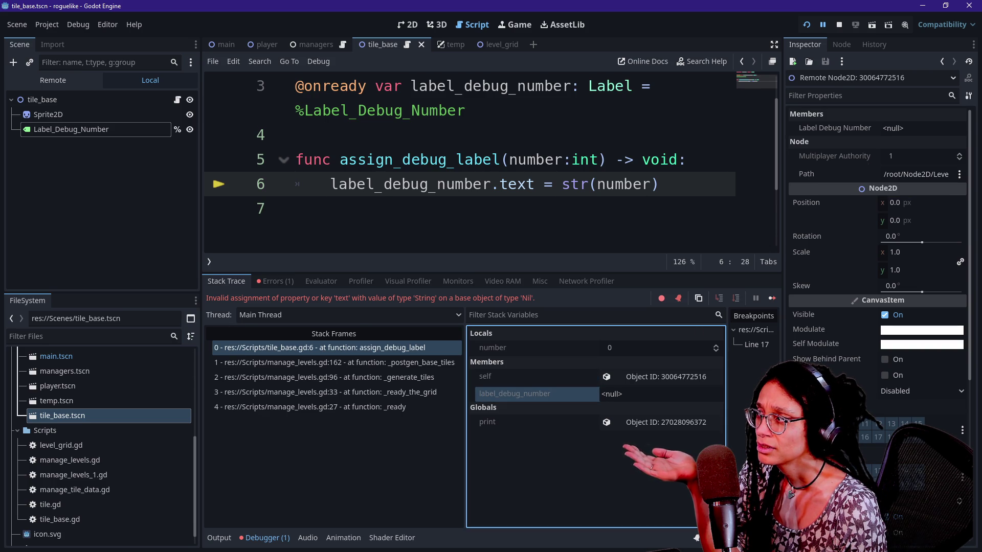
scroll(491, 164, up, 1)
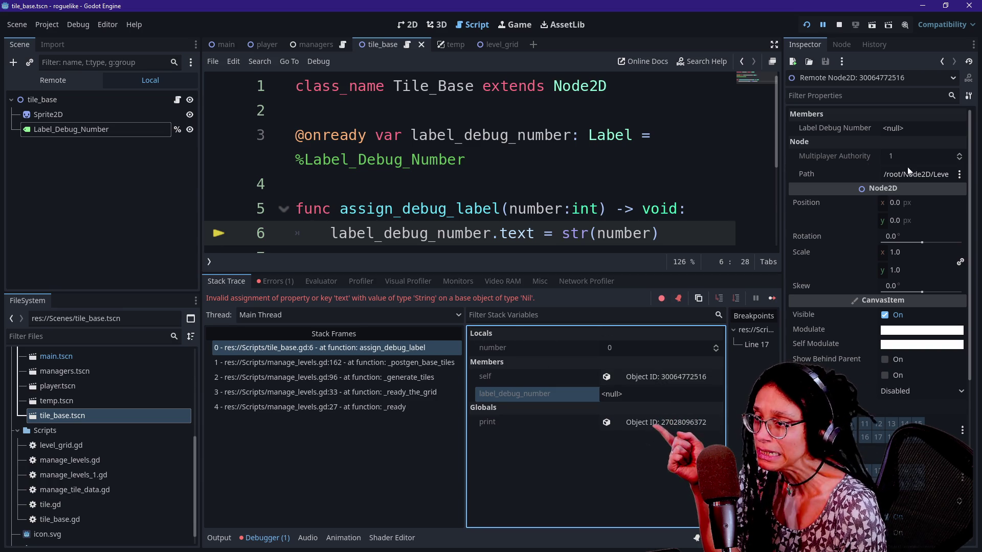
click(879, 134)
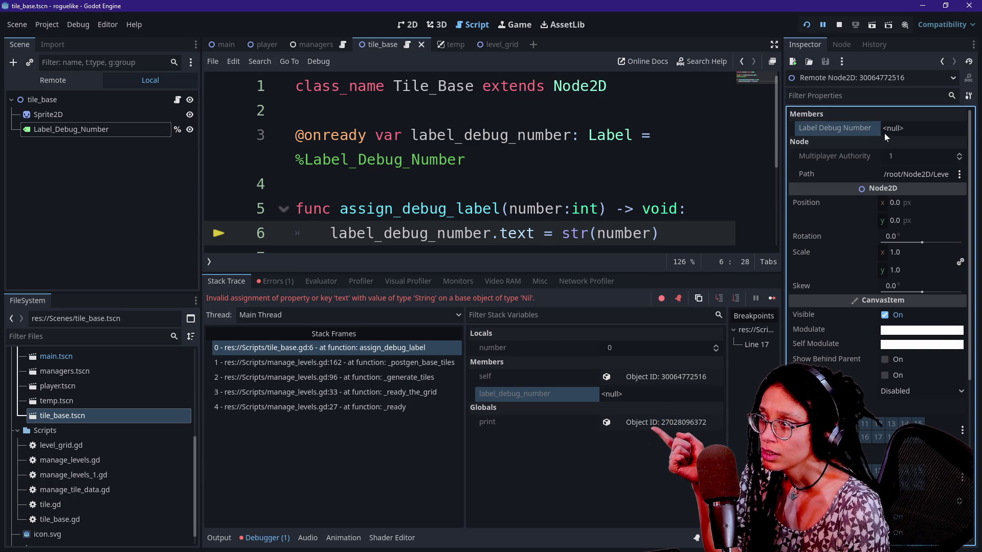
click(474, 135)
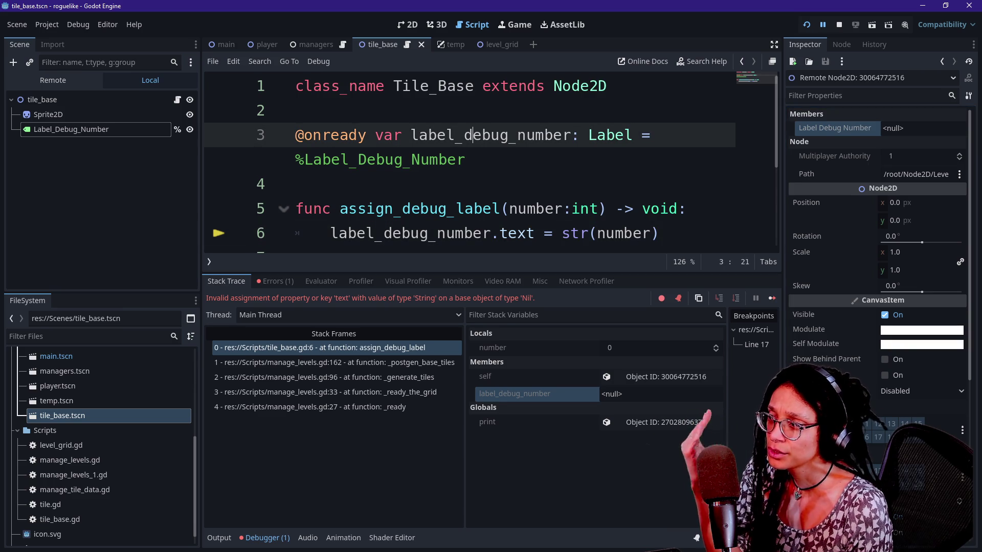
click(465, 159)
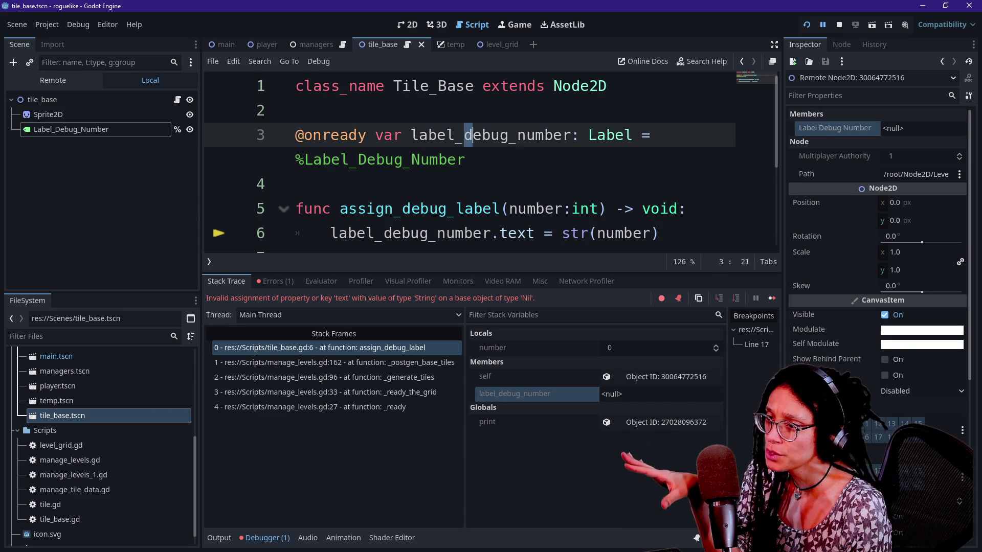
click(295, 185)
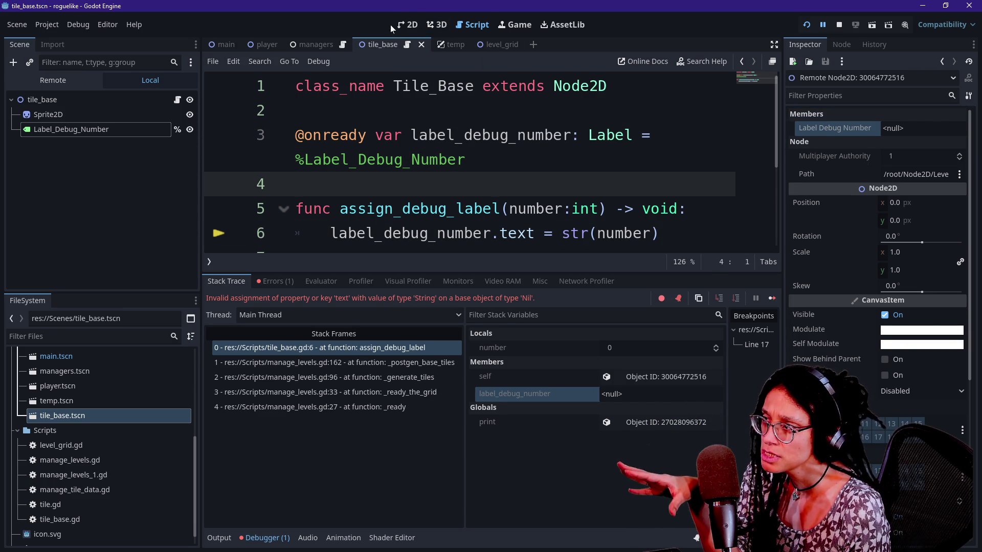
click(404, 24)
click(483, 29)
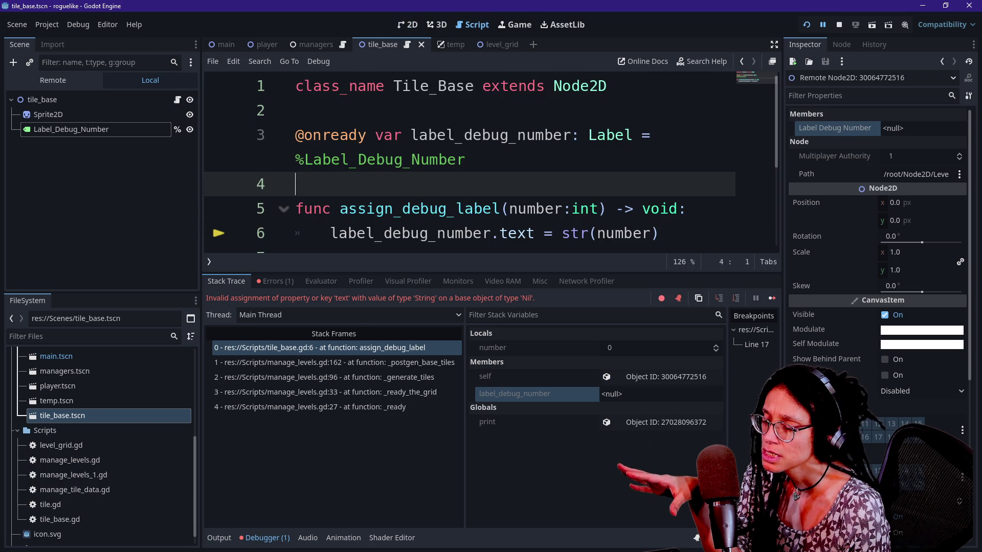
scroll(490, 163, down, 2)
scroll(491, 163, up, 1)
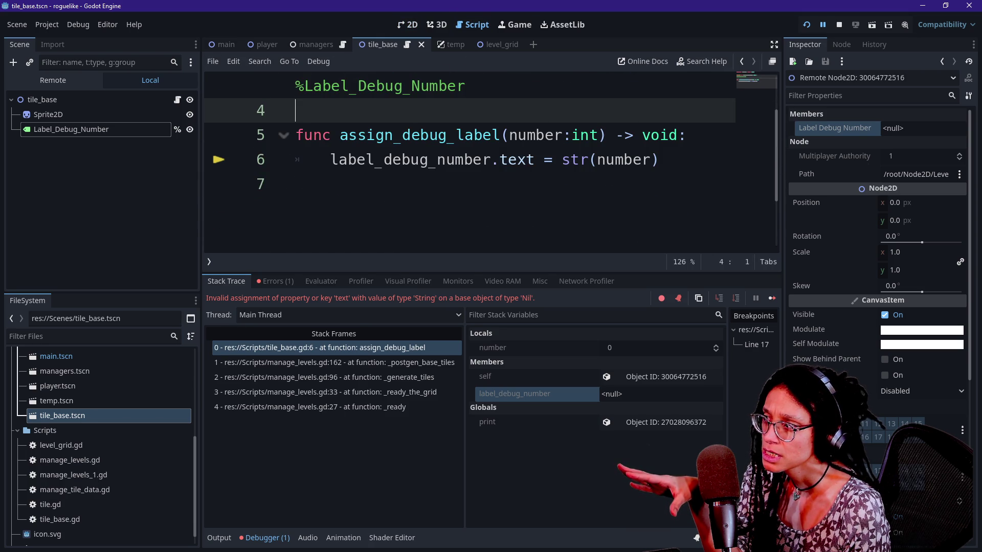
scroll(491, 164, up, 2)
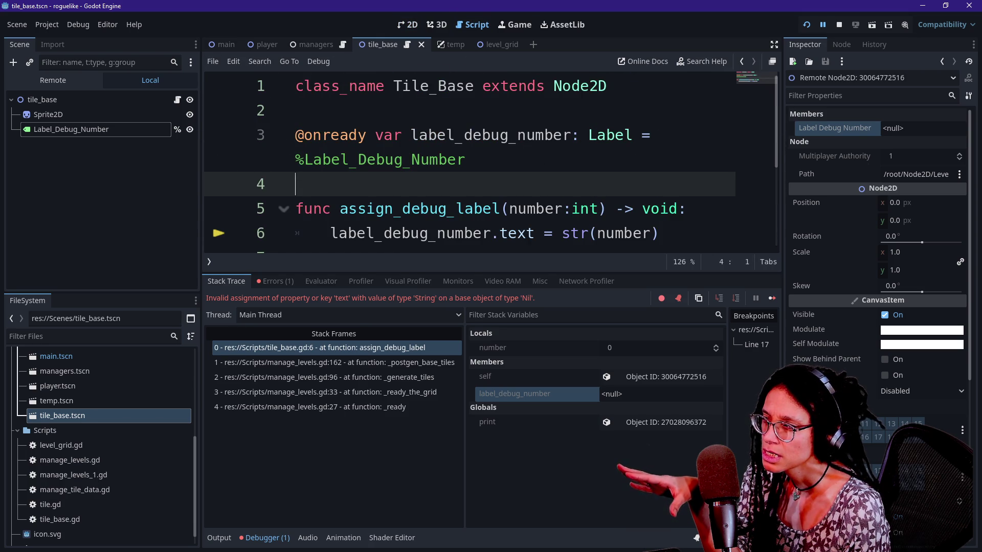
click(296, 162)
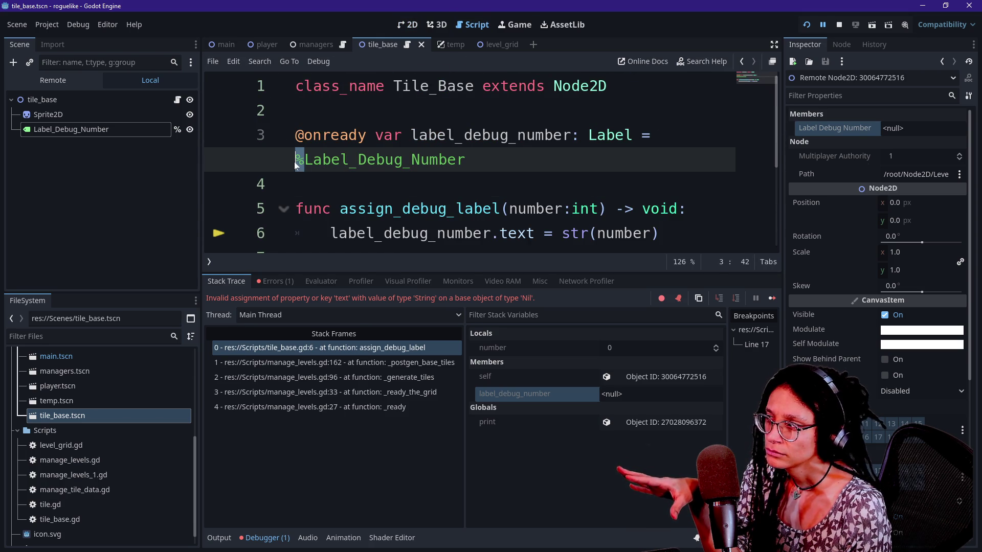
click(330, 235)
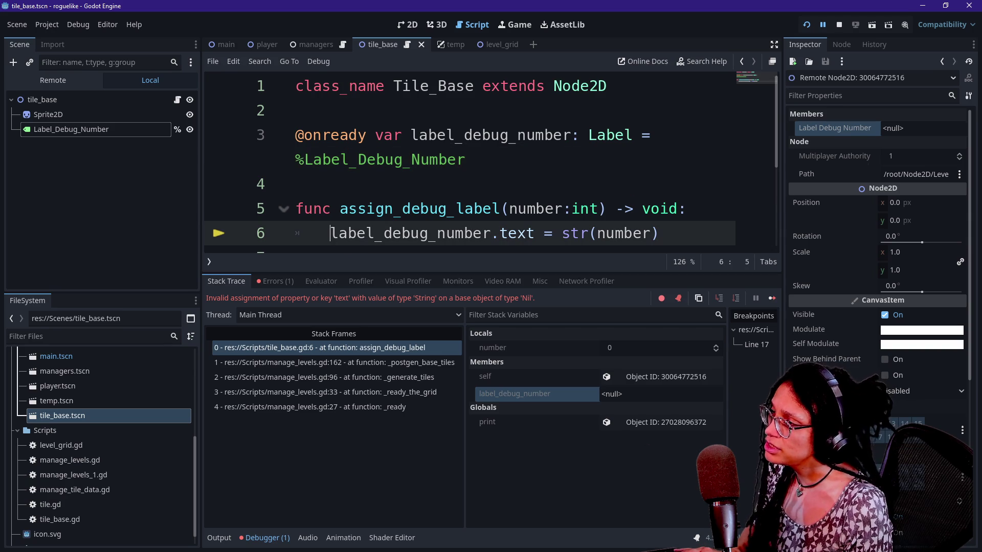
drag(330, 234, 296, 162)
key(ctrl+c)
click(296, 162)
Replace label_debug_number on line 6 with %Label_Debug_Number.
drag(464, 159, 305, 160)
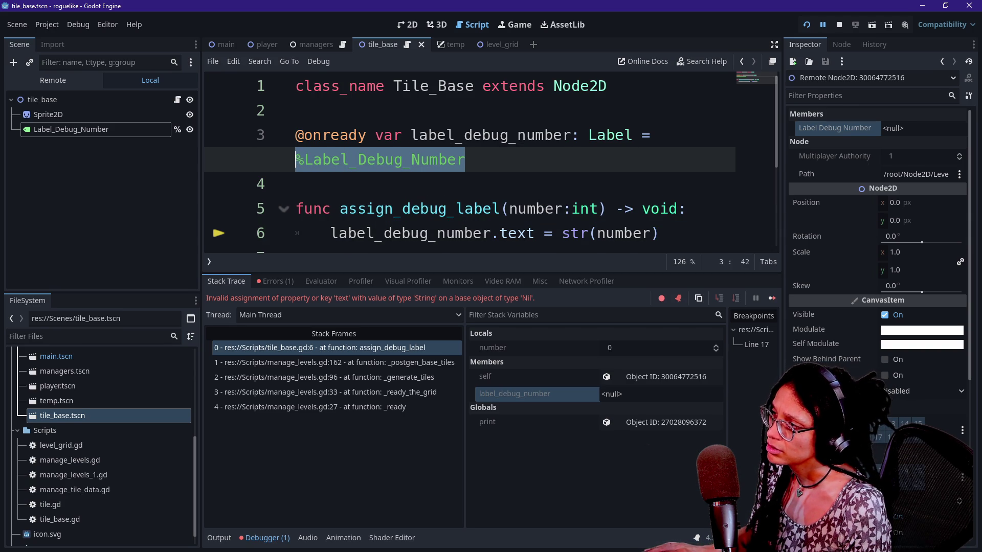
drag(330, 235, 491, 234)
key(ctrl+v)
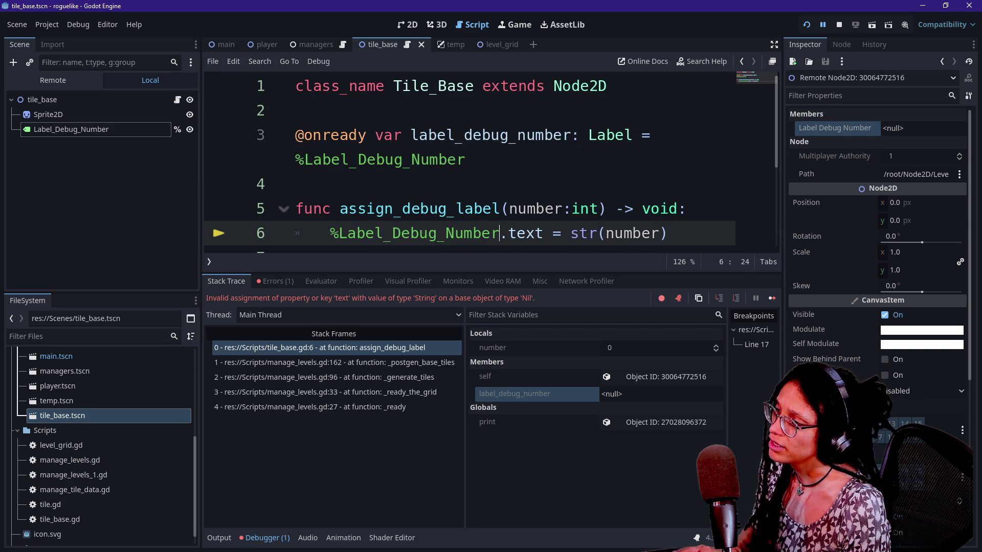
click(527, 209)
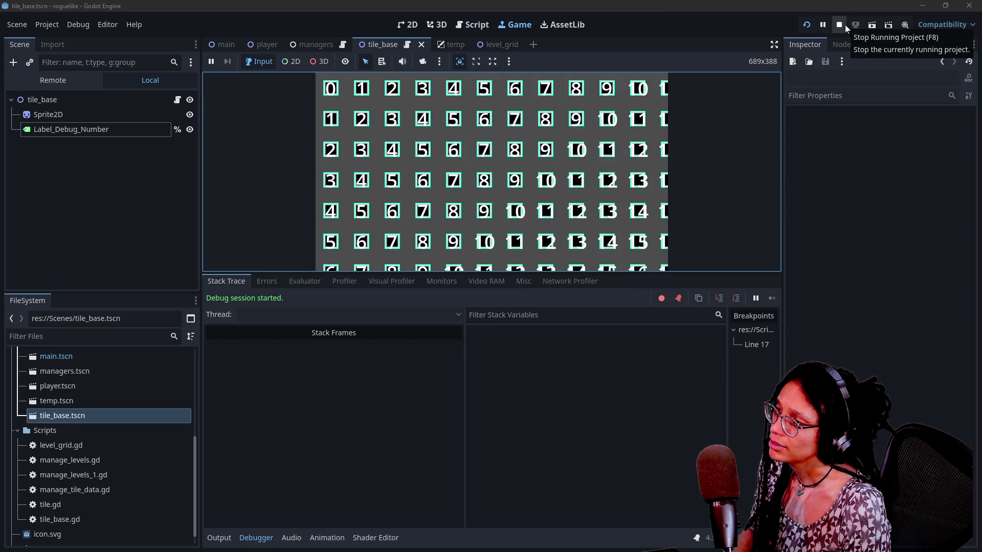
click(837, 25)
key(Up)
key(Up)
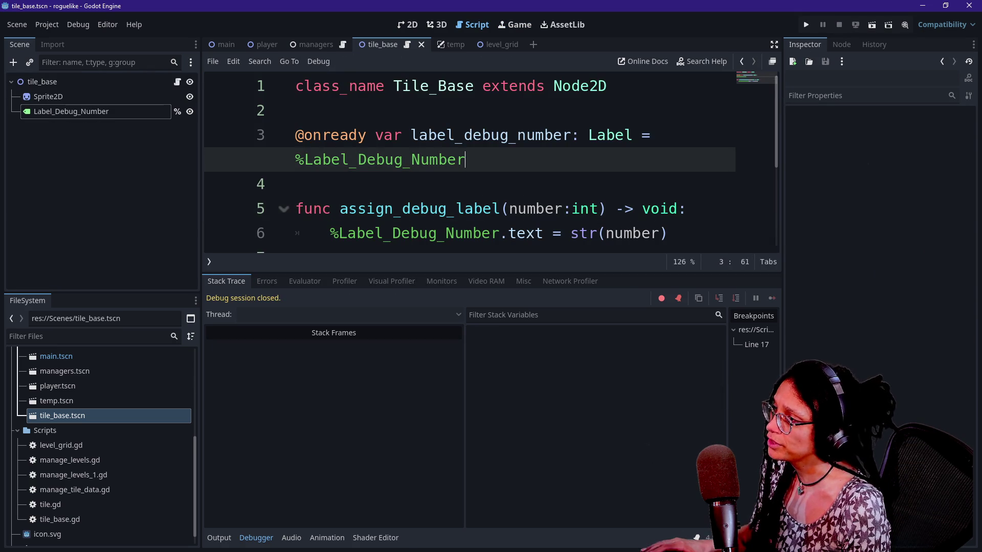
key(shift+Up)
key(shift+Up)
key(BackSpace)
key(BackSpace)
key(ctrl+s)
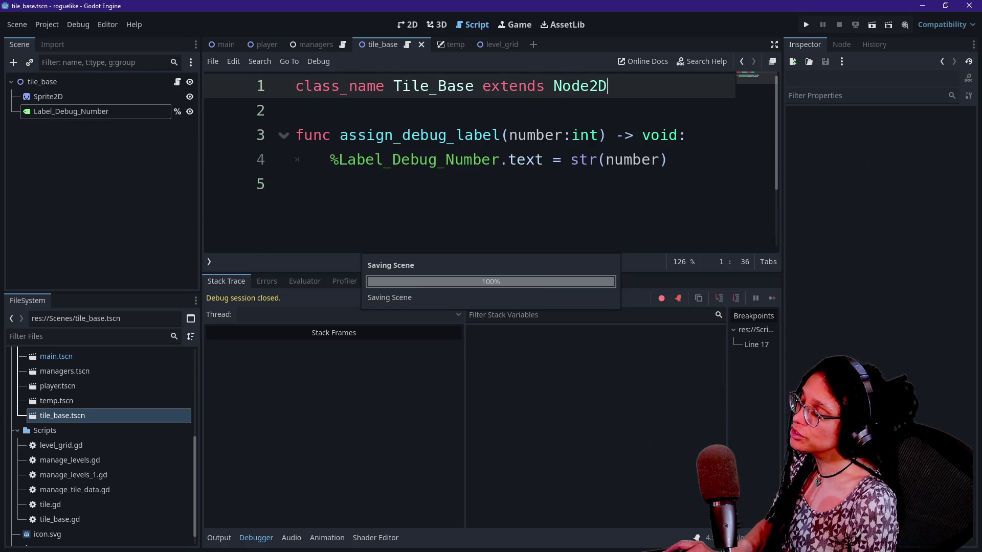
key(ctrl+shift+F11)
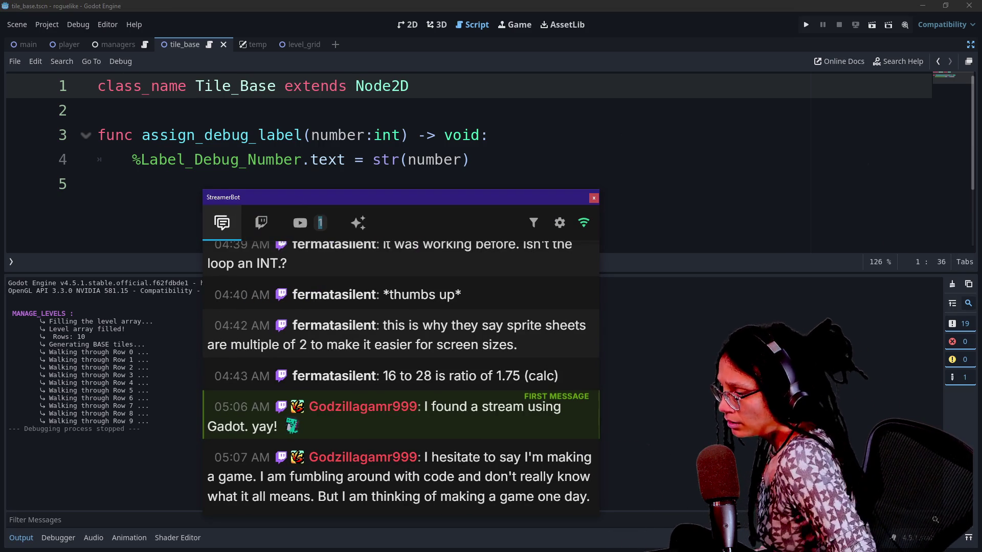
Delete the empty line 5 at the end of tile_base.gd and restore the side docks.
drag(502, 200, 561, 49)
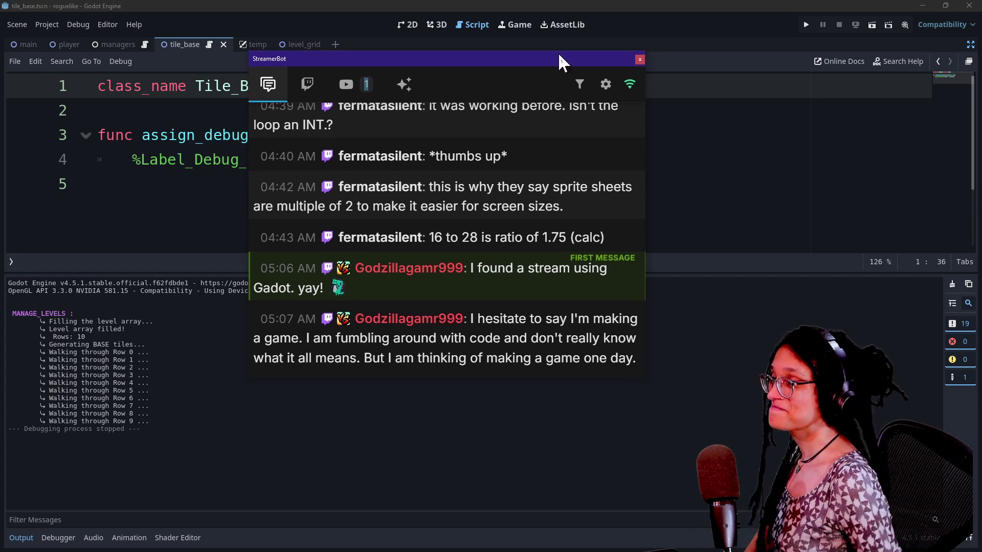
mouse_move(557, 52)
mouse_down()
mouse_move(981, 166)
mouse_move(981, 205)
mouse_up()
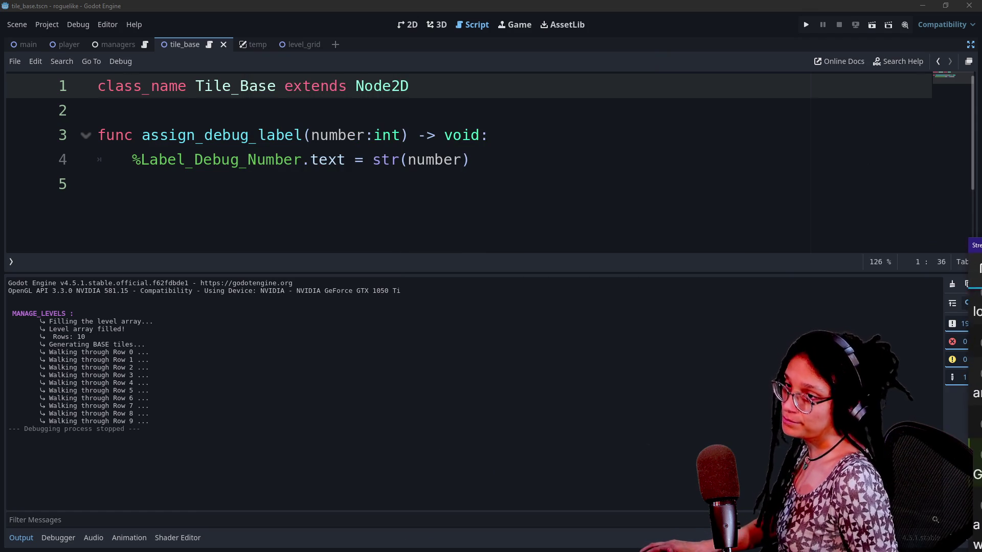
click(460, 159)
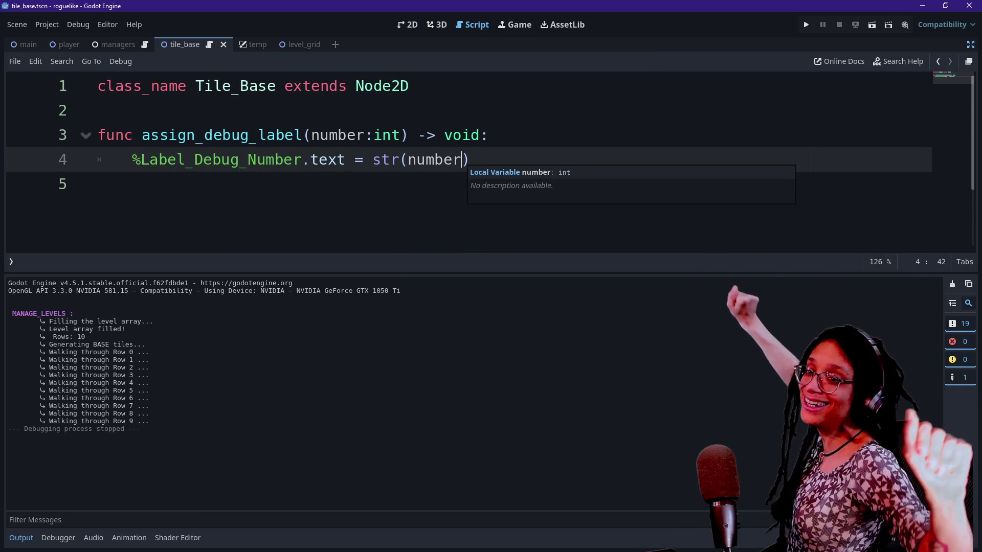
click(97, 184)
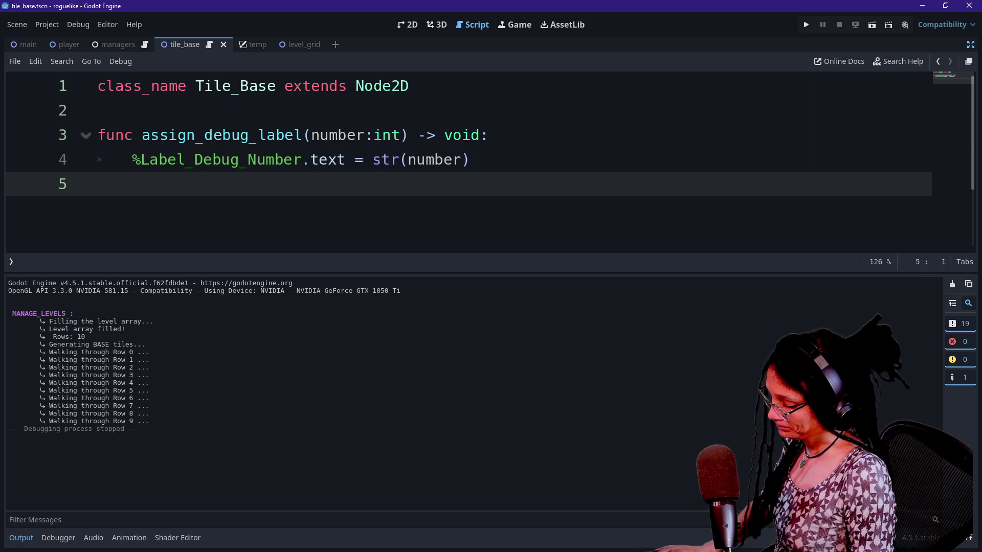
key(ctrl+j)
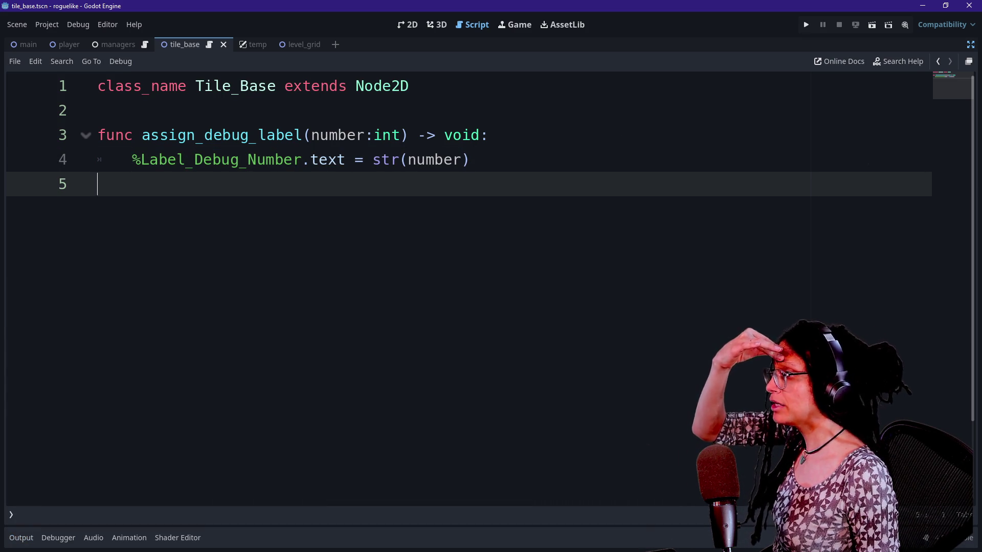
key(BackSpace)
click(970, 46)
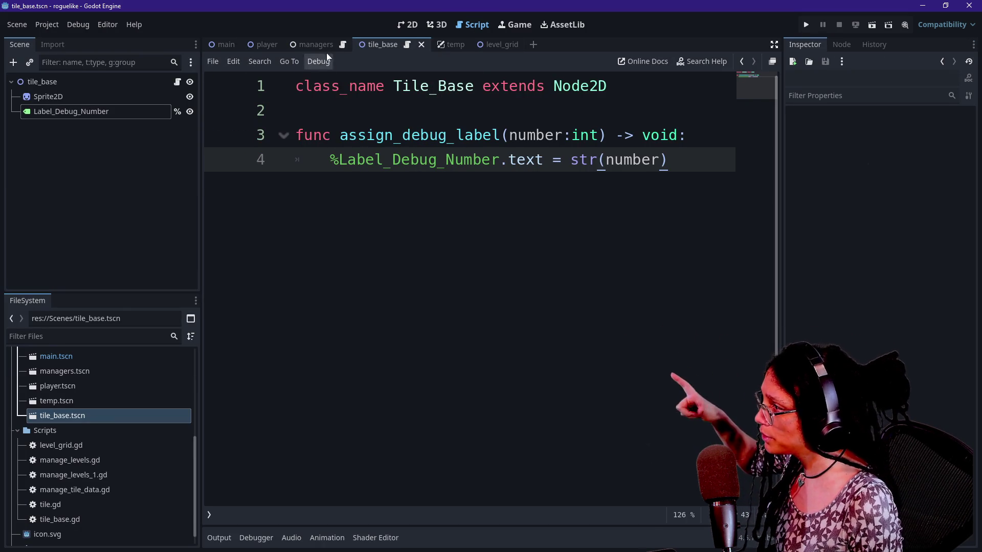
Open the manage_levels.gd script and scroll to its top.
click(742, 62)
scroll(511, 286, up, 5)
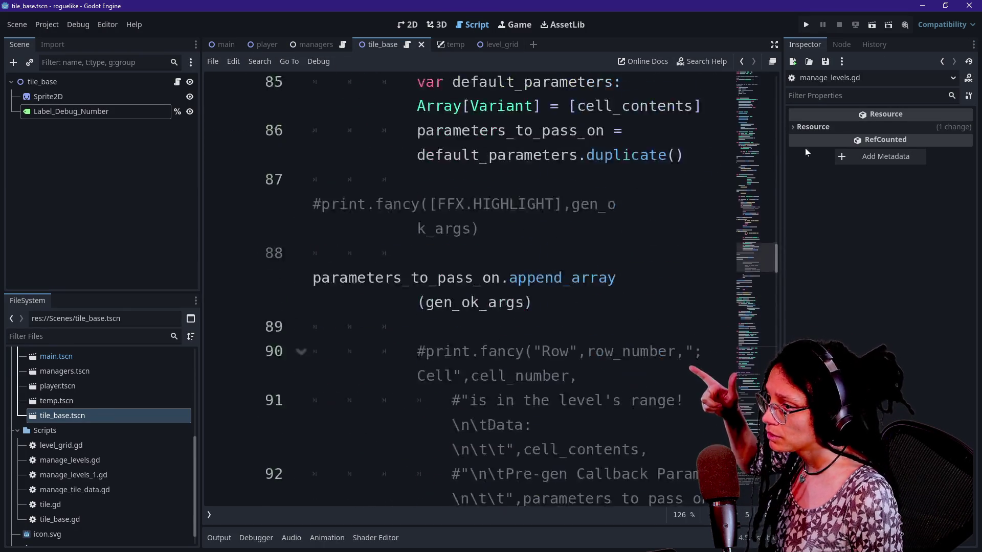
click(753, 94)
click(759, 476)
drag(759, 476, 751, 77)
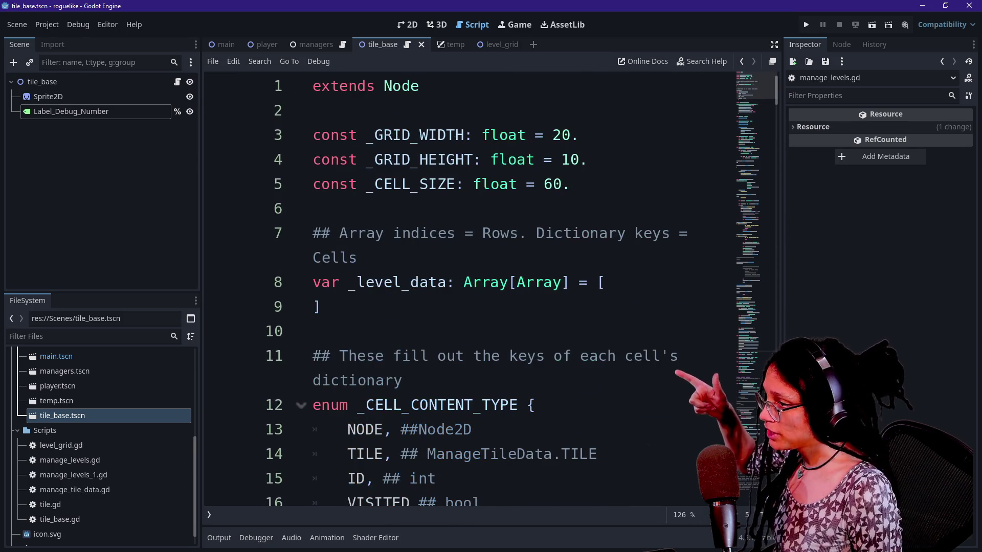
Set the Sprite2D GradientTexture2D width and height to 60 px.
click(48, 96)
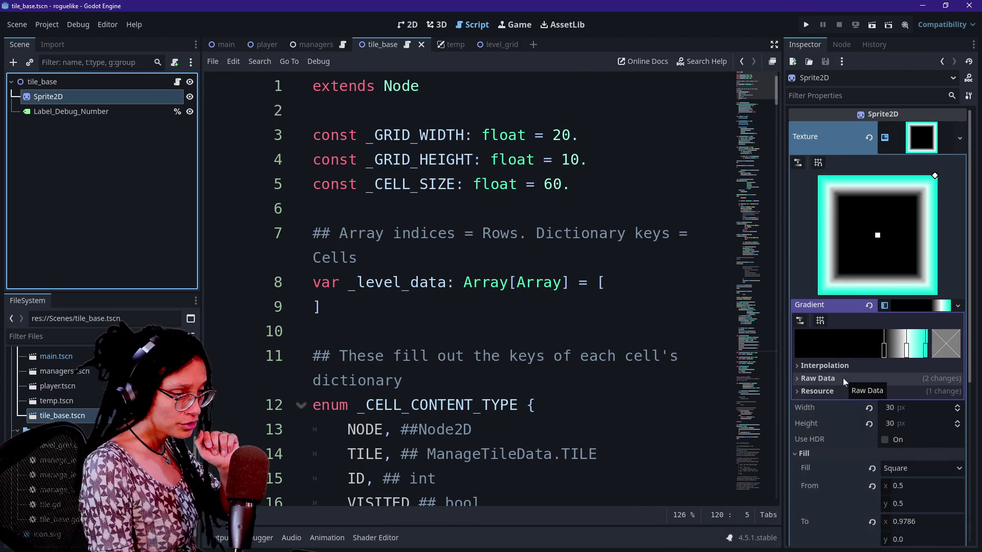
click(915, 407)
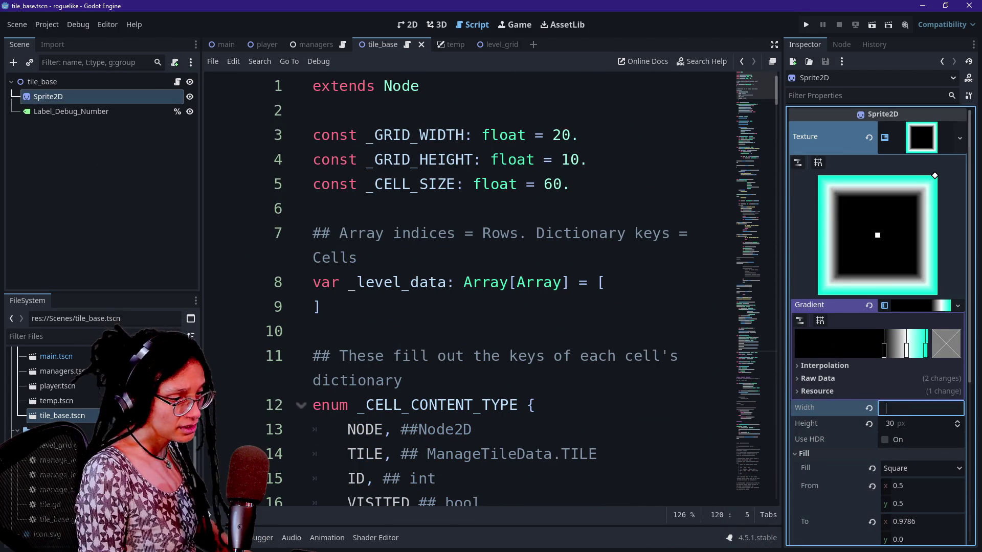
text(60)
key(Return)
text(0)
key(Return)
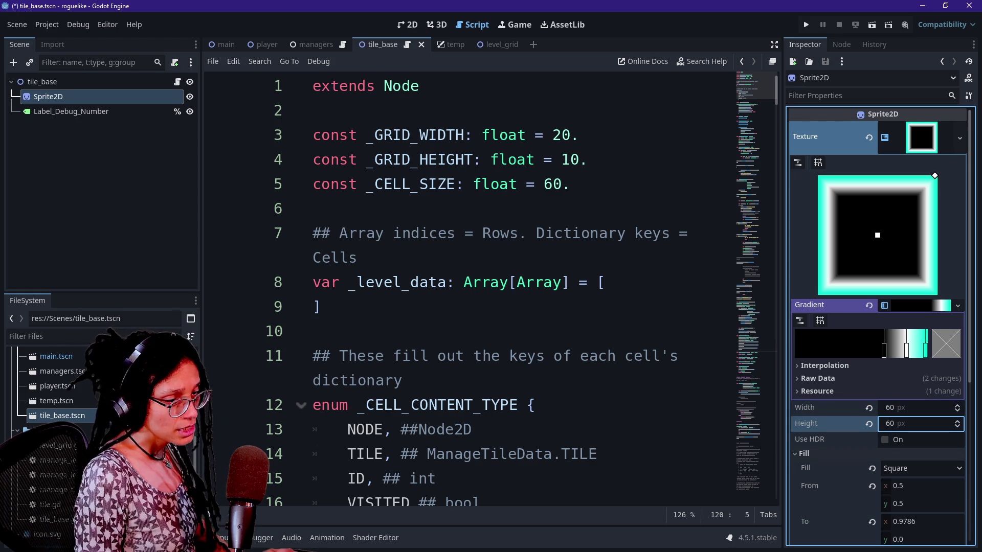
click(406, 26)
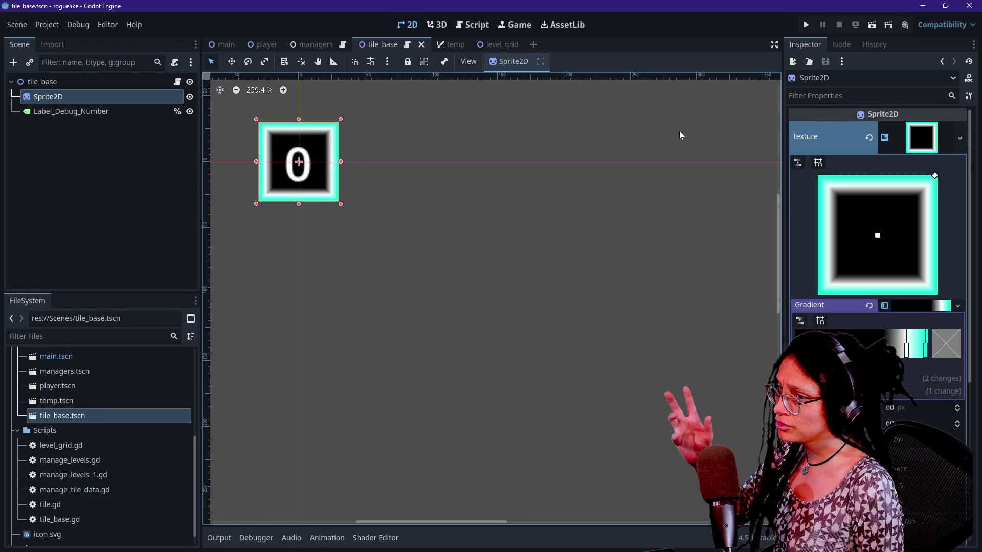
Give Label_Debug_Number placeholder text and shrink its box vertically inside the tile.
key(Down)
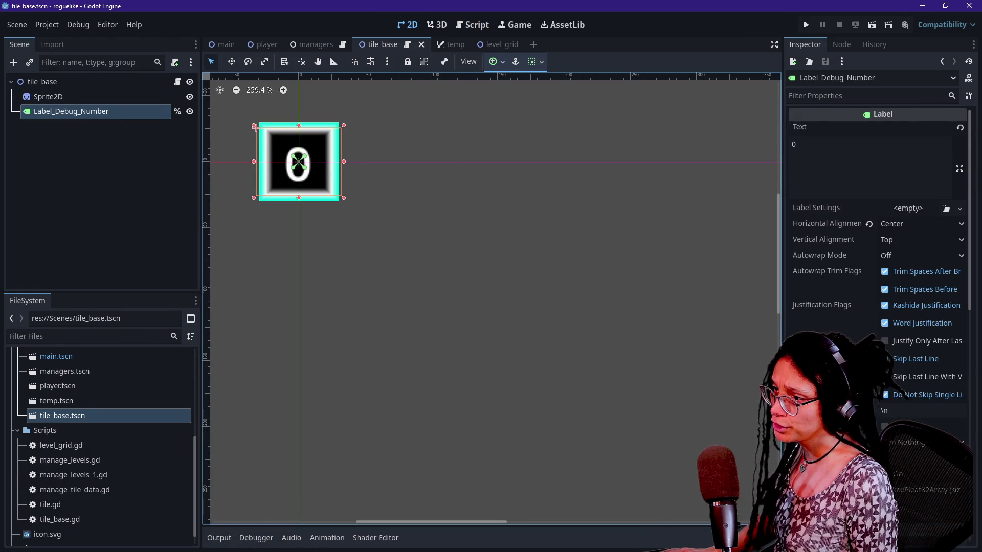
click(871, 177)
text(34)
key(BackSpace)
key(BackSpace)
text(0)
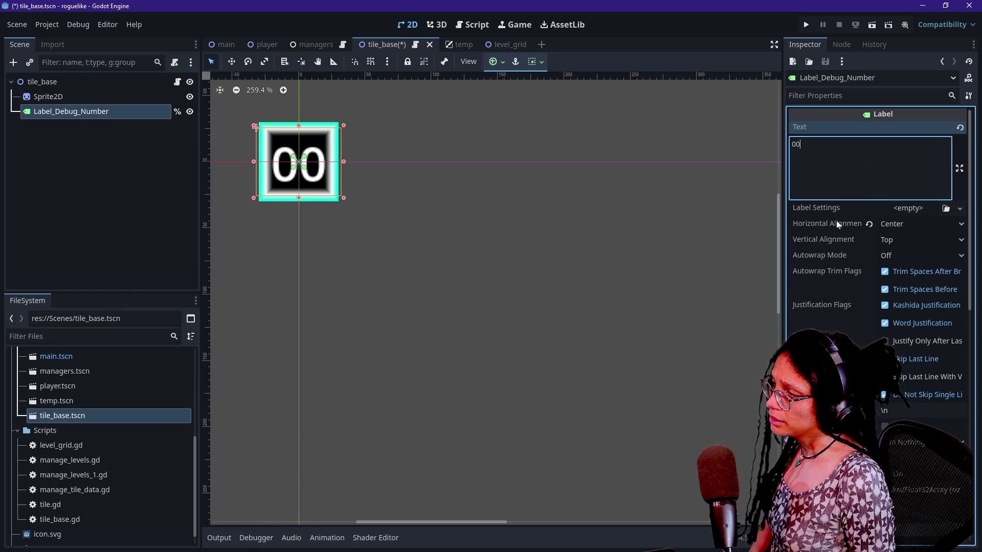
scroll(838, 218, down, 15)
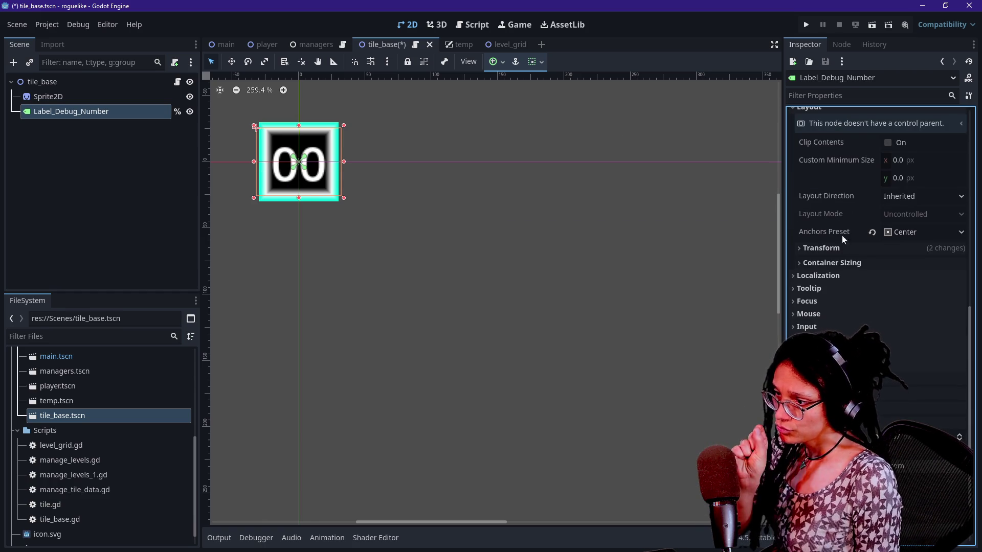
drag(256, 127, 256, 139)
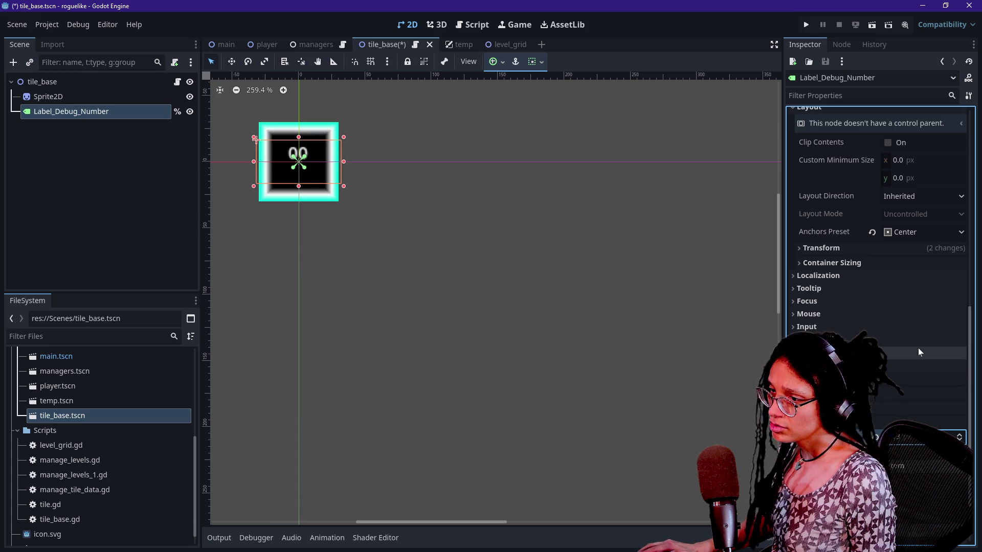
scroll(919, 331, up, 2)
scroll(918, 330, up, 10)
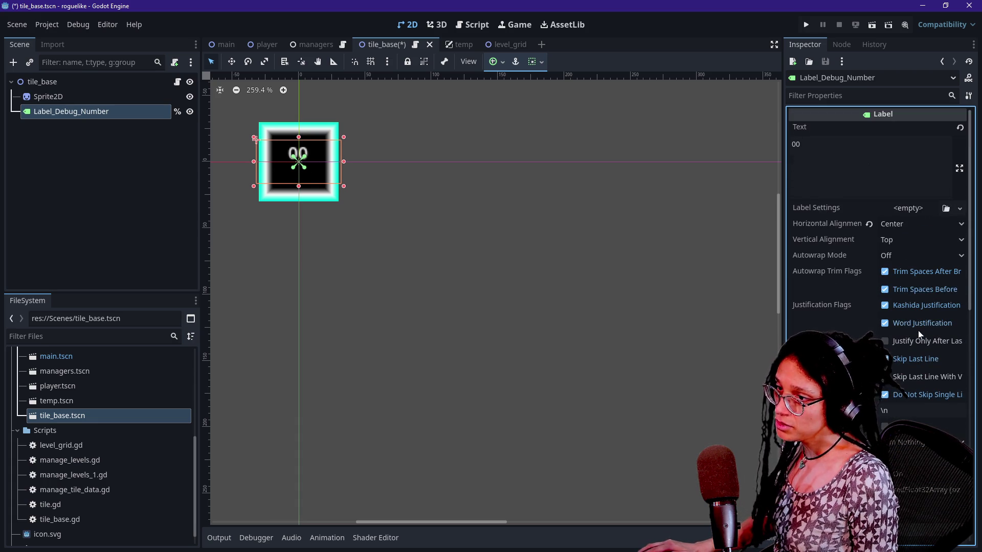
Centre the label text vertically and set its placeholder text to 0000.
click(897, 239)
click(905, 265)
scroll(826, 269, down, 8)
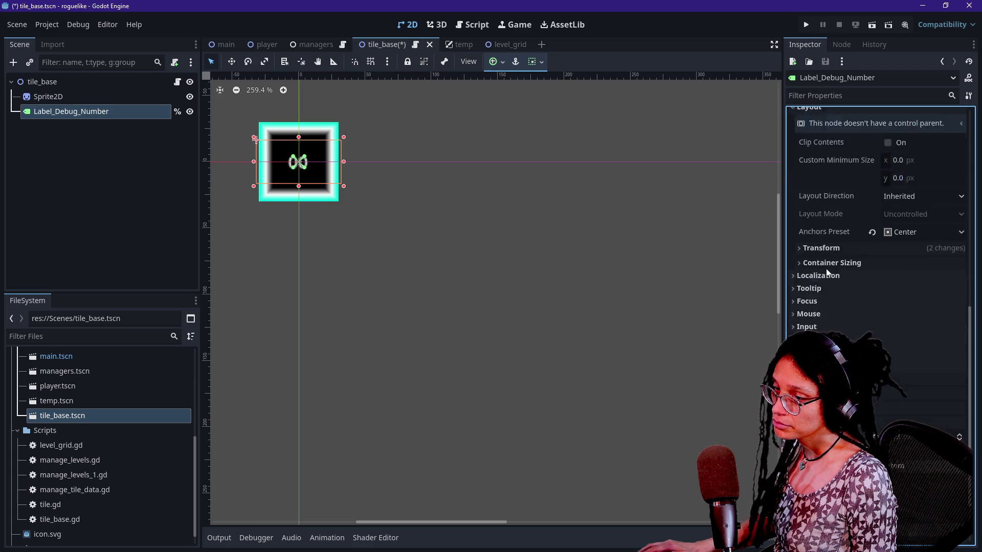
scroll(826, 222, up, 8)
click(838, 164)
text(0)
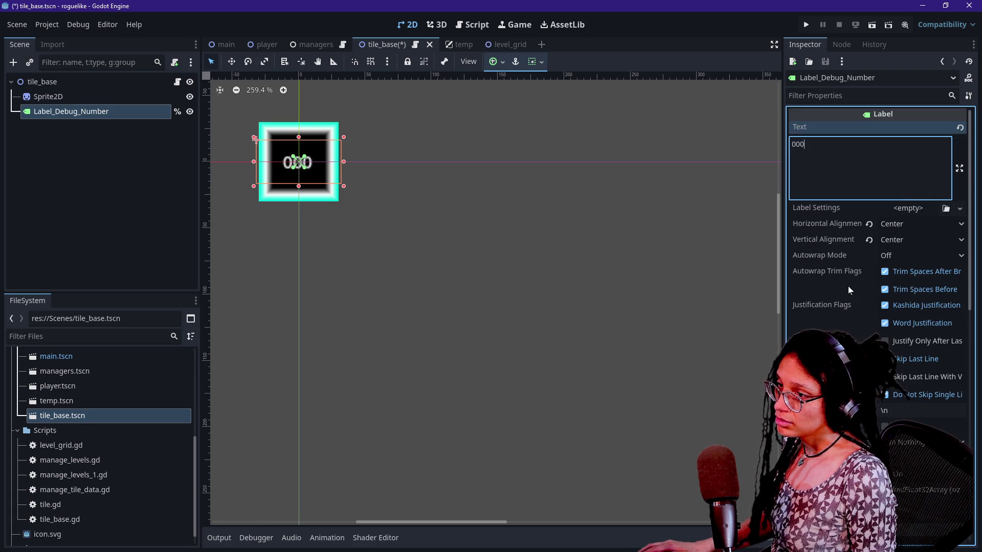
text(0)
Set the label's font size override to 17 px and run the game.
scroll(834, 293, down, 8)
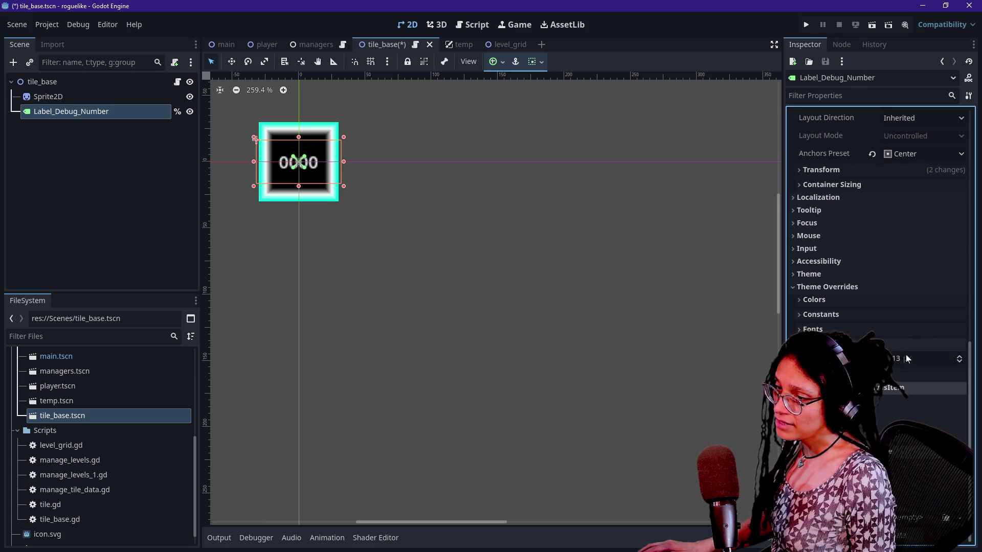
click(959, 360)
click(959, 359)
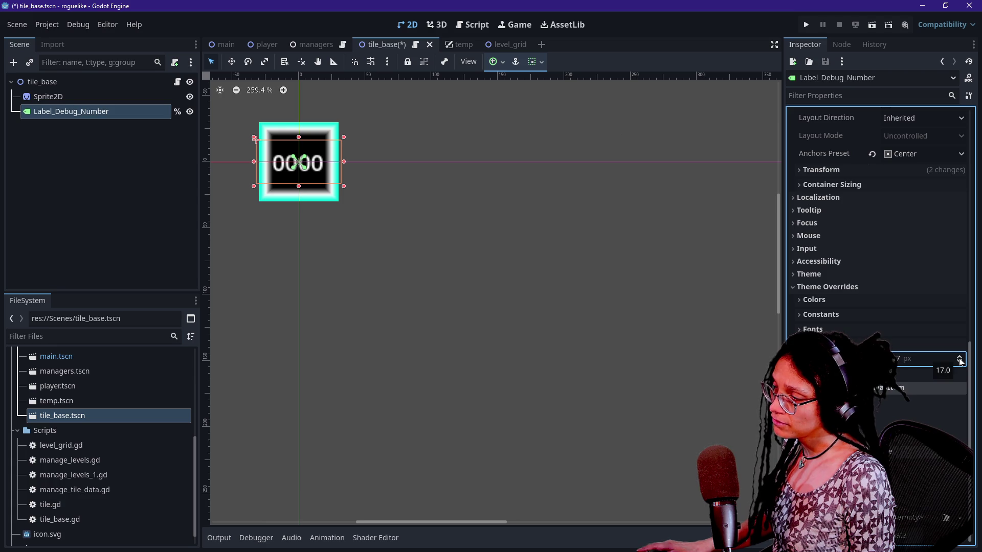
scroll(857, 212, up, 8)
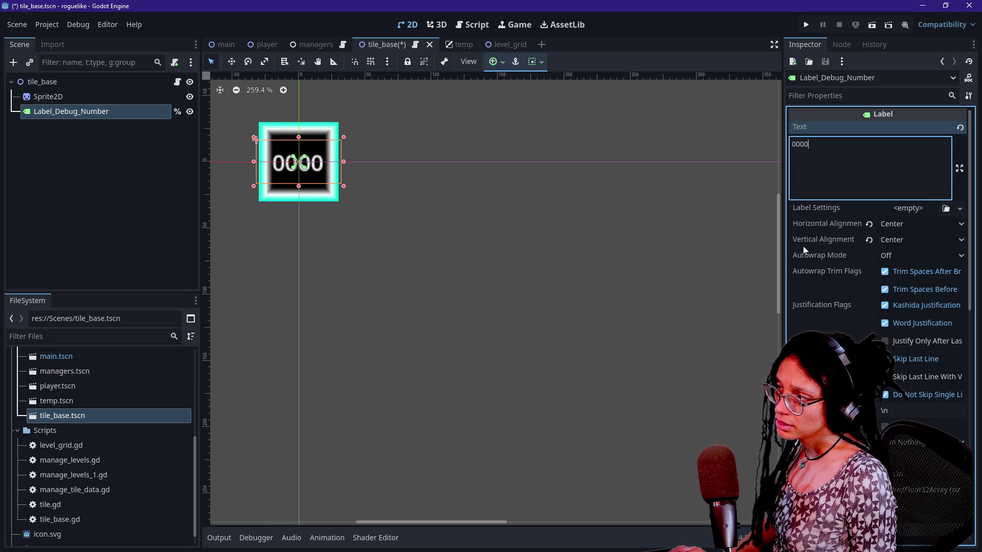
key(F5)
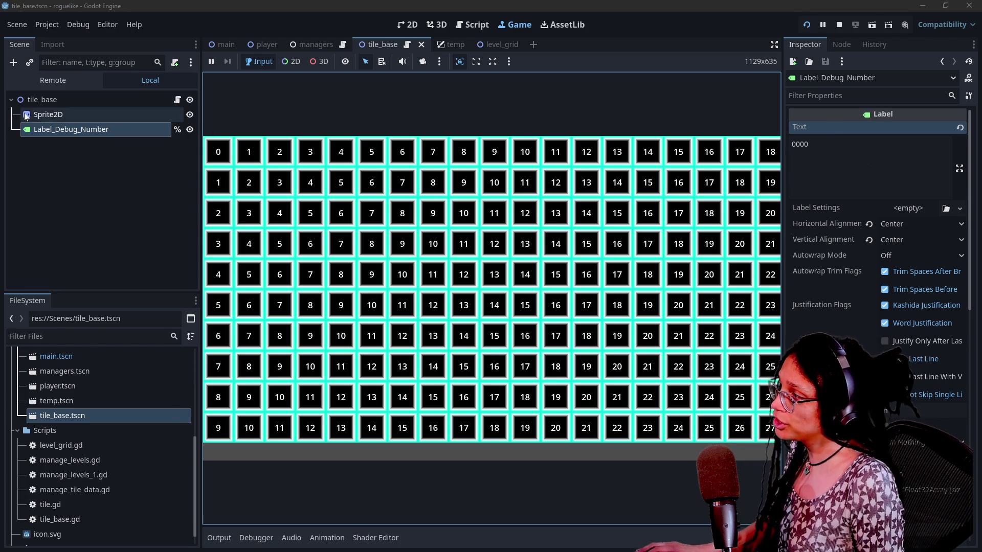
Make the Sprite2D gradient's right colour stop a darker purple.
click(48, 114)
double_click(925, 356)
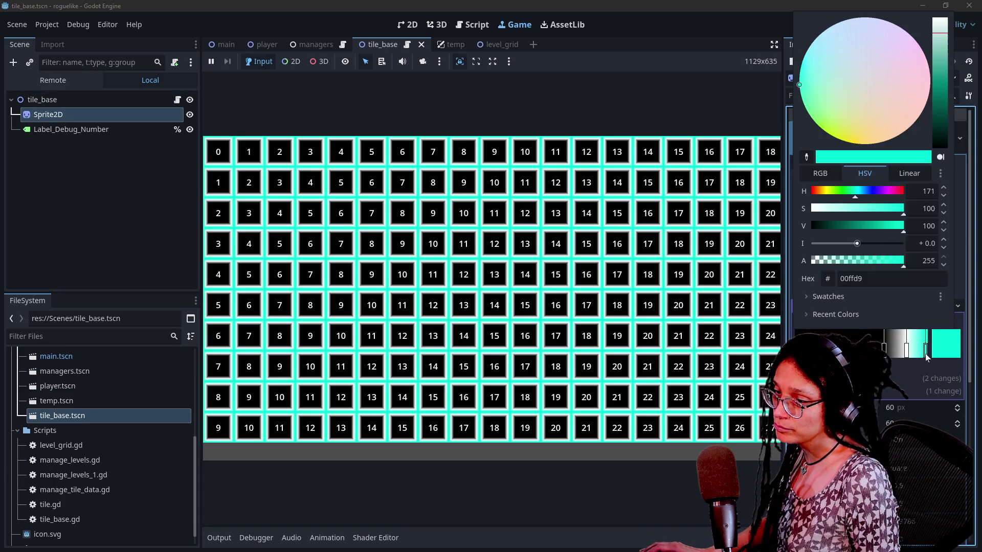
drag(861, 226, 837, 233)
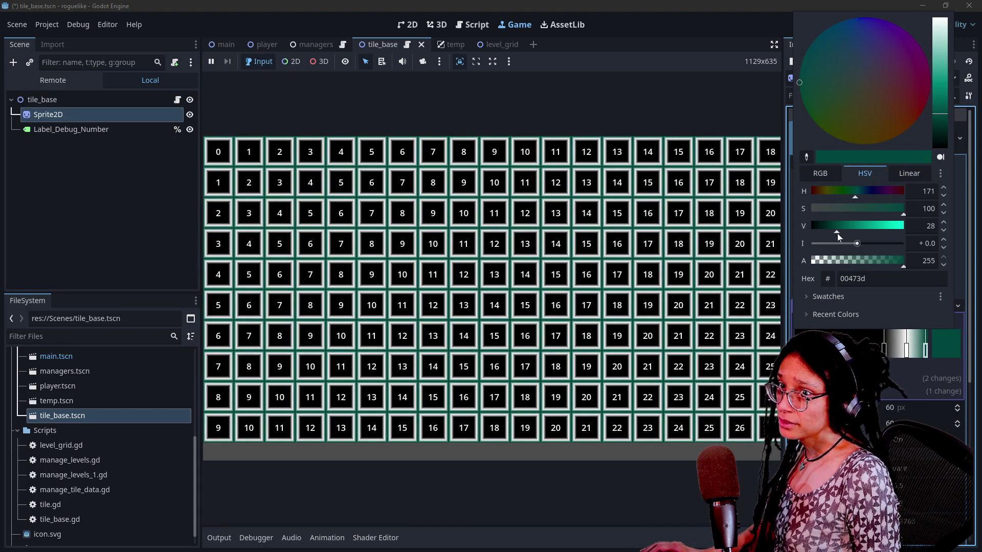
drag(852, 192, 883, 194)
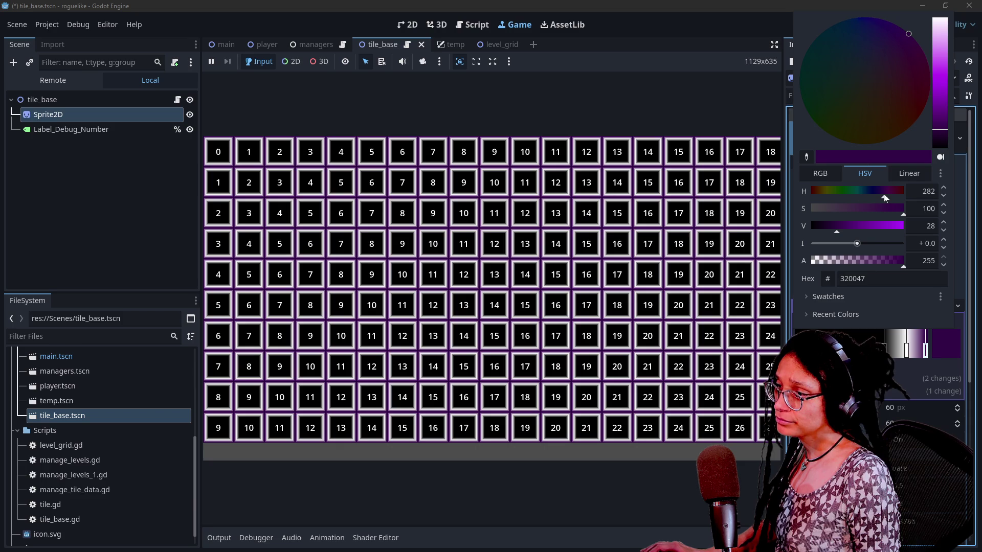
click(120, 214)
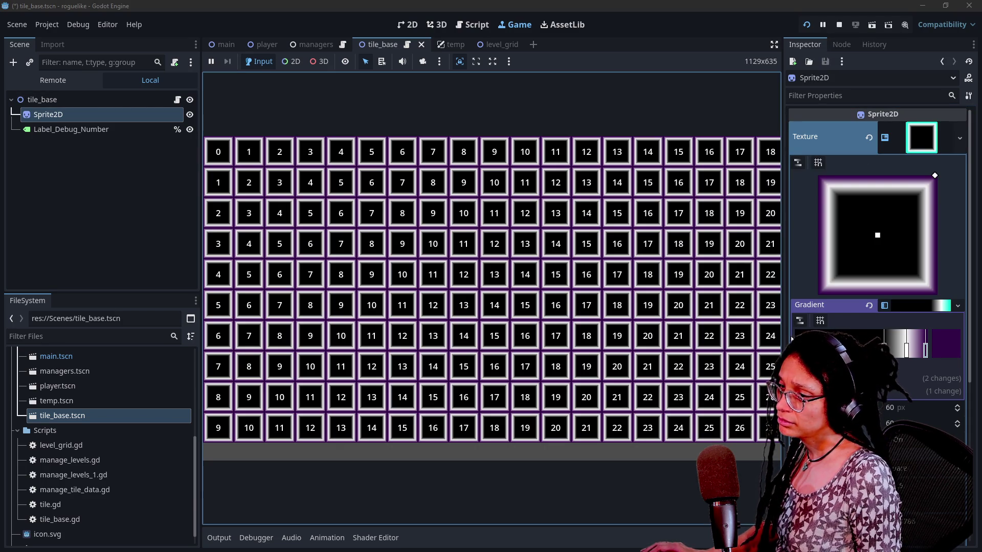
click(105, 137)
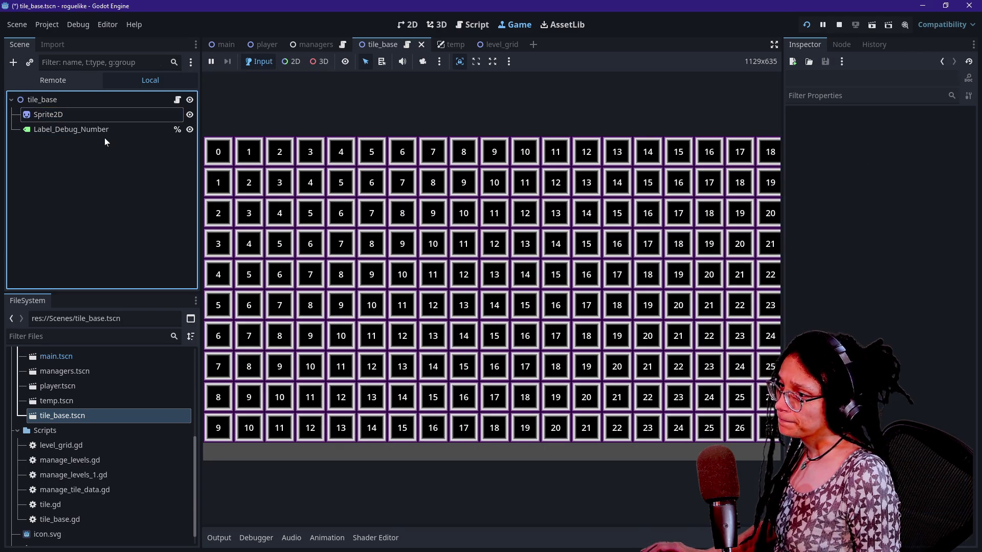
Set the Label_Debug_Number font size override to 33 px.
click(57, 134)
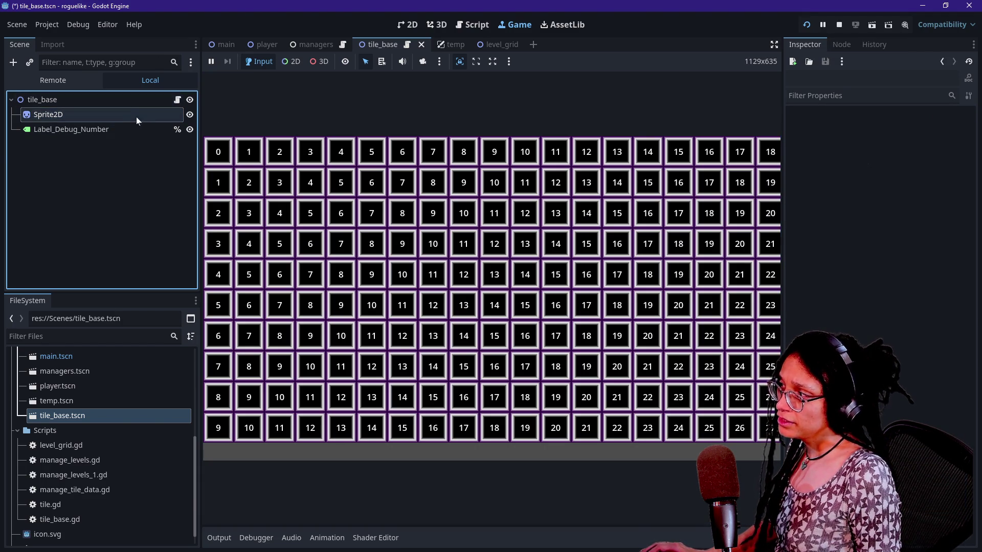
scroll(869, 259, down, 5)
mouse_move(900, 359)
mouse_down()
mouse_move(946, 358)
mouse_move(889, 358)
mouse_move(915, 359)
mouse_move(892, 359)
mouse_move(912, 358)
mouse_move(902, 359)
mouse_up()
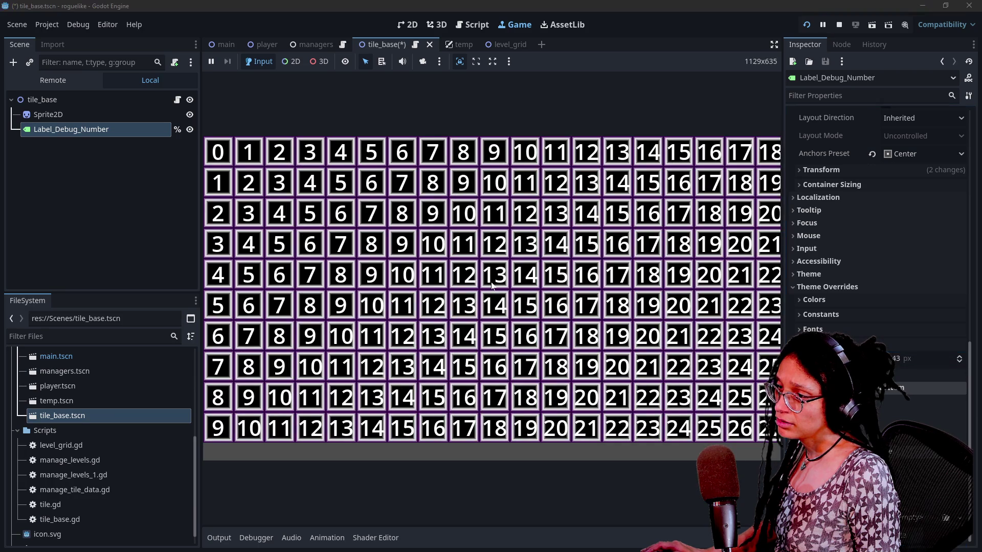
click(960, 363)
click(961, 364)
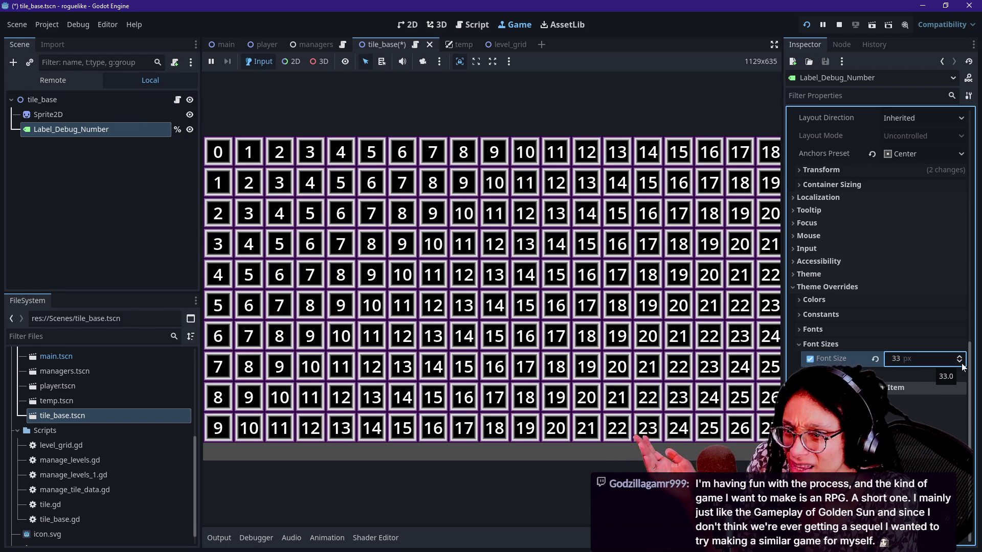
Lower the debug label font size to 32 px and show the grid script's code.
click(960, 362)
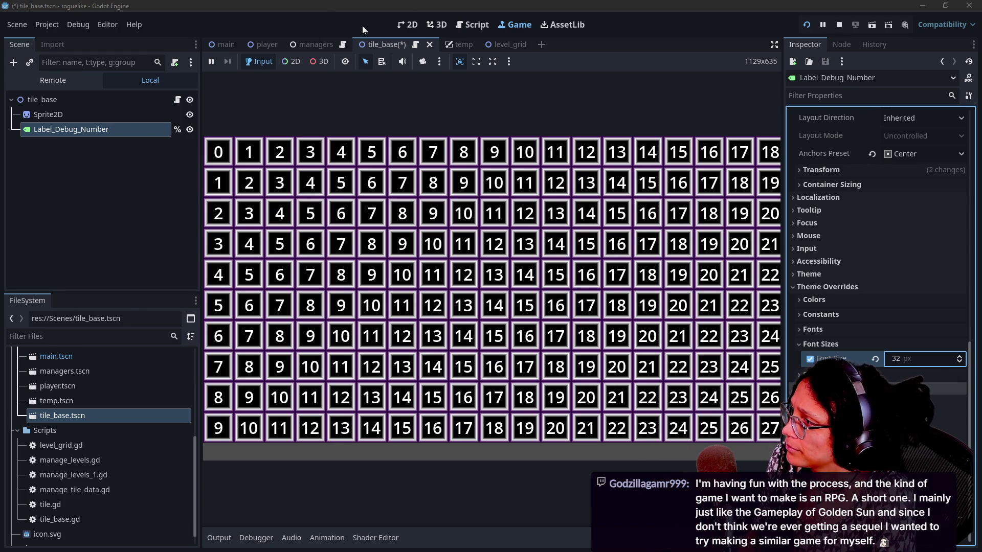
click(480, 29)
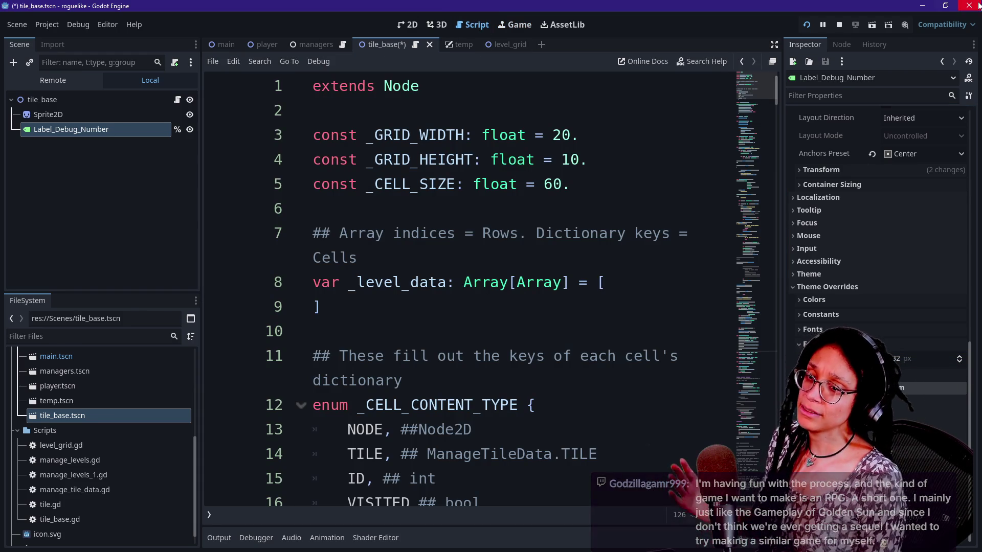
mouse_move(981, 58)
mouse_down()
mouse_move(596, 59)
mouse_move(512, 46)
mouse_up()
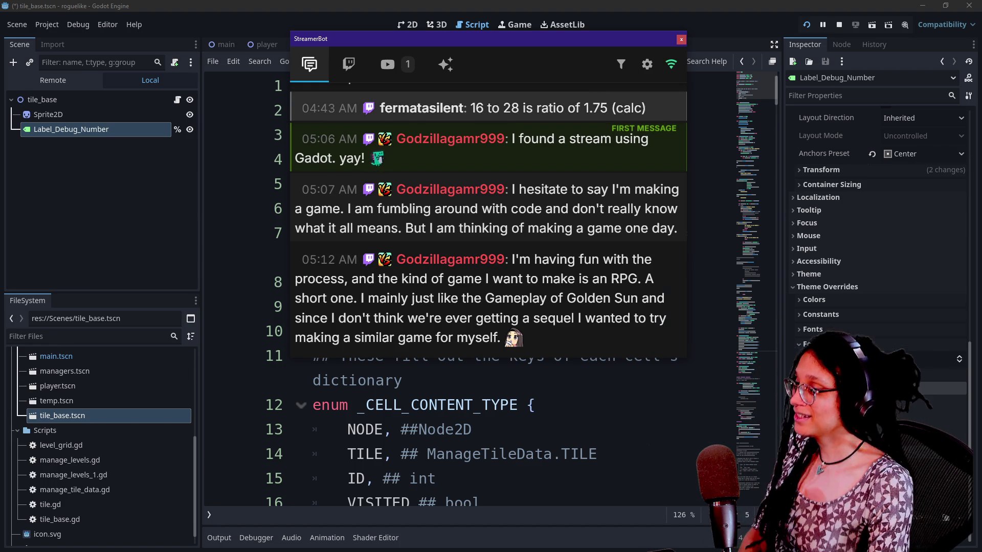
mouse_move(452, 38)
mouse_down()
mouse_move(682, 97)
mouse_move(981, 100)
mouse_up()
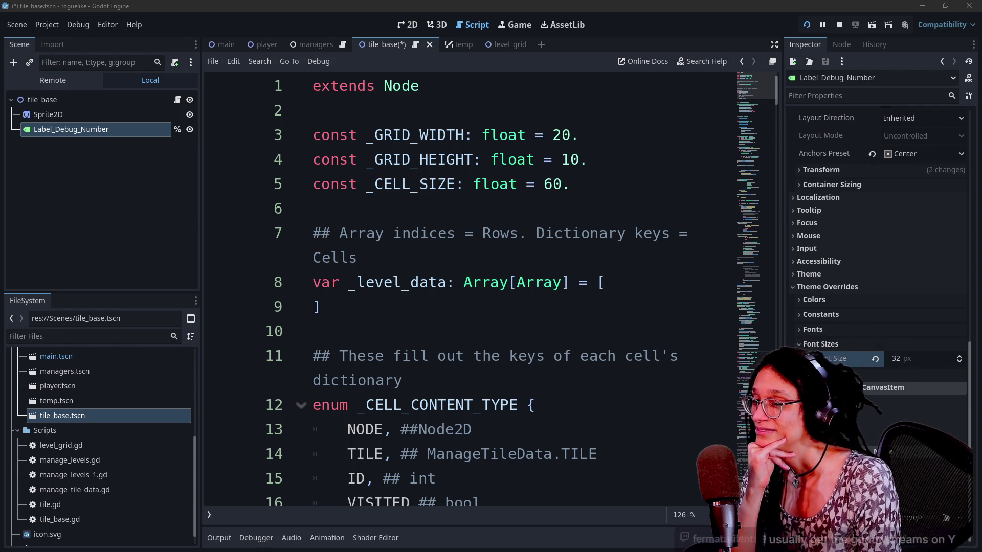
click(571, 184)
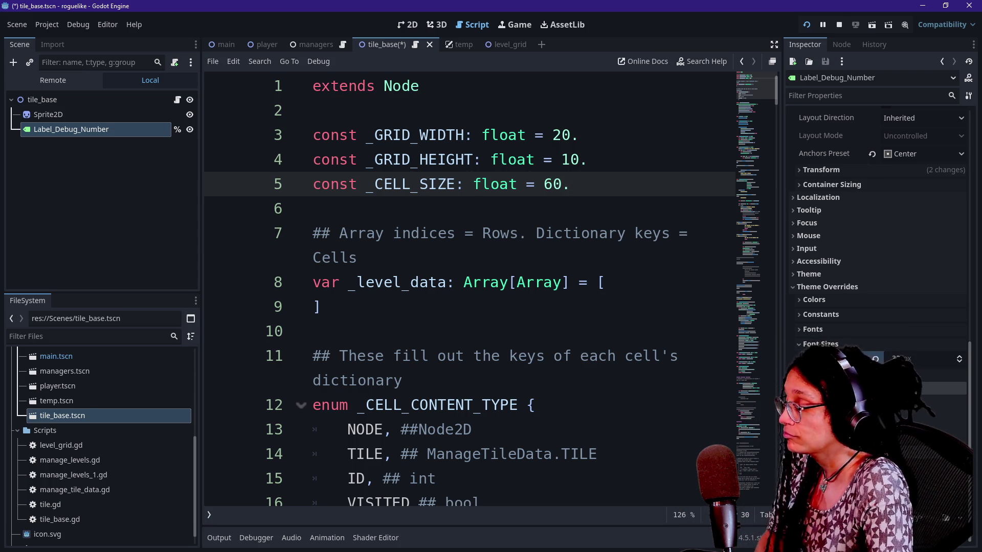
Move through the grid constant lines to the empty line 6 below them.
key(Up)
key(Up)
key(Up)
key(Down)
key(Down)
key(Down)
key(Up)
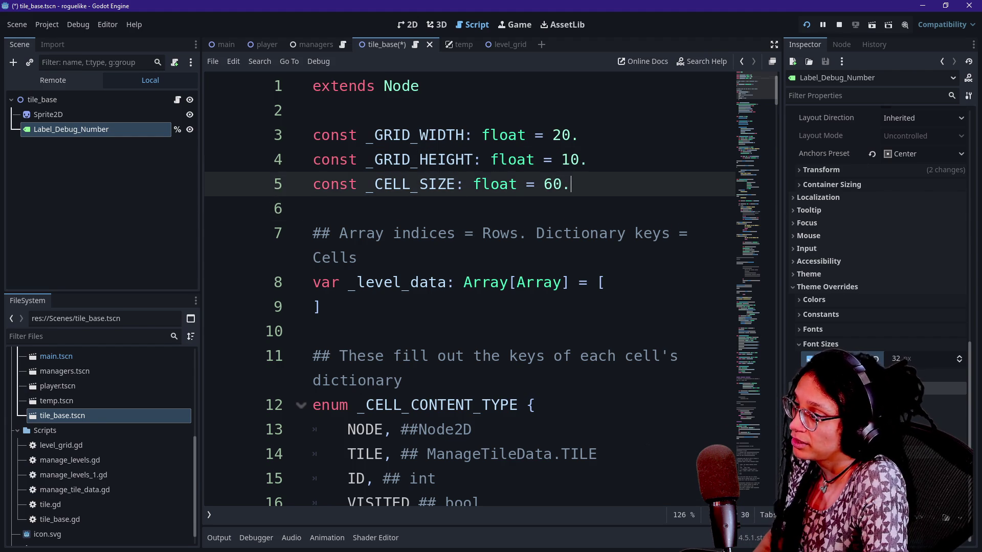
key(Down)
key(Down)
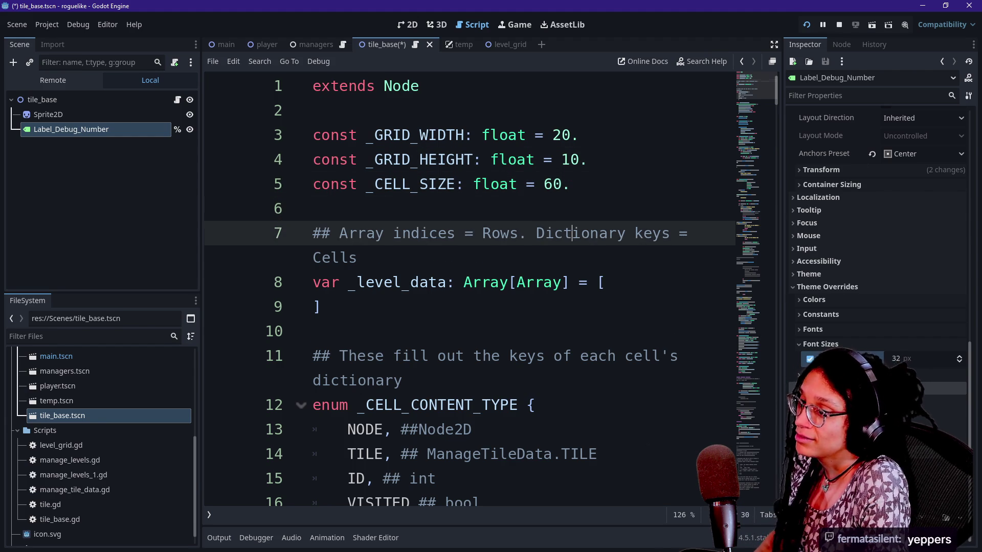
key(Up)
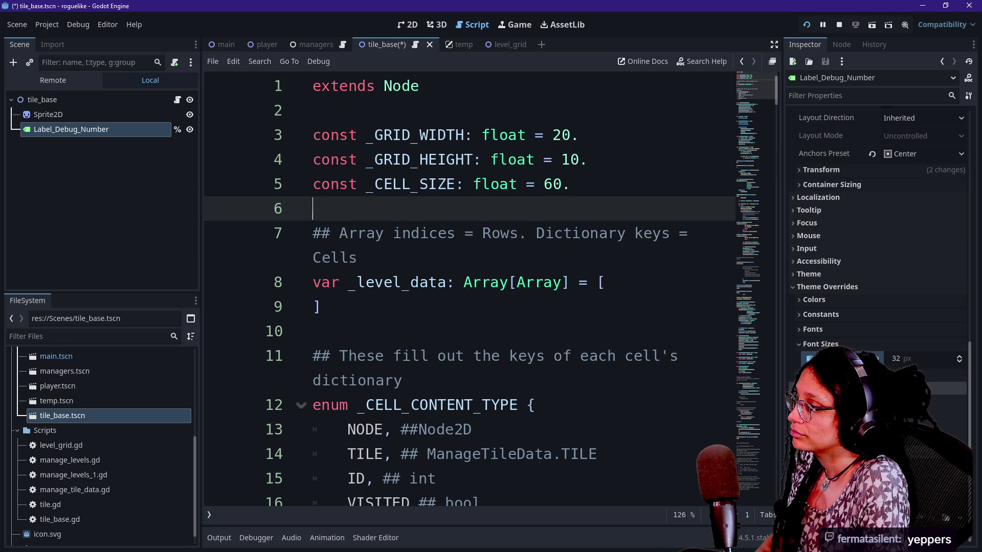
scroll(470, 286, down, 8)
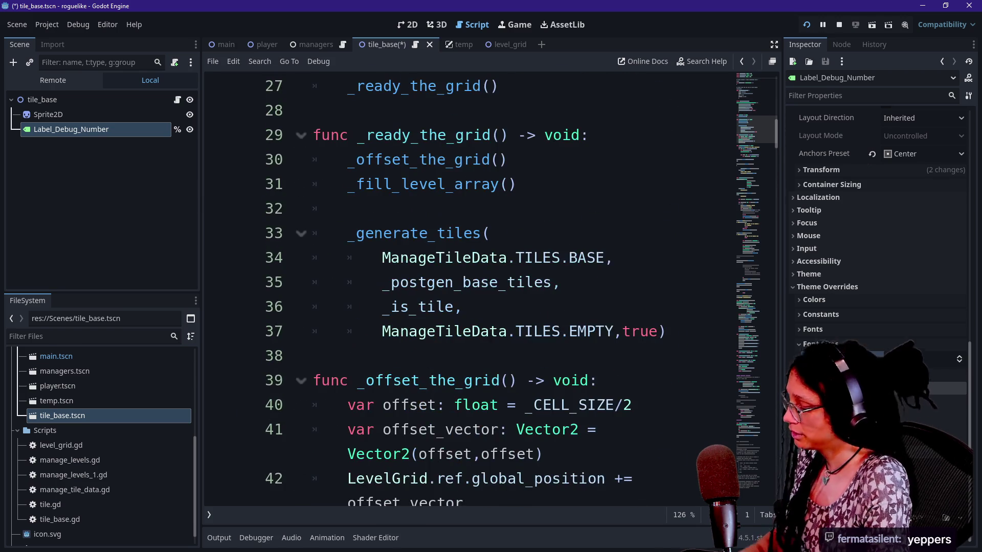
Search the grid script for cell_id and scroll through its matches around lines 92–119.
key(ctrl+f)
text(cell_id)
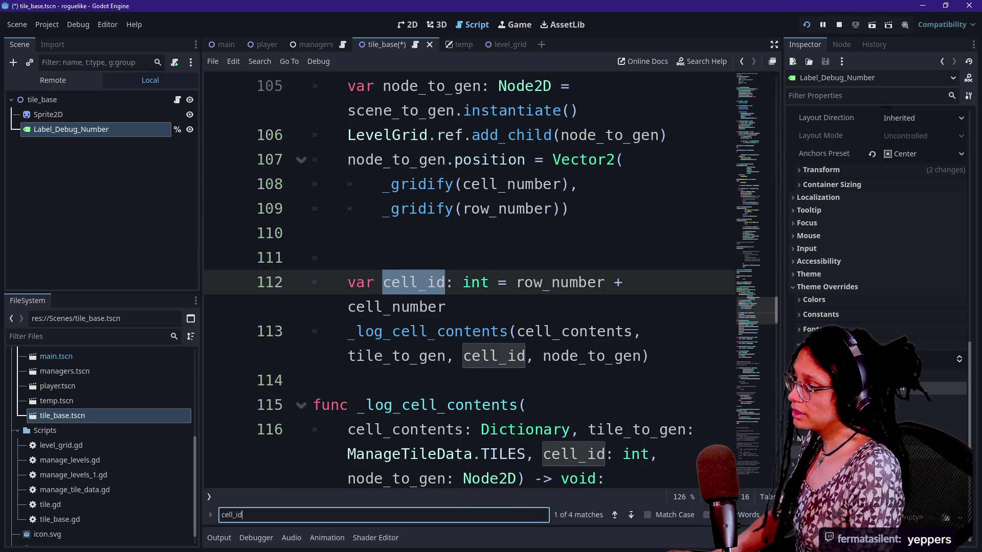
scroll(470, 282, down, 1)
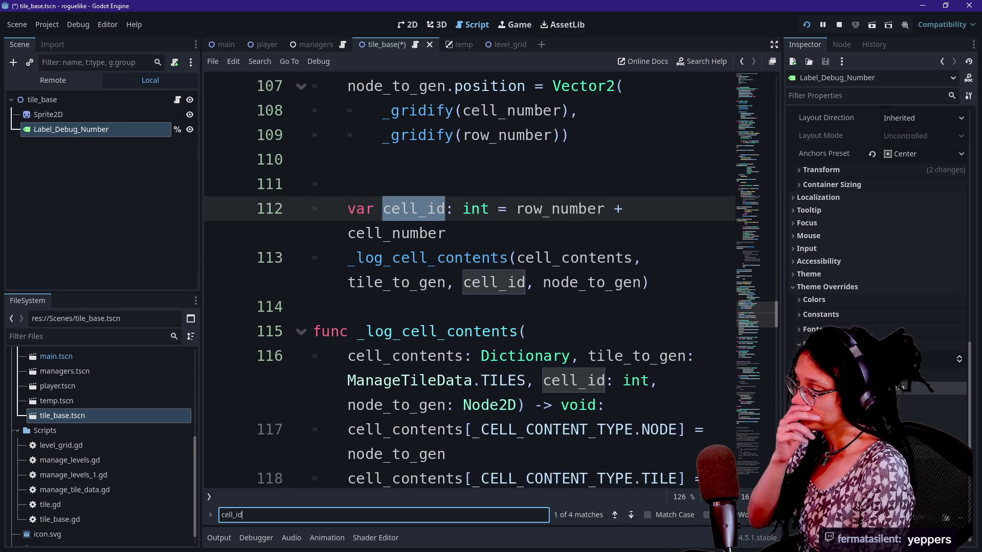
scroll(469, 281, down, 4)
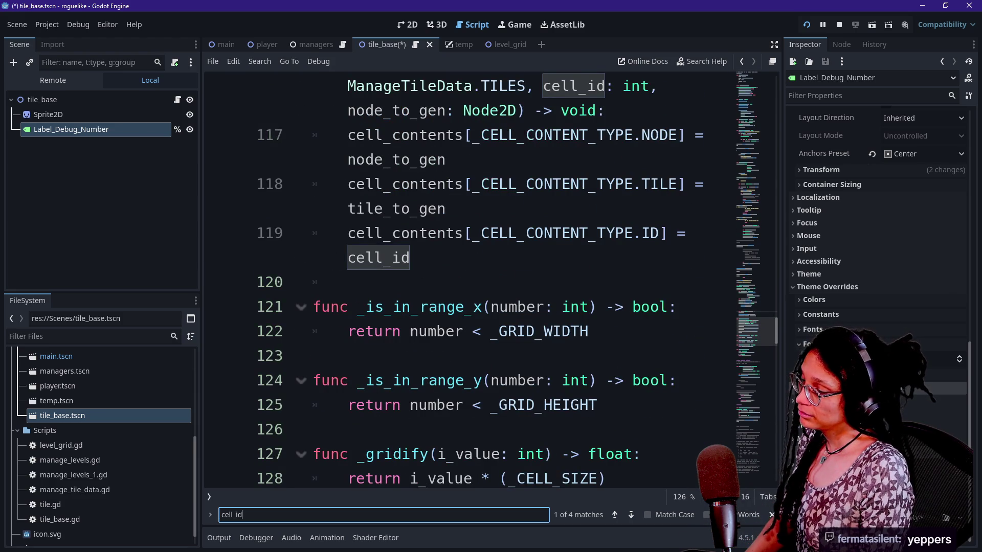
scroll(469, 281, down, 5)
scroll(470, 281, up, 6)
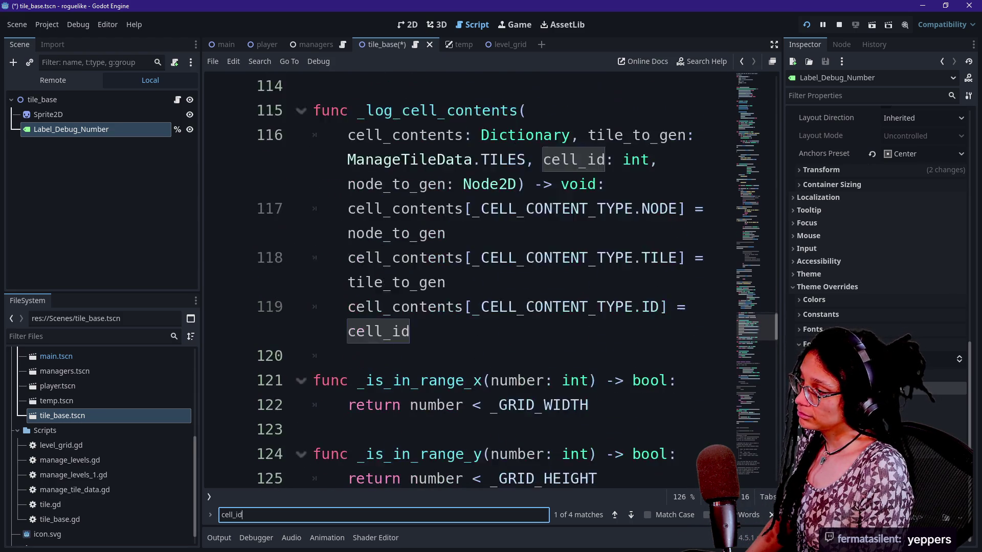
scroll(470, 281, up, 4)
scroll(470, 282, up, 6)
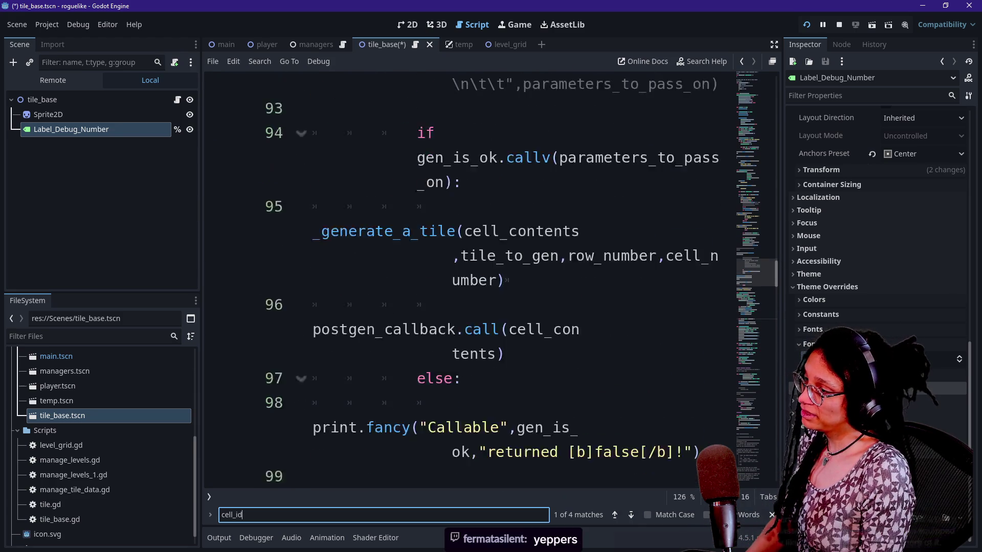
scroll(470, 281, down, 2)
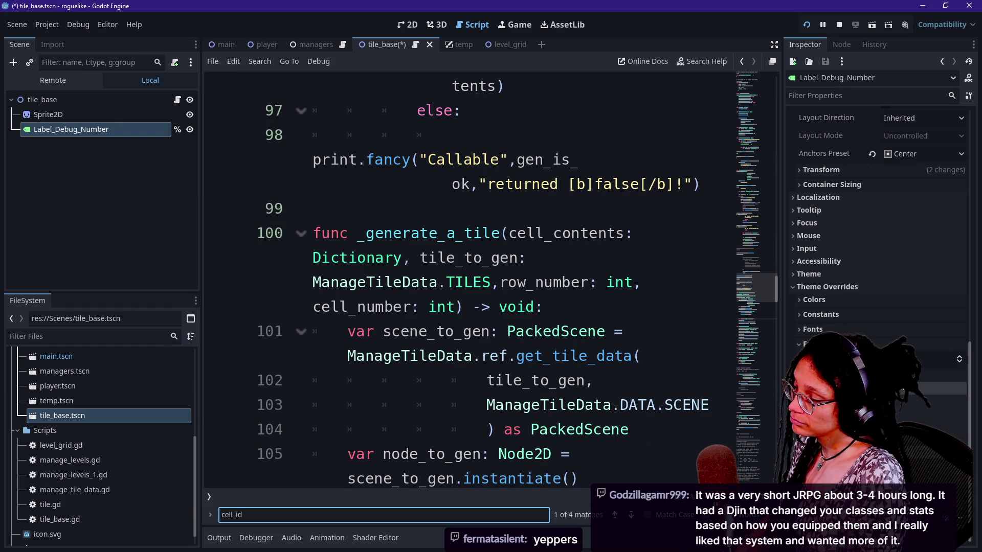
scroll(469, 281, down, 6)
Change the line 112 cell_id formula from + to *, save, and reload the running game.
click(625, 209)
key(BackSpace)
text(*)
key(ctrl+s)
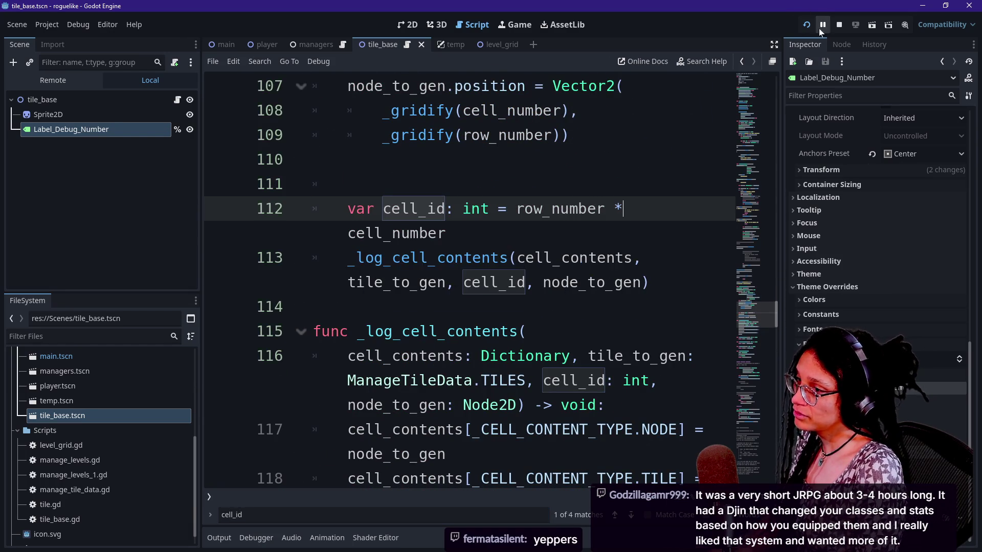
click(808, 28)
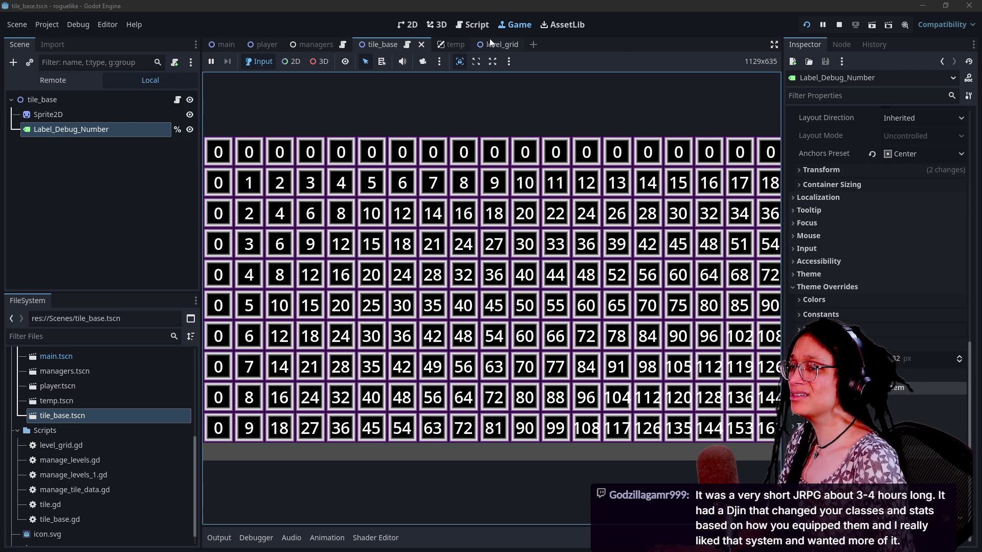
key(alt+Tab)
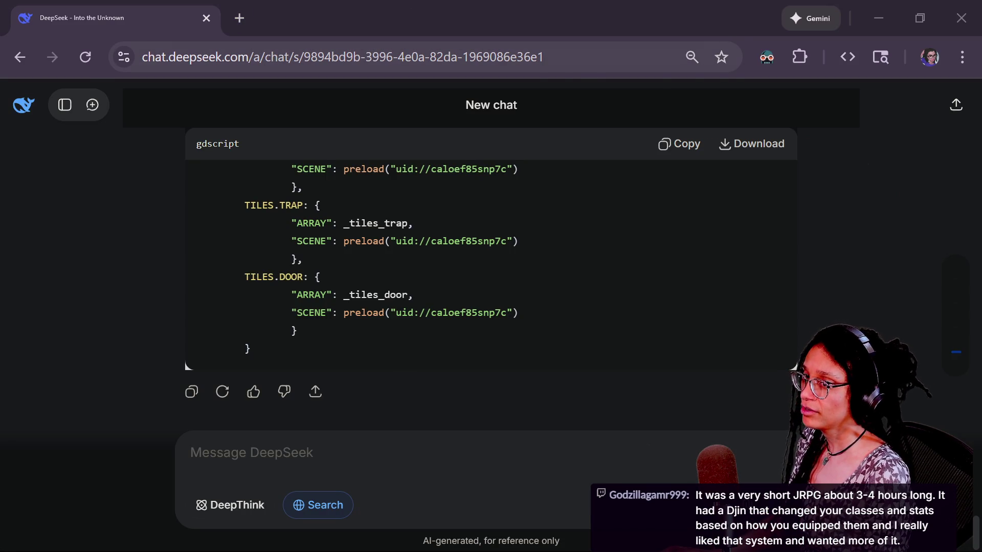
Search Startpage for 'golden sun game' in a new browser tab.
key(alt+Tab)
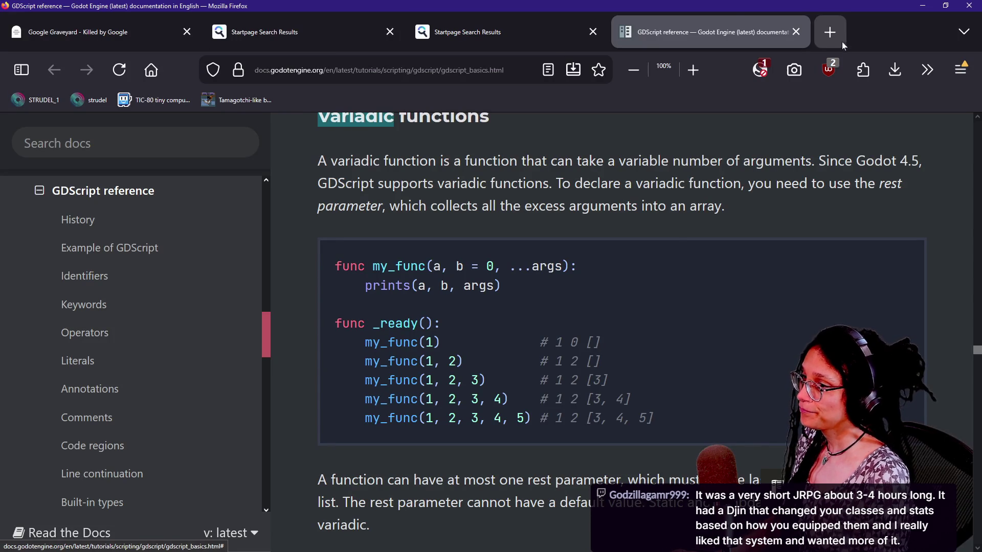
click(832, 32)
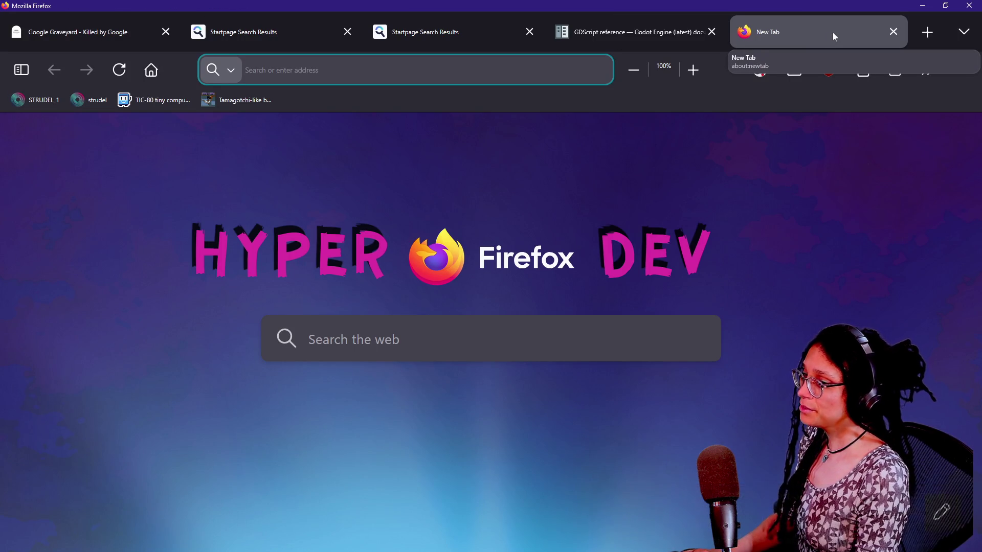
text(gam)
key(BackSpace)
key(BackSpace)
key(BackSpace)
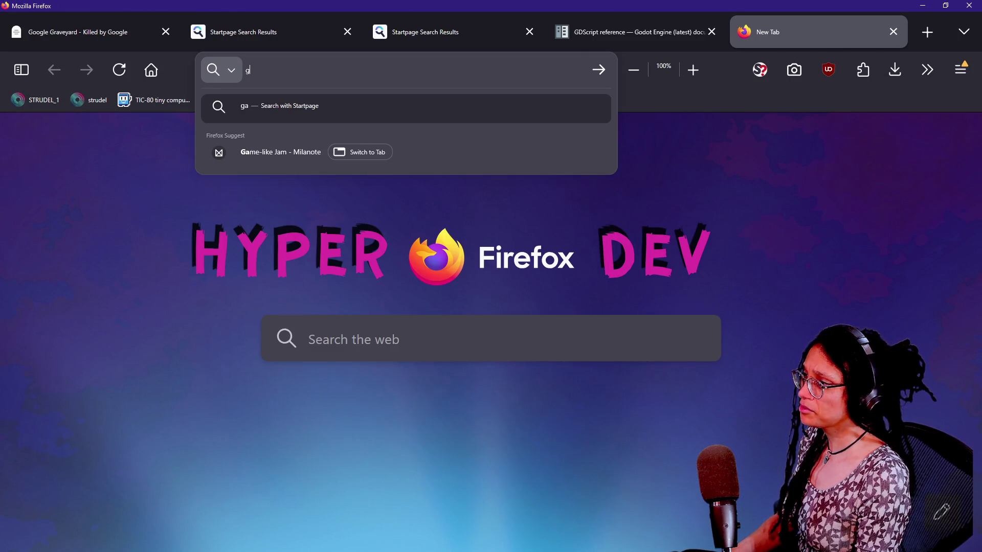
text(golden sun)
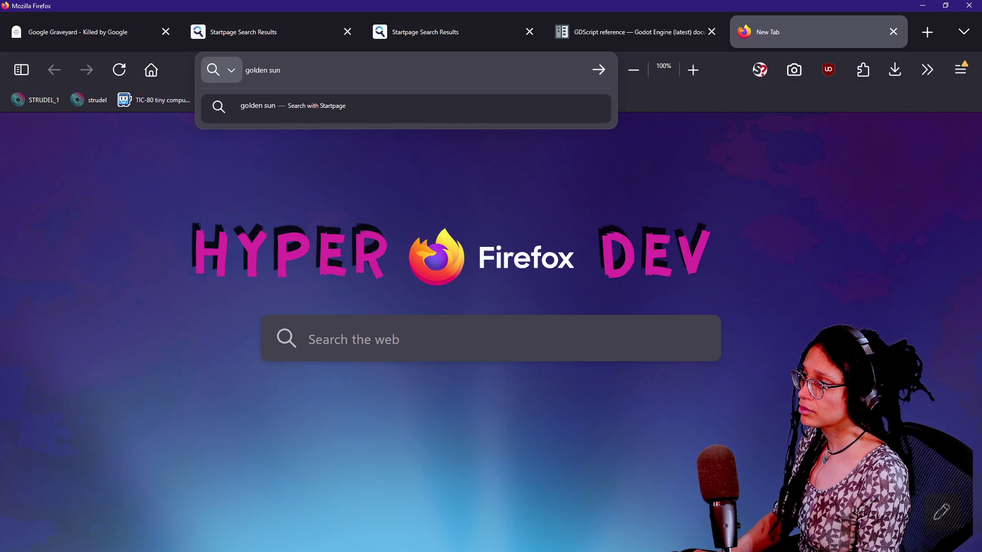
text(game)
key(Return)
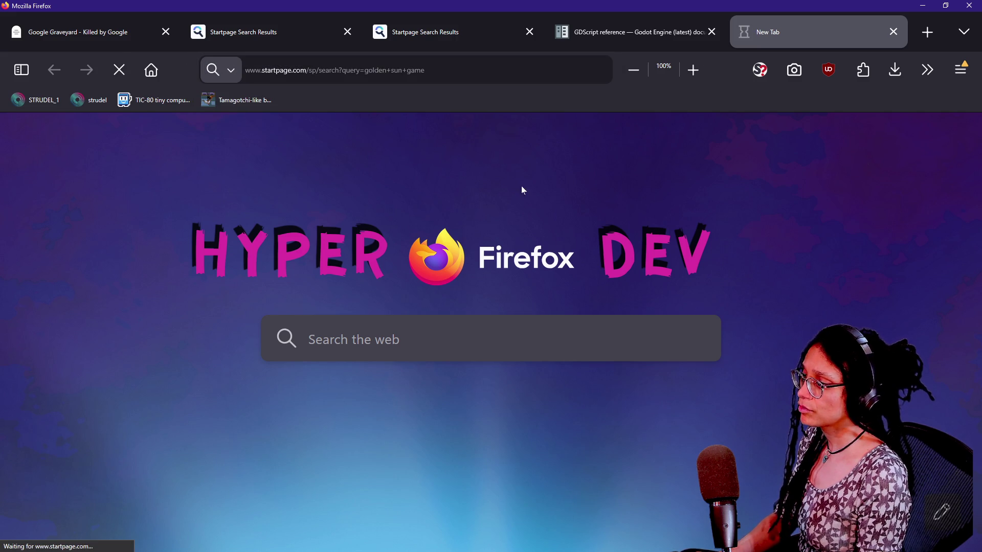
Open the 'Golden Sun - Wikipedia' result from further down the results in a new tab.
scroll(528, 241, down, 5)
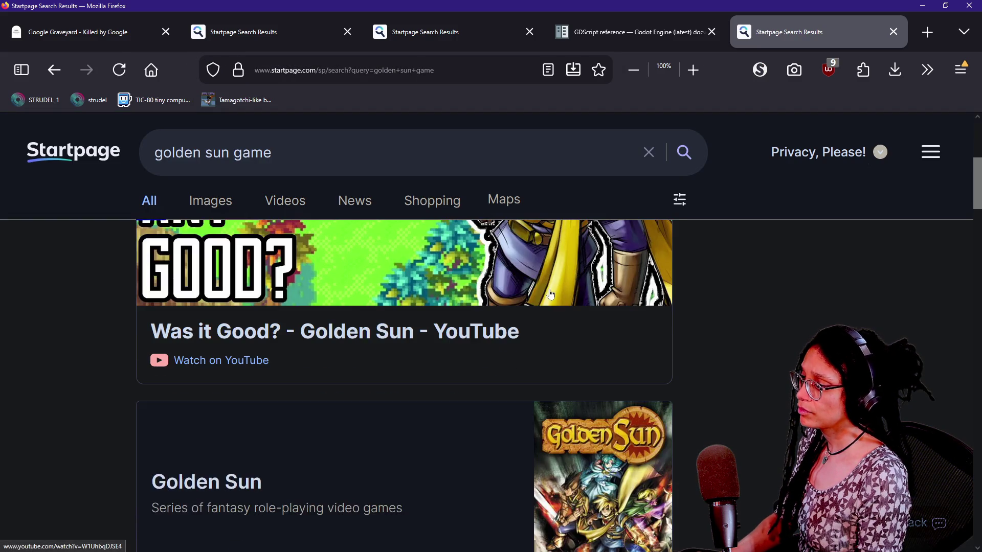
scroll(505, 295, down, 5)
scroll(436, 309, down, 3)
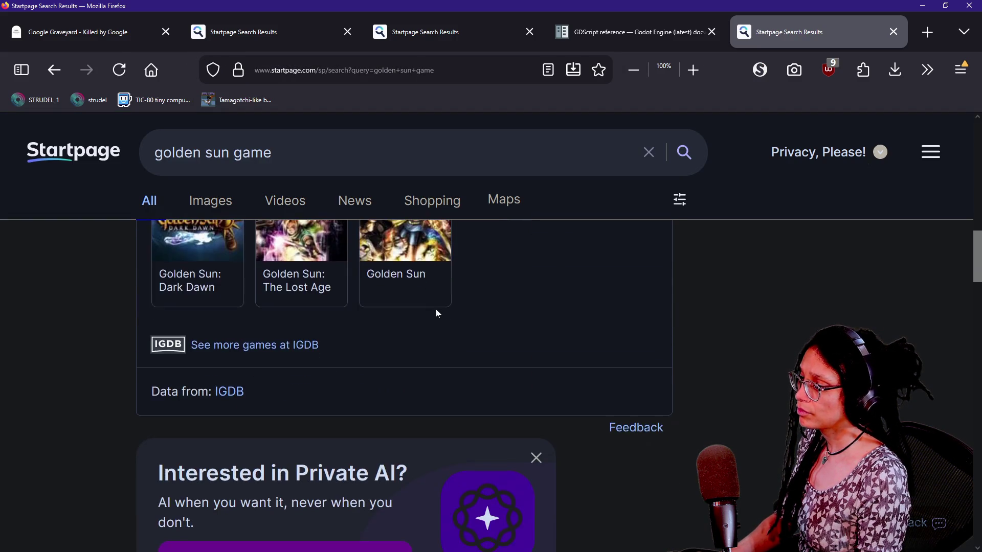
scroll(436, 310, down, 3)
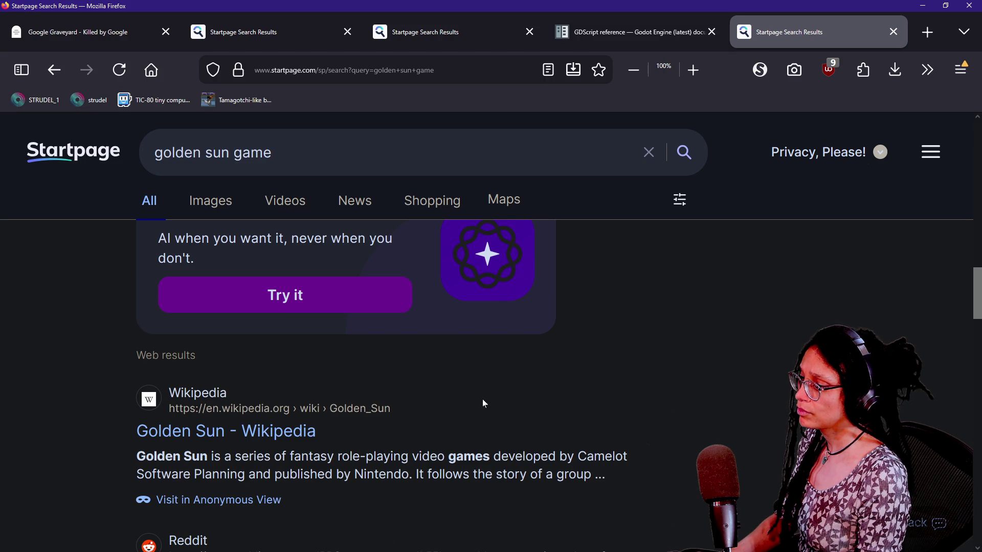
click(255, 432)
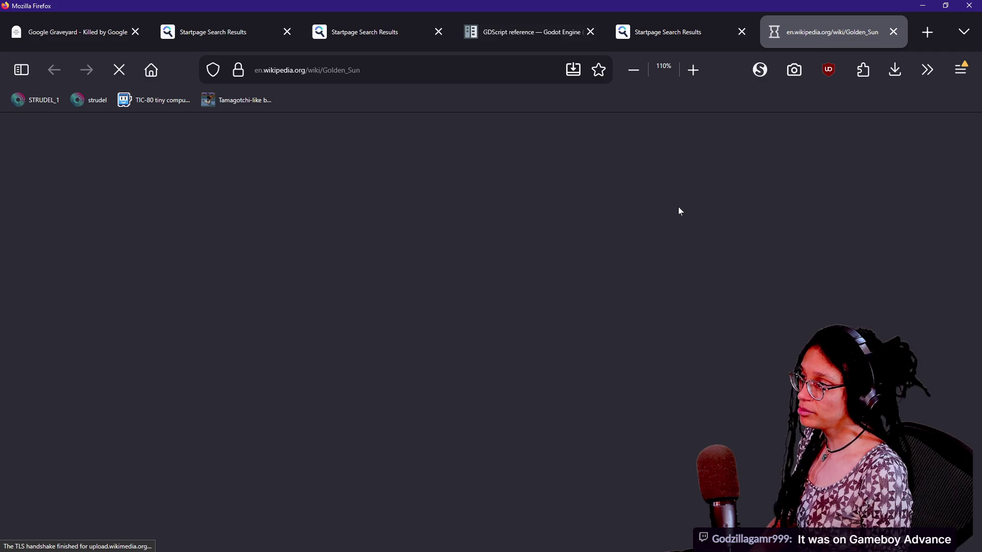
Read down the Golden Sun Wikipedia article, briefly checking the DeepSeek chat.
scroll(678, 208, down, 8)
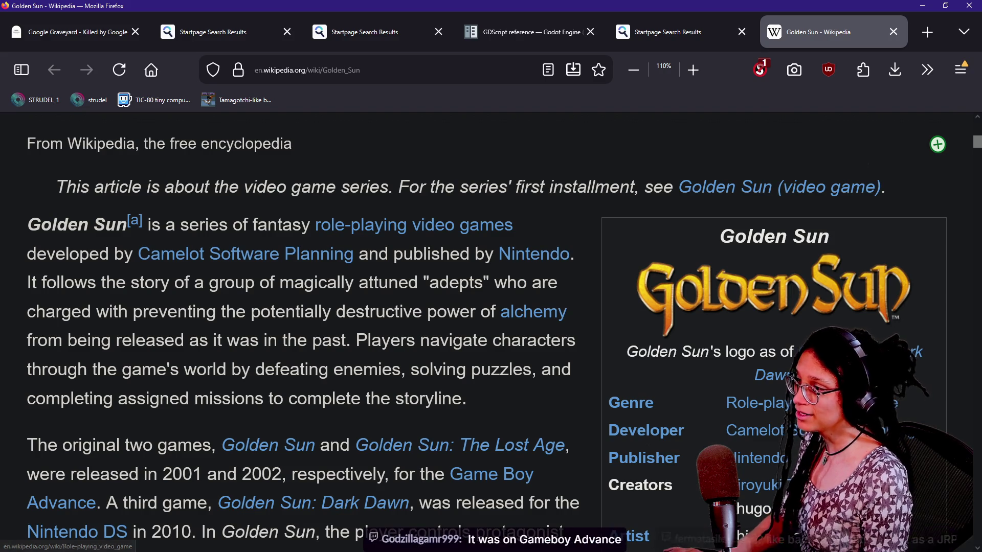
key(alt+Tab)
key(alt)
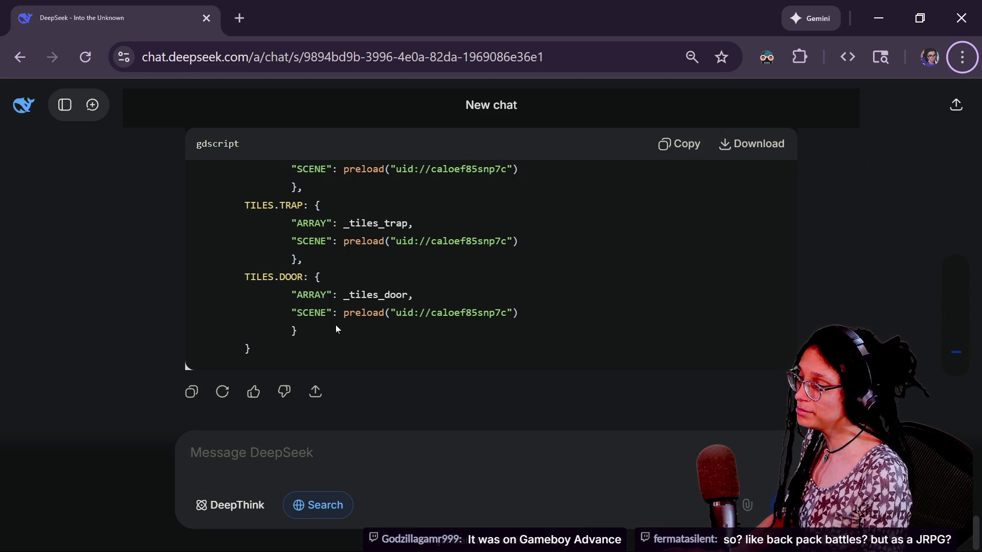
key(alt+Tab)
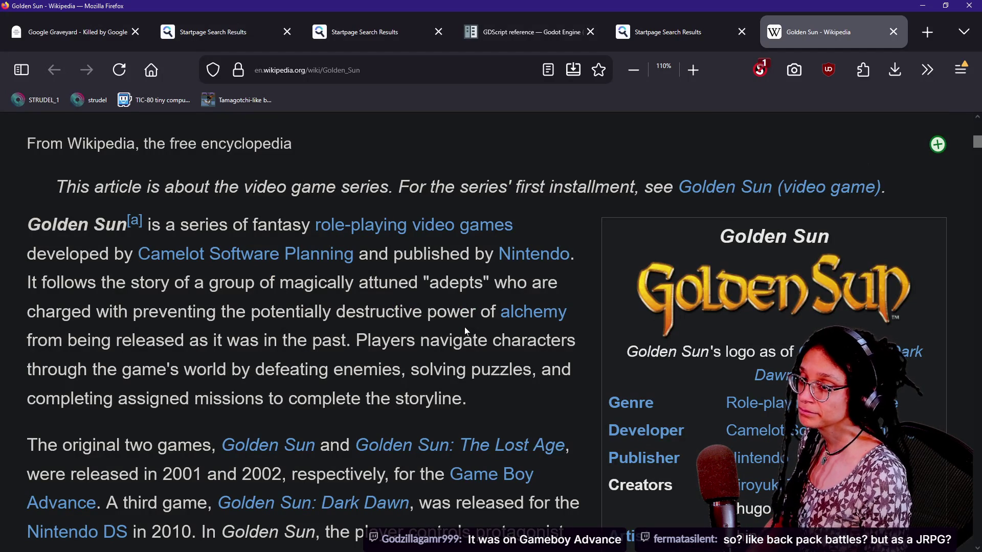
scroll(464, 330, down, 15)
scroll(491, 332, down, 15)
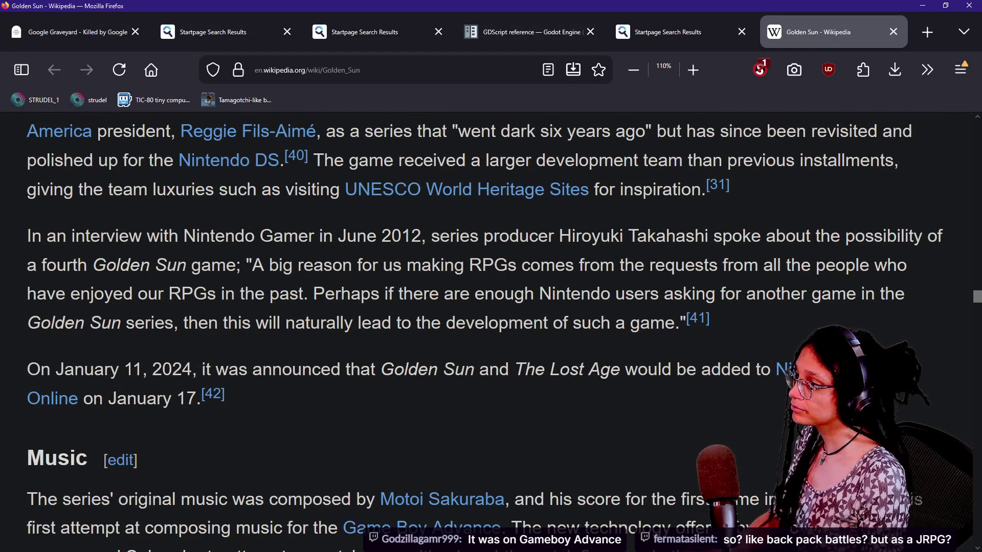
Search 'golden sun game' again from the address bar.
key(ctrl+l)
text(golden sun game)
key(Return)
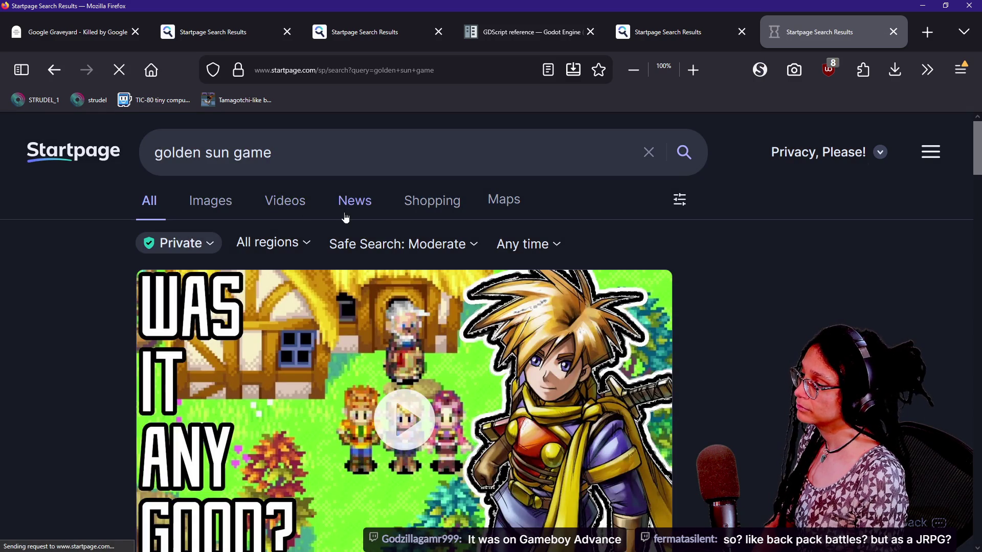
Switch to image results and refine the query to 'golden sun gameplay'.
click(344, 214)
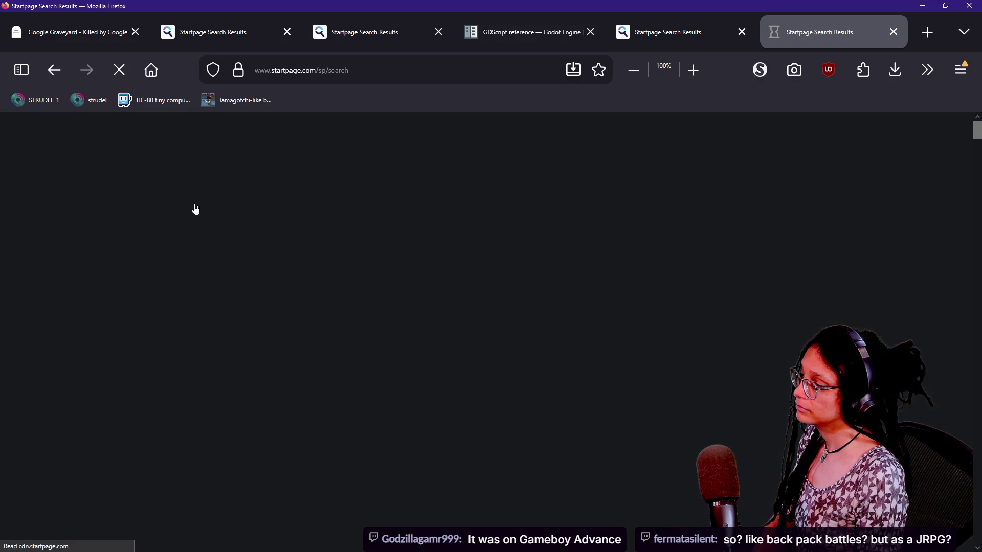
scroll(511, 261, down, 5)
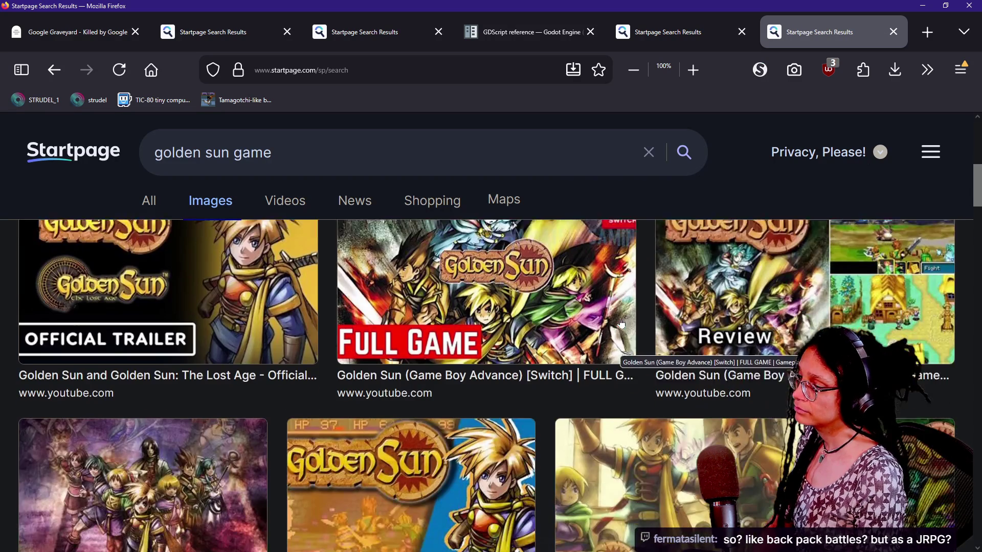
text(play)
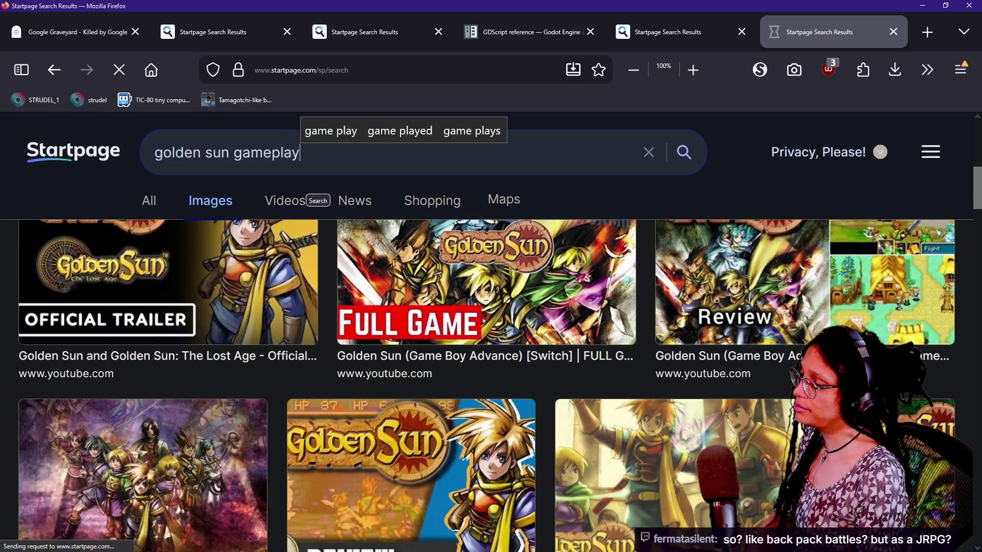
key(Return)
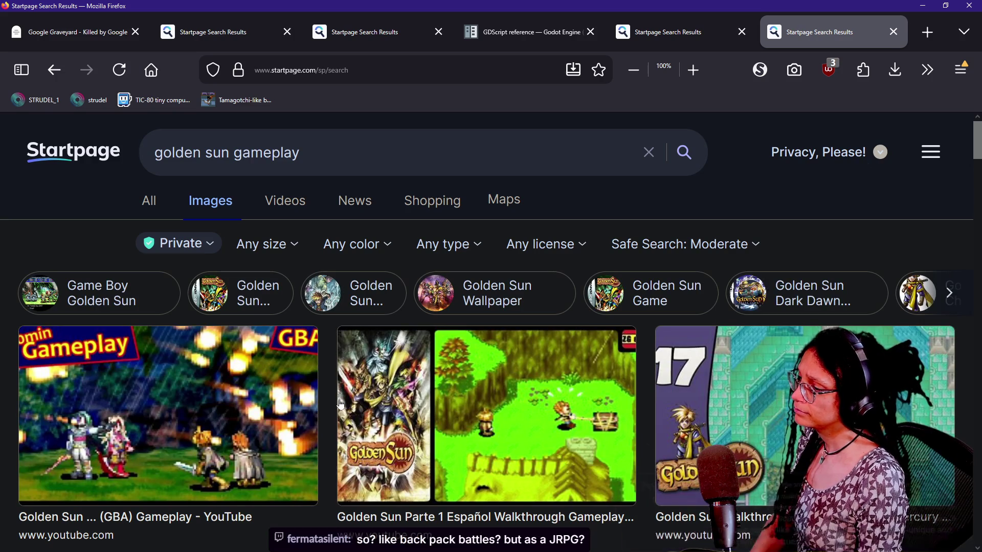
Open a larger preview of the first gameplay image.
scroll(404, 427, down, 1)
scroll(404, 428, down, 6)
scroll(135, 318, up, 4)
click(135, 318)
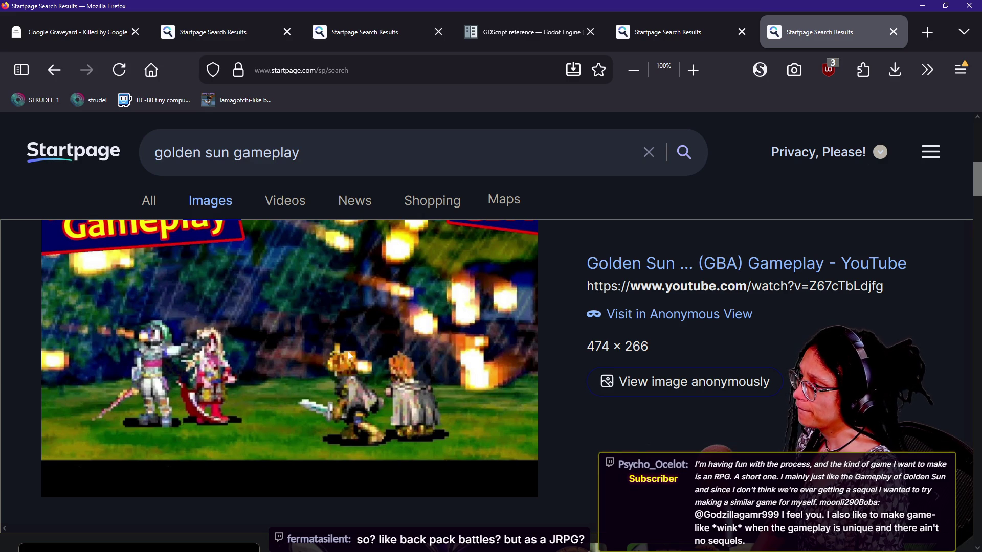
Scroll through the grid of Golden Sun gameplay screenshots.
scroll(347, 352, down, 5)
scroll(348, 352, down, 5)
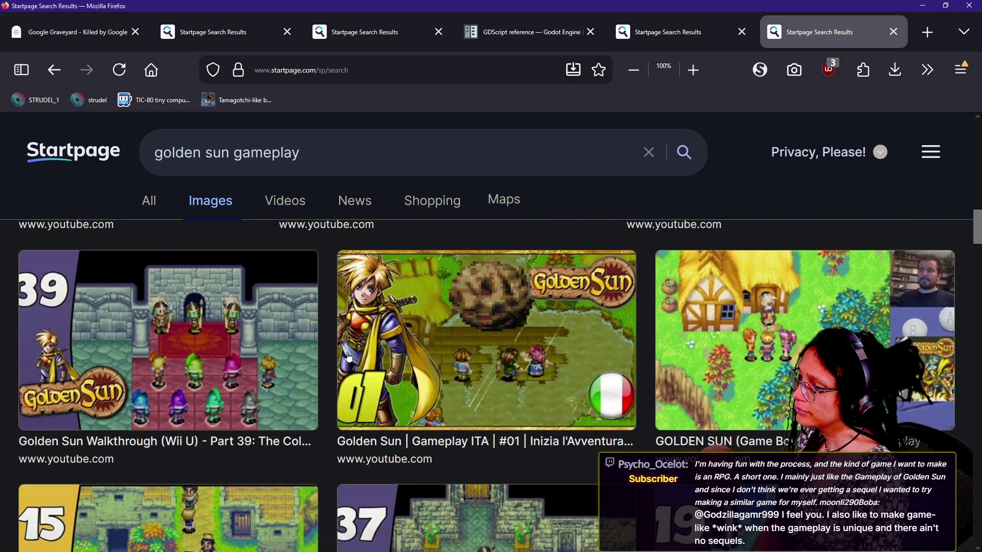
scroll(348, 357, up, 8)
scroll(348, 357, up, 2)
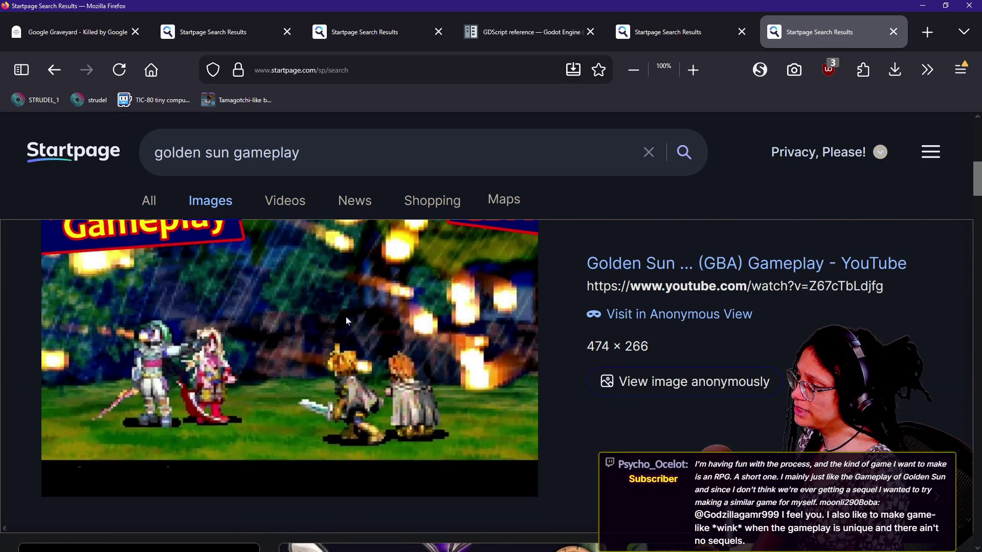
scroll(345, 317, down, 5)
scroll(346, 321, down, 3)
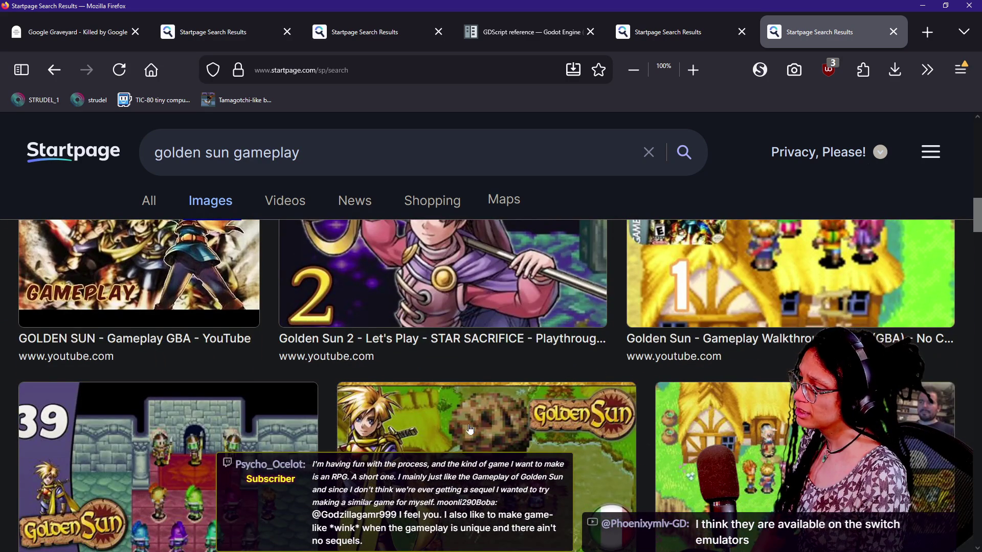
scroll(469, 427, down, 4)
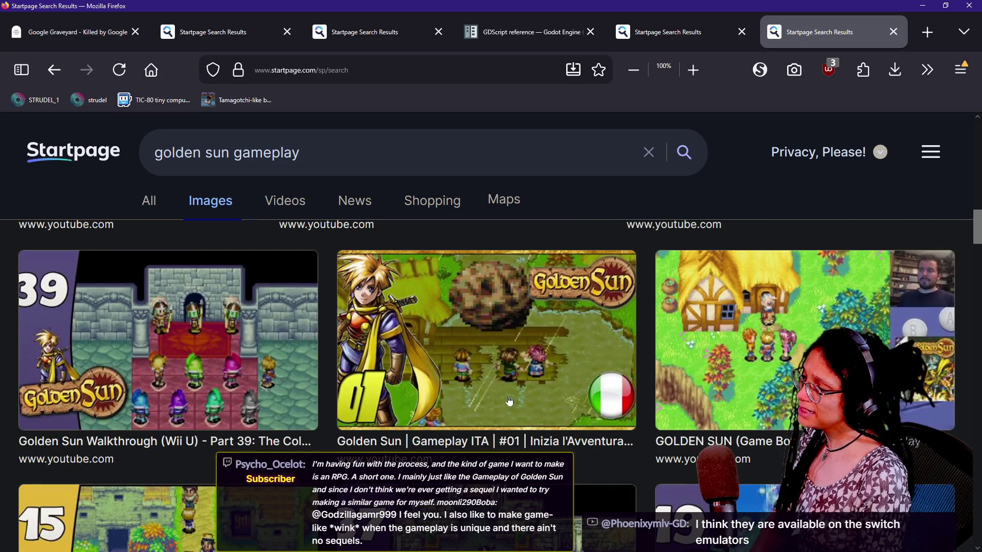
scroll(418, 338, down, 2)
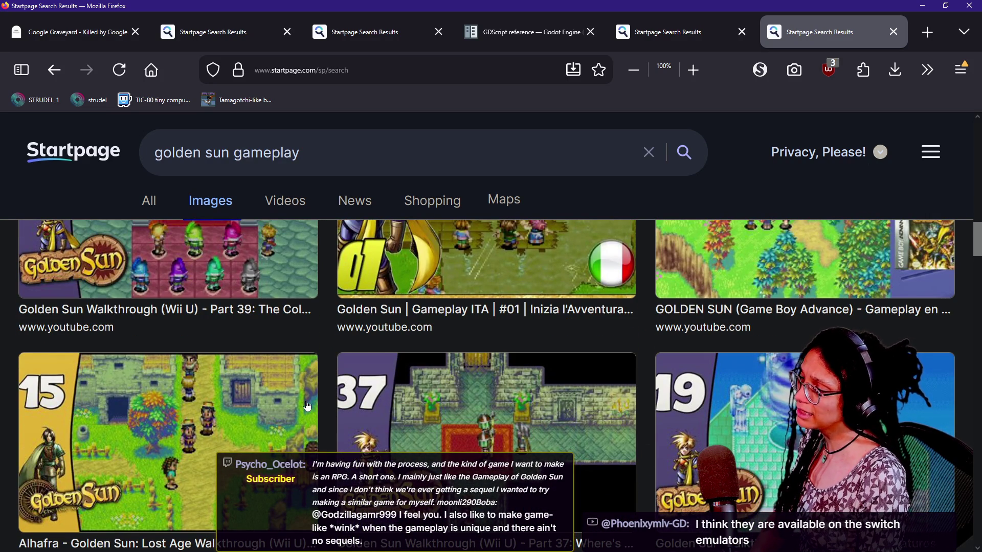
scroll(284, 432, down, 7)
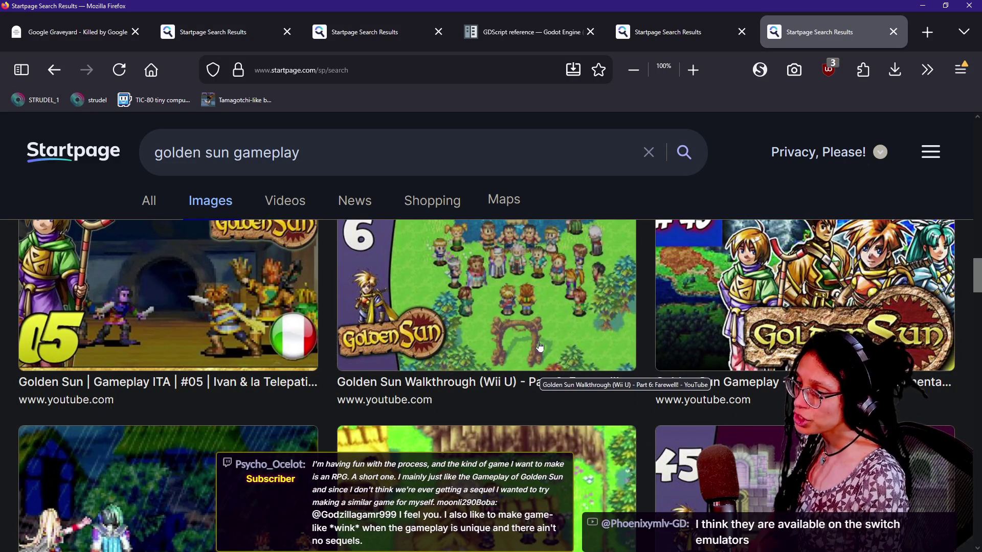
scroll(540, 347, down, 3)
scroll(540, 347, down, 3)
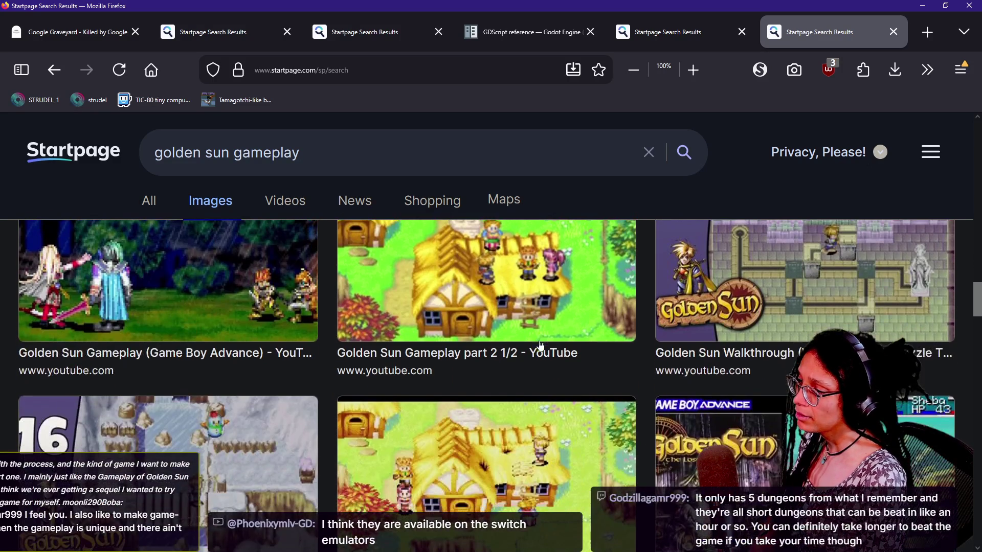
scroll(462, 351, down, 3)
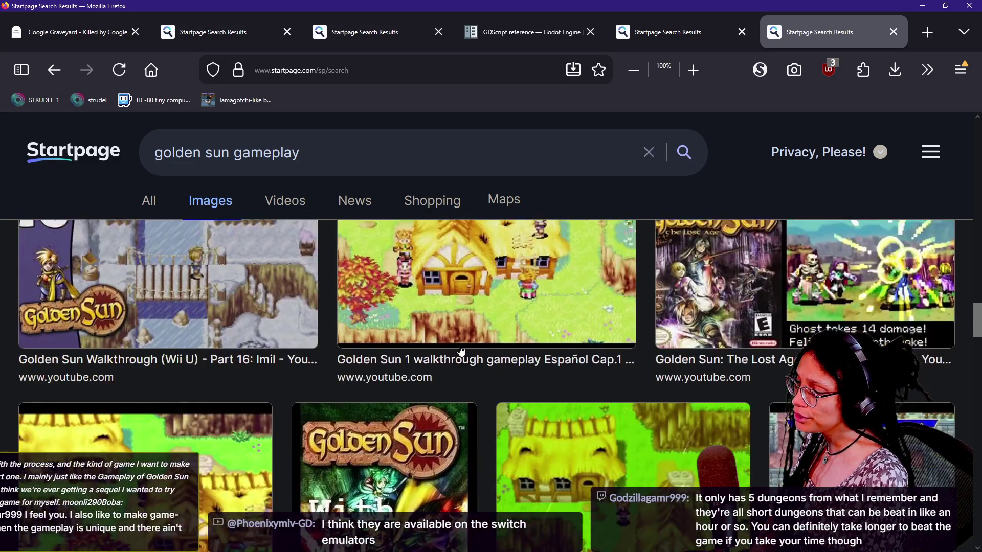
scroll(461, 350, down, 3)
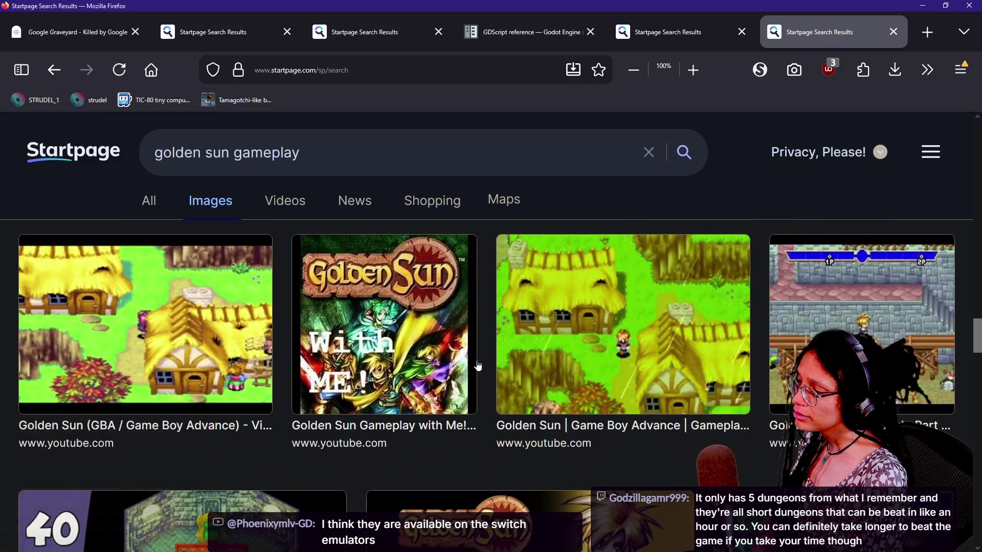
scroll(477, 359, down, 3)
scroll(494, 359, down, 5)
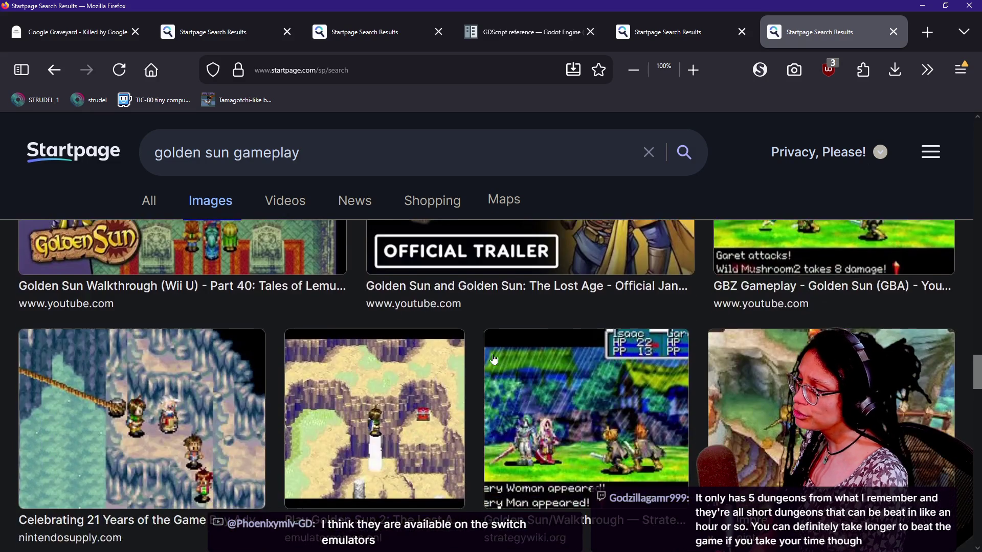
scroll(494, 359, down, 5)
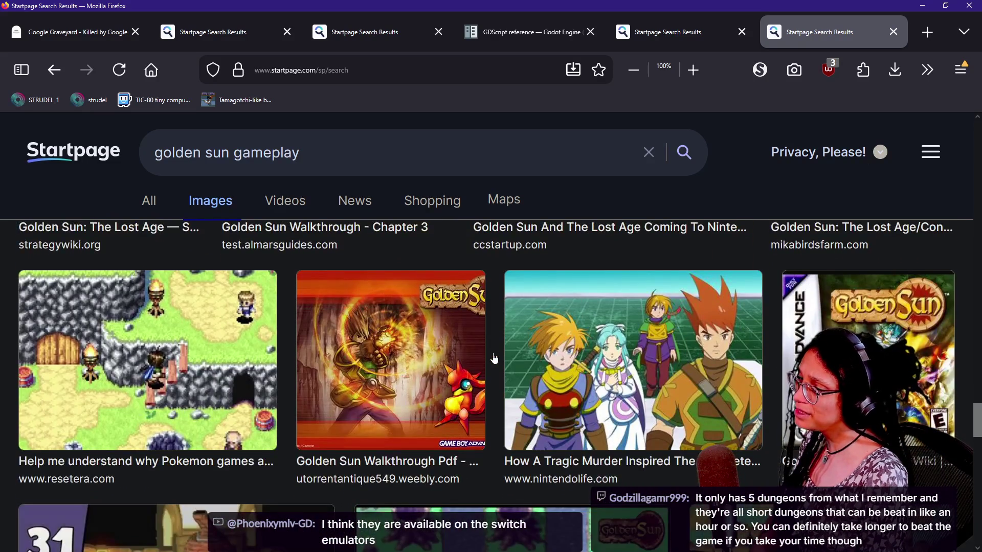
scroll(492, 357, up, 3)
scroll(447, 360, down, 2)
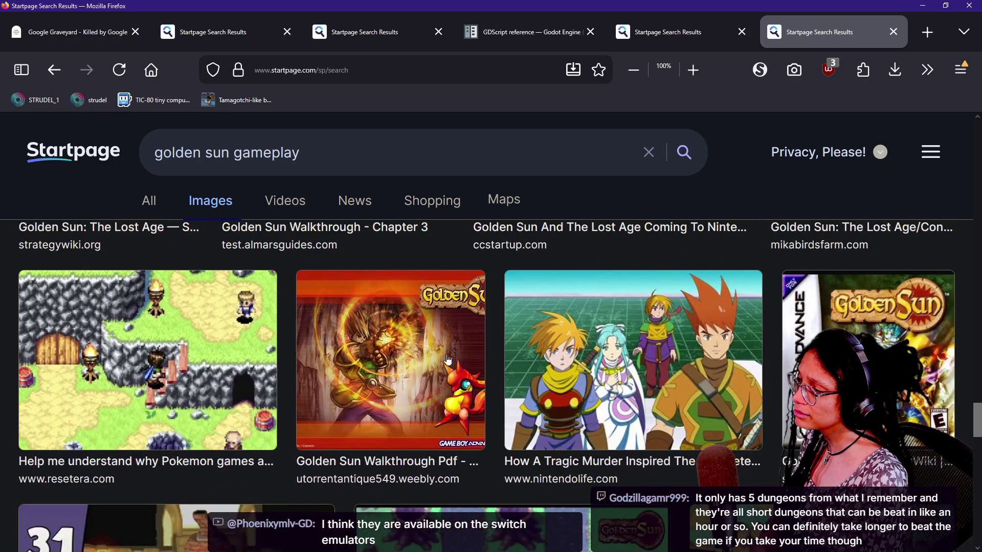
scroll(448, 359, down, 3)
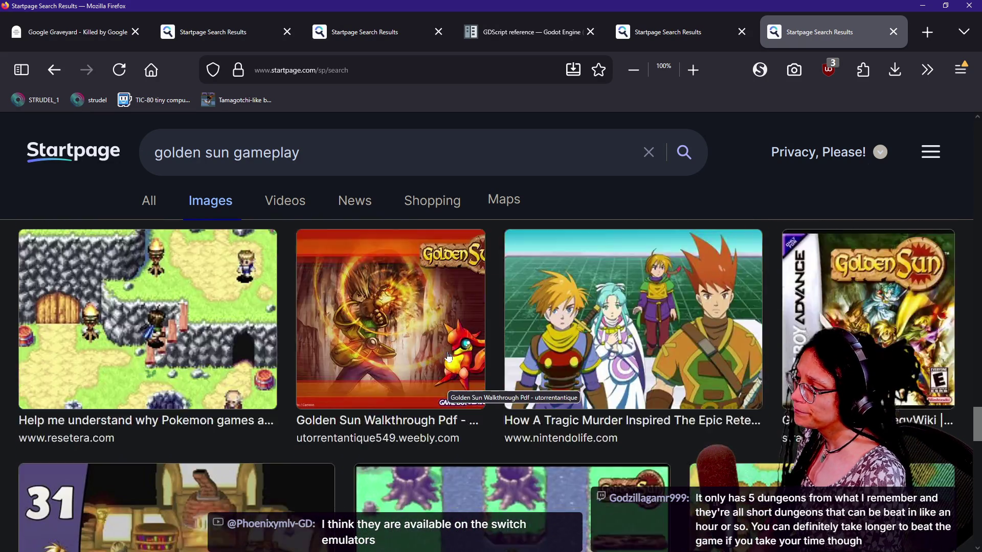
scroll(448, 358, down, 2)
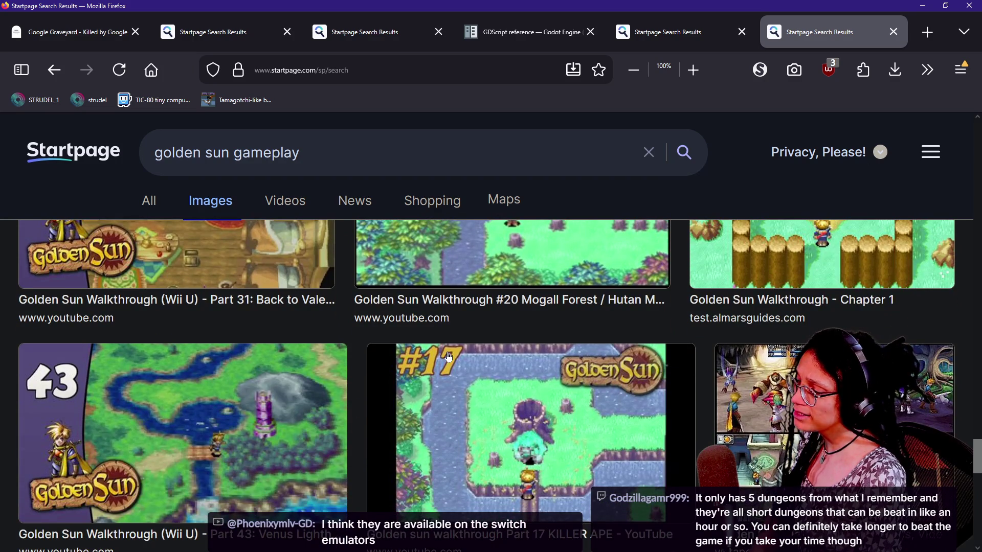
scroll(449, 356, down, 6)
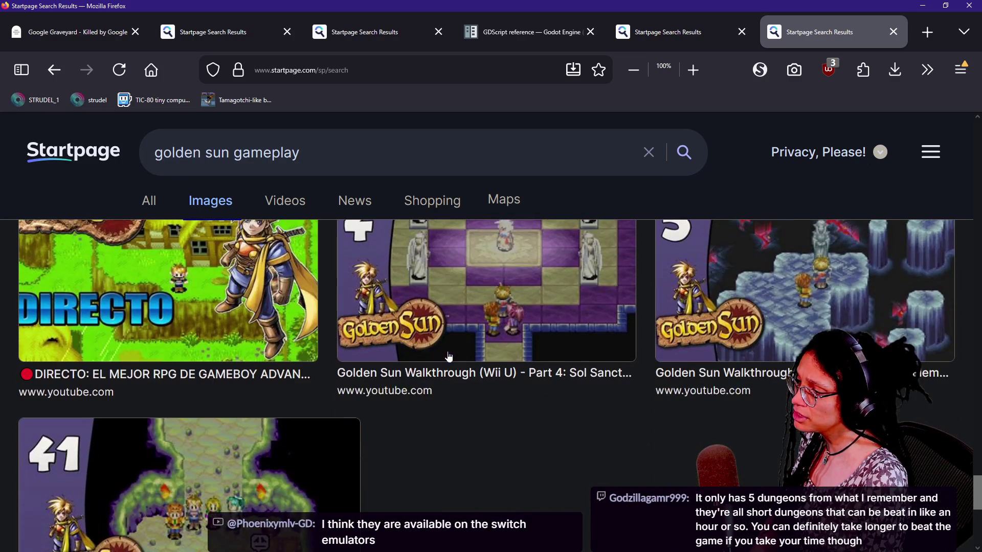
scroll(448, 356, up, 6)
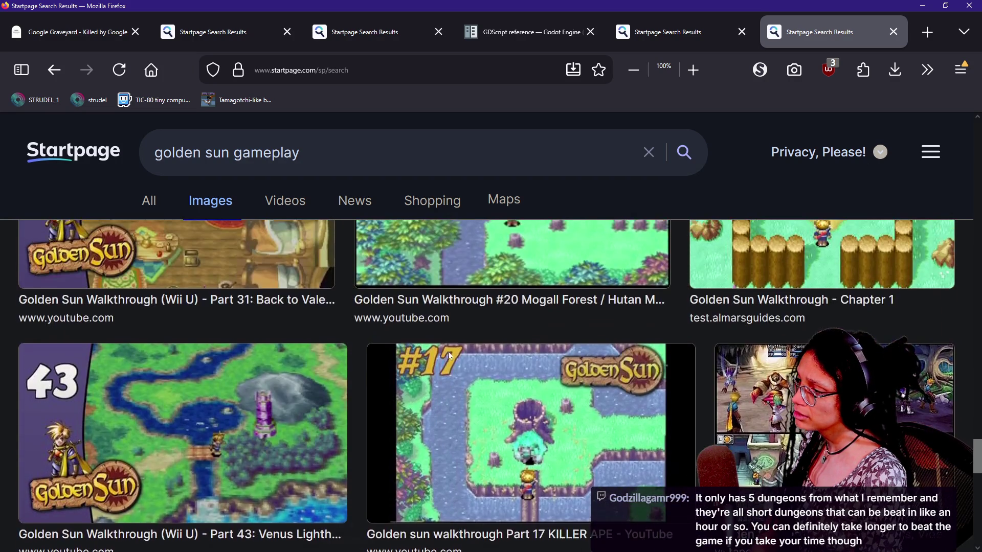
scroll(448, 357, up, 2)
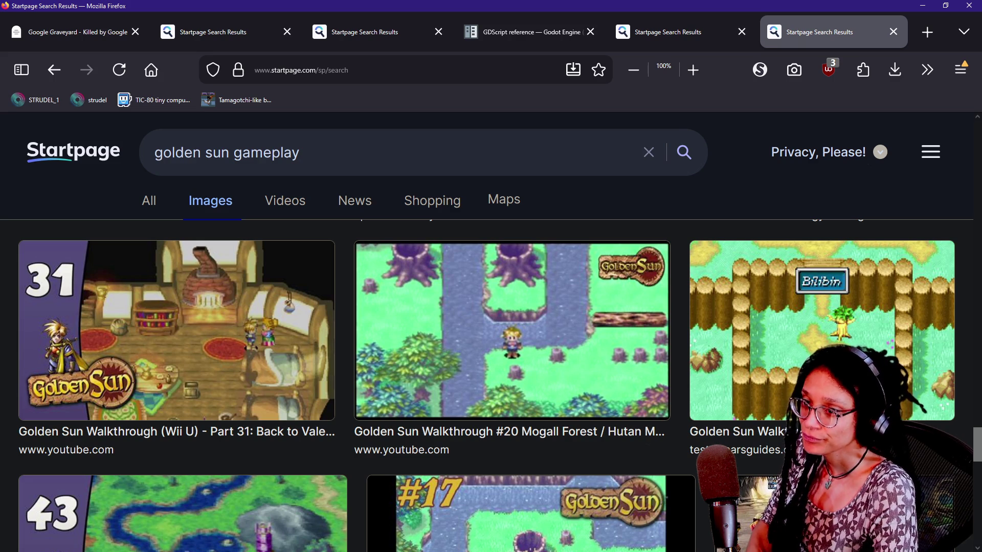
key(alt+Tab)
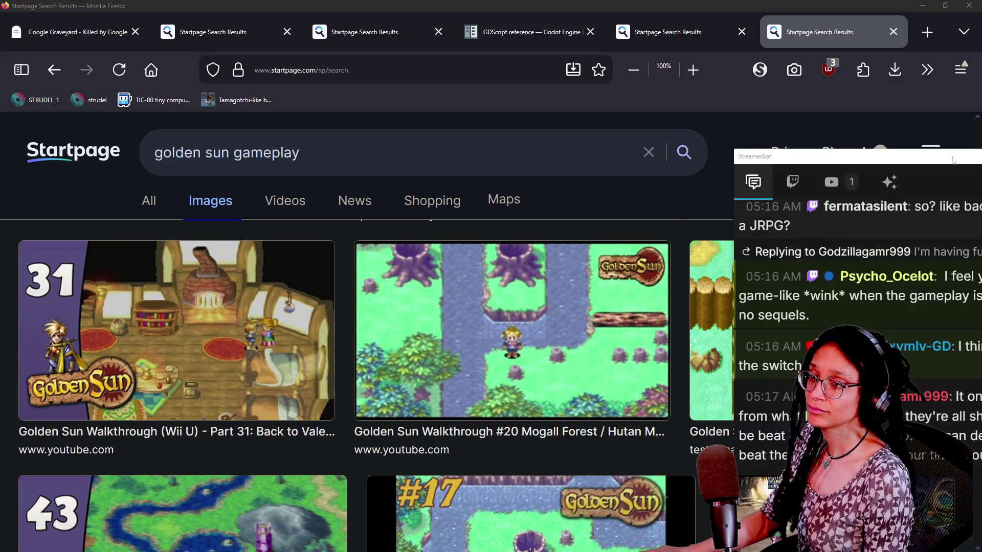
drag(952, 160, 454, 101)
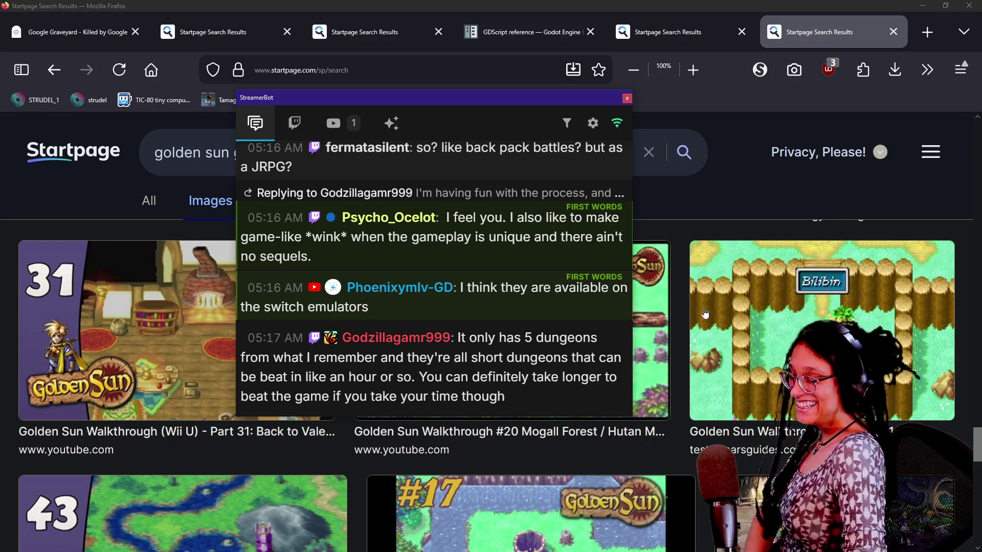
scroll(486, 328, up, 2)
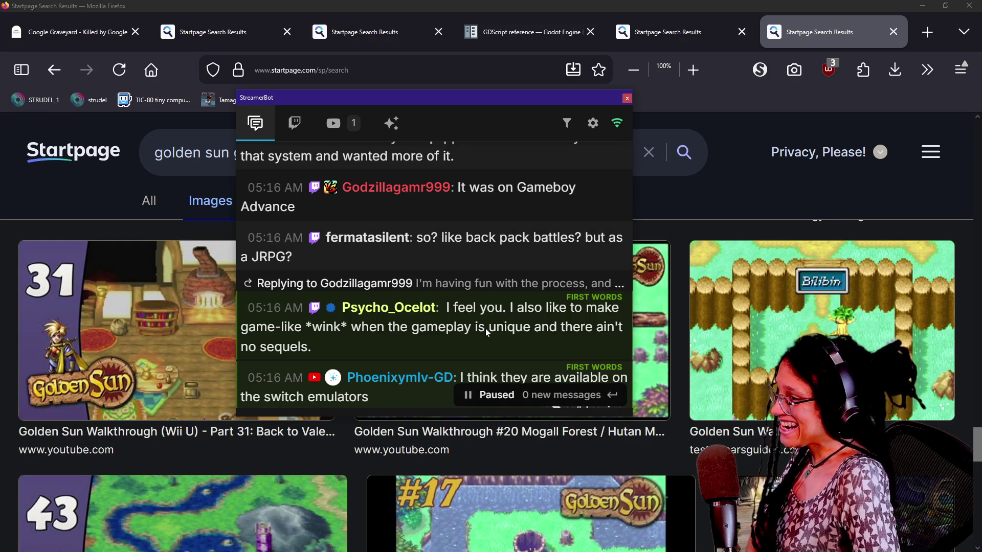
scroll(516, 306, down, 2)
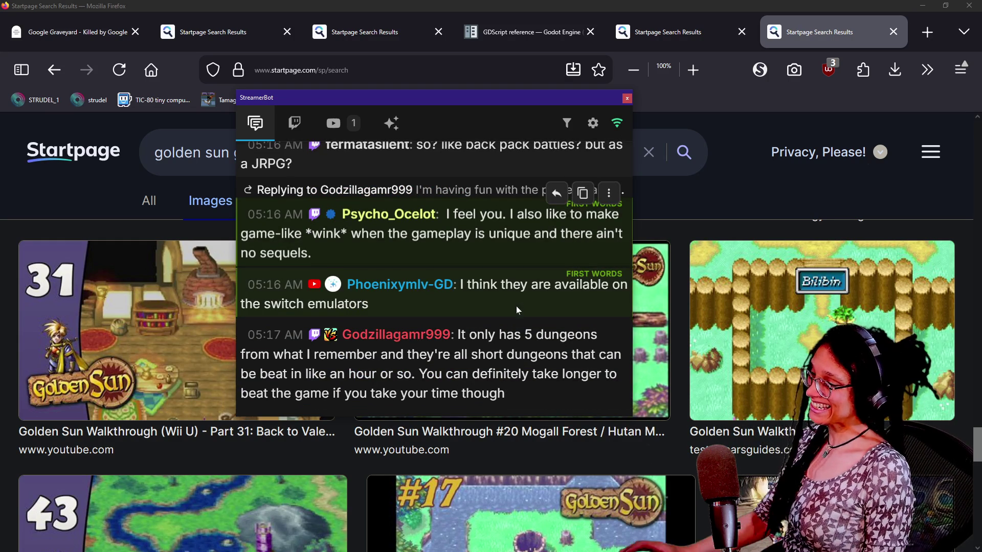
Move the StreamerBot chat window aside and scroll to the last row of image results.
mouse_move(406, 97)
mouse_down()
mouse_move(866, 192)
mouse_move(981, 195)
mouse_up()
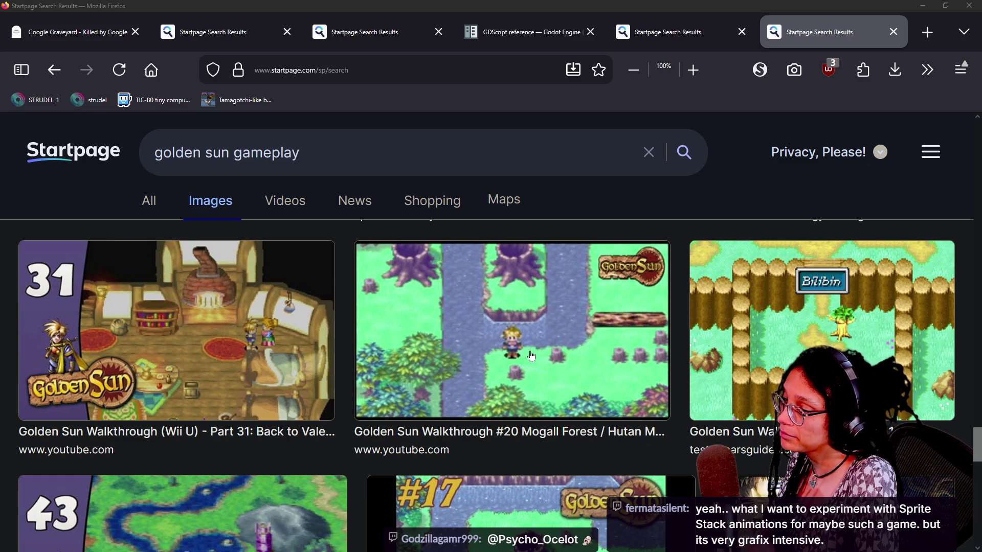
scroll(838, 342, down, 3)
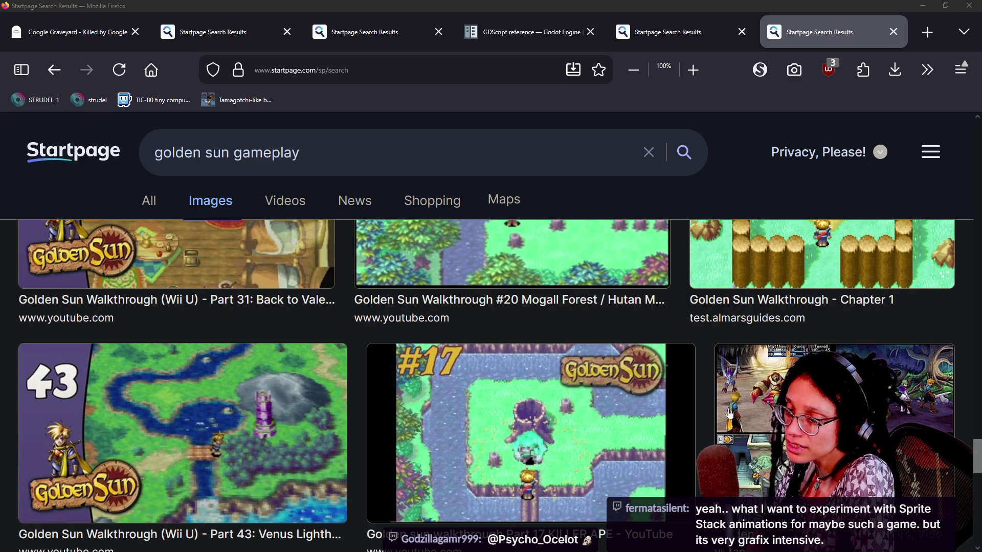
scroll(616, 381, down, 3)
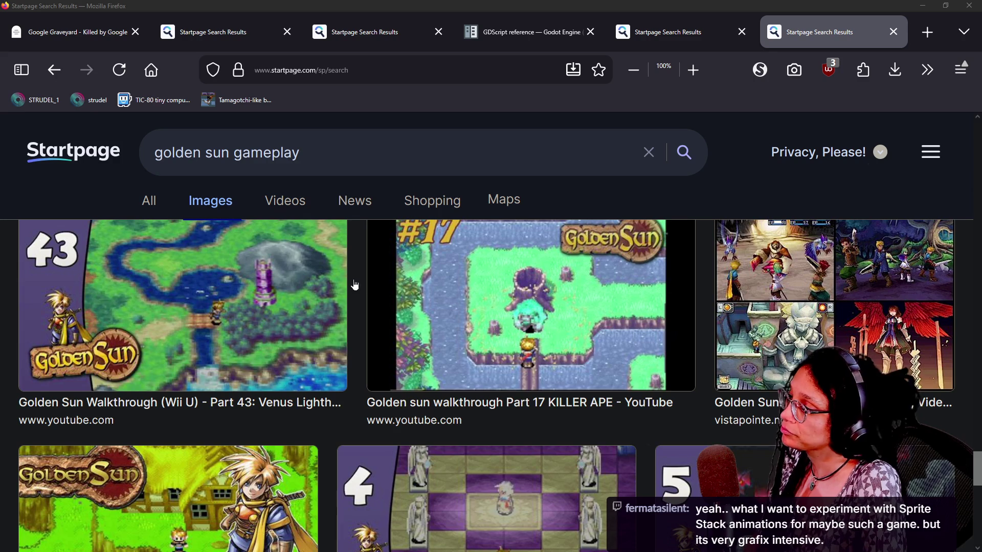
scroll(355, 285, down, 5)
scroll(443, 333, down, 2)
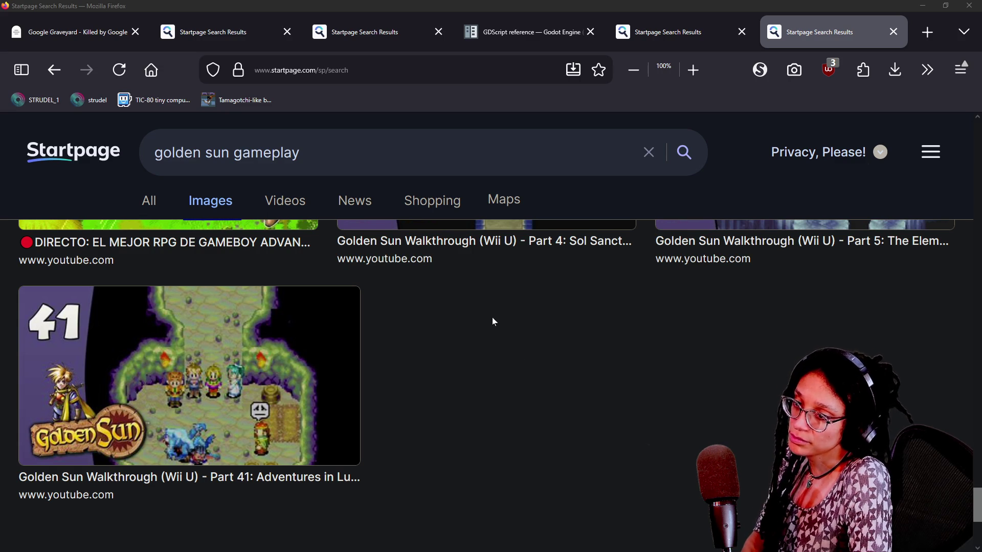
Replace the search query with 'sprite stack animation'.
click(404, 140)
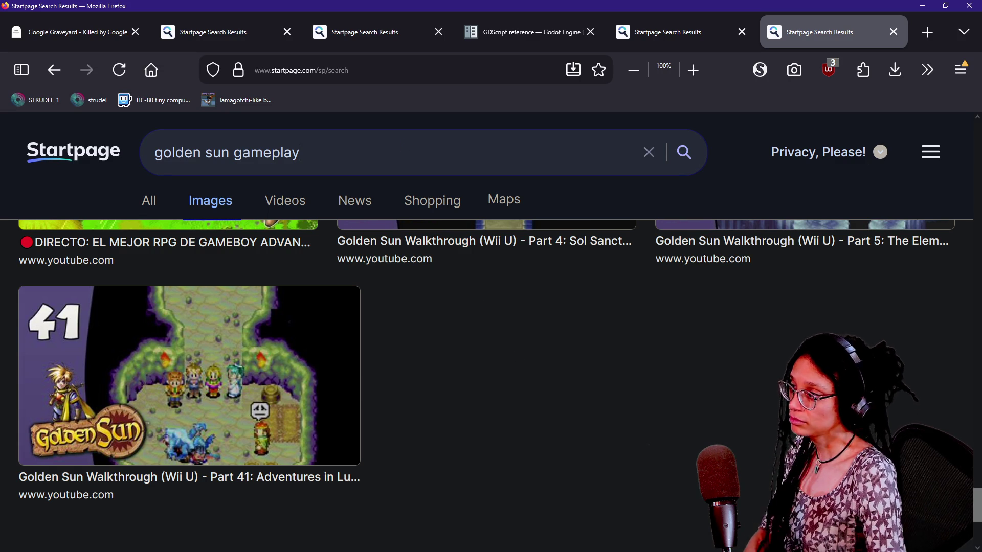
key(ctrl+a)
text(sprite sta)
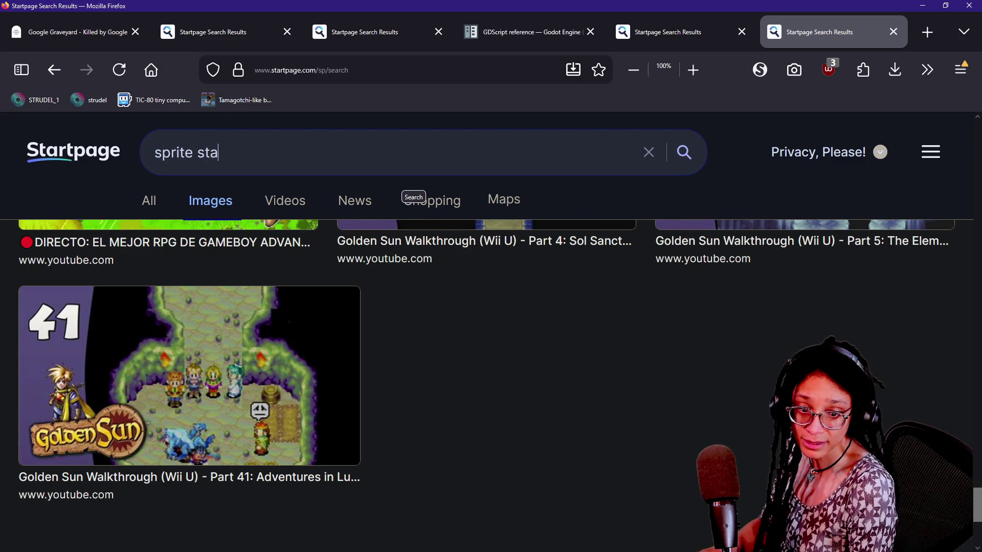
text(ck animation)
Run the sprite stack animation search and filter images to Animated Gif only.
key(Return)
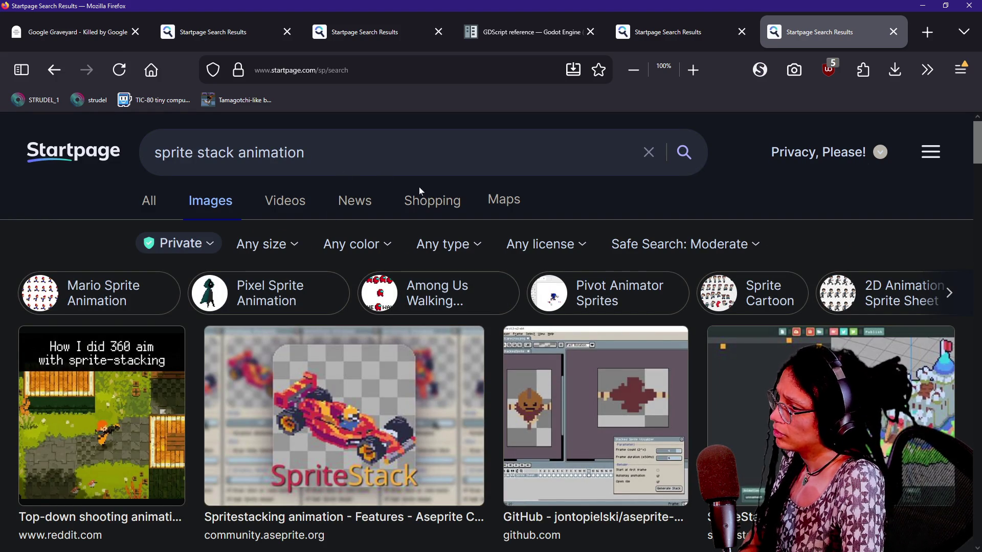
click(448, 245)
click(543, 377)
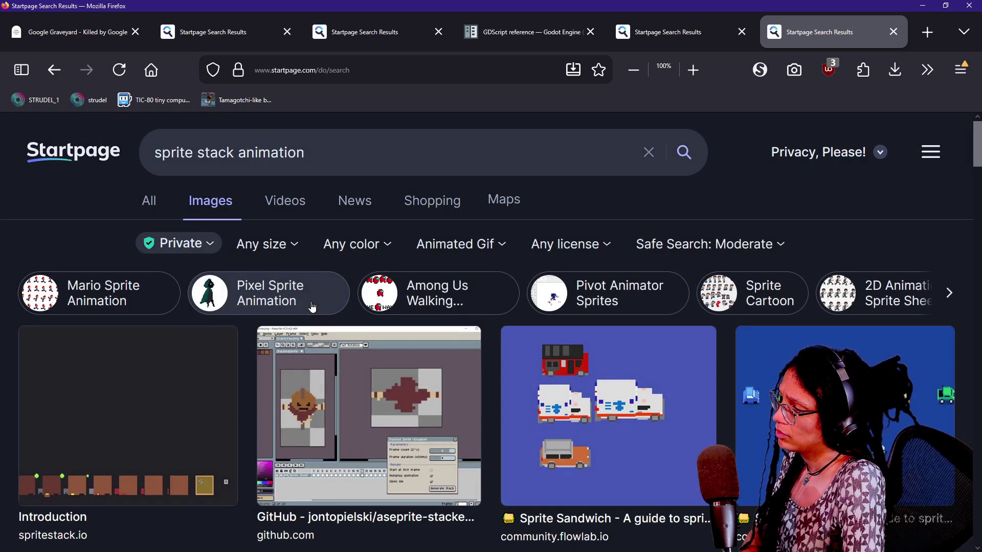
Step through result previews to the spritestack.io Introduction image, zooming the page to 80%.
click(313, 388)
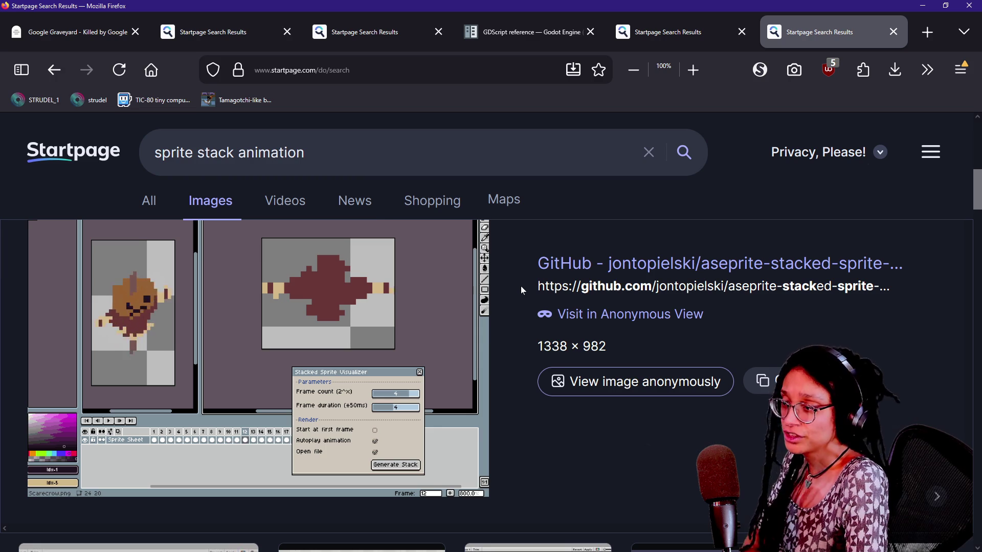
key(Right)
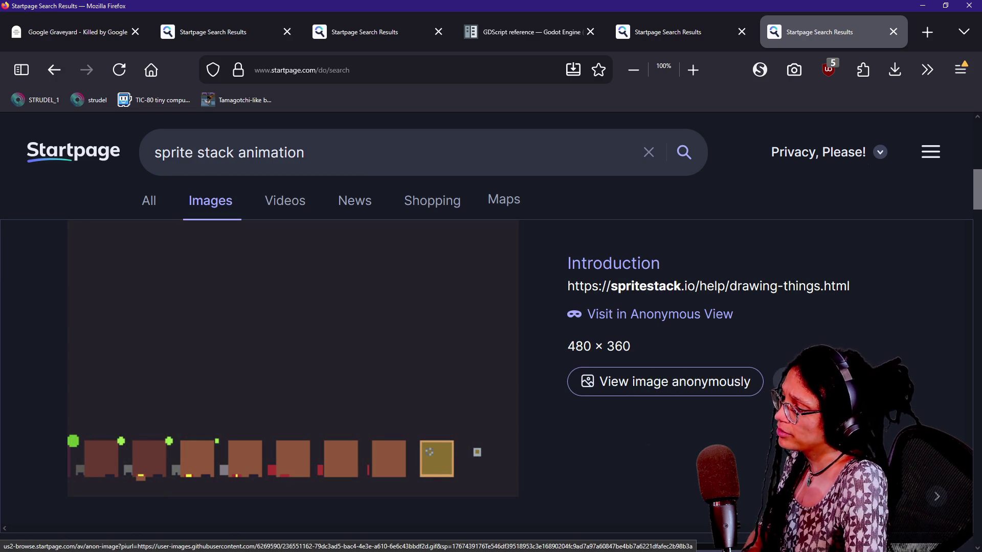
key(Left)
key(Right)
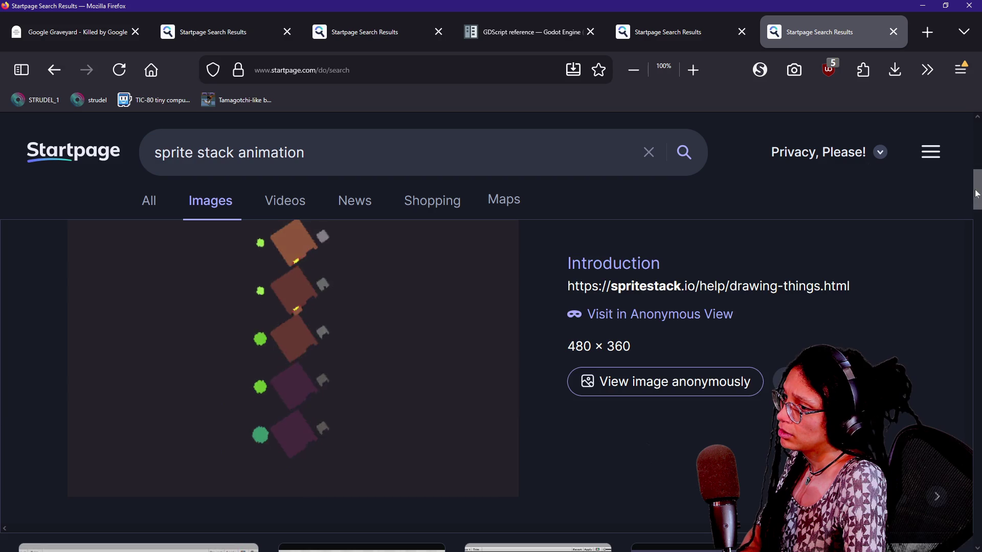
scroll(924, 226, up, 2)
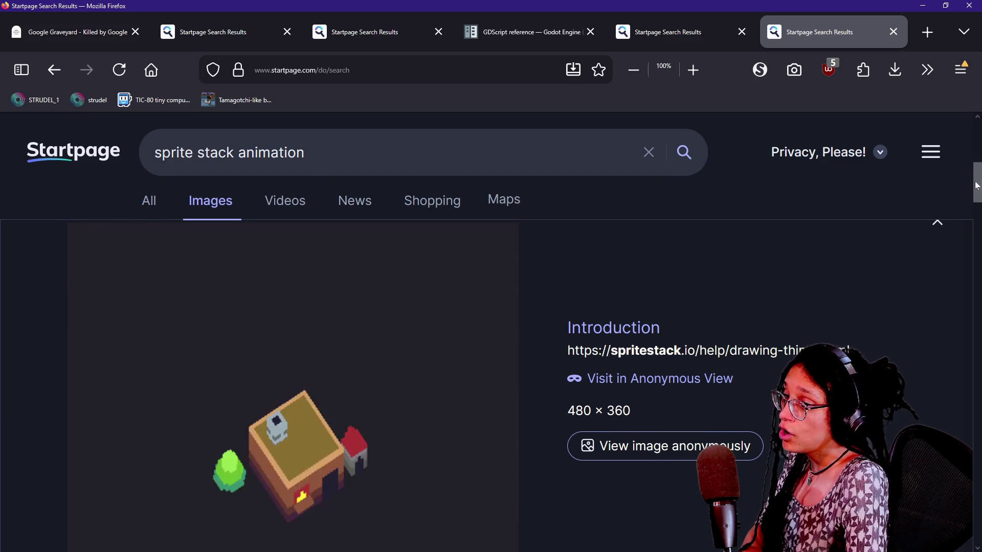
drag(976, 185, 977, 195)
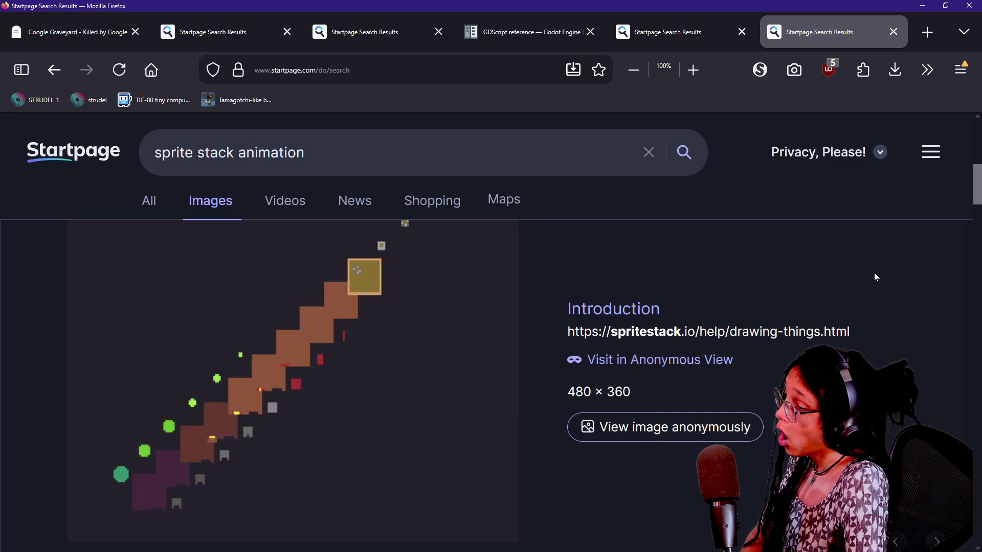
key(ctrl+minus)
key(ctrl+minus)
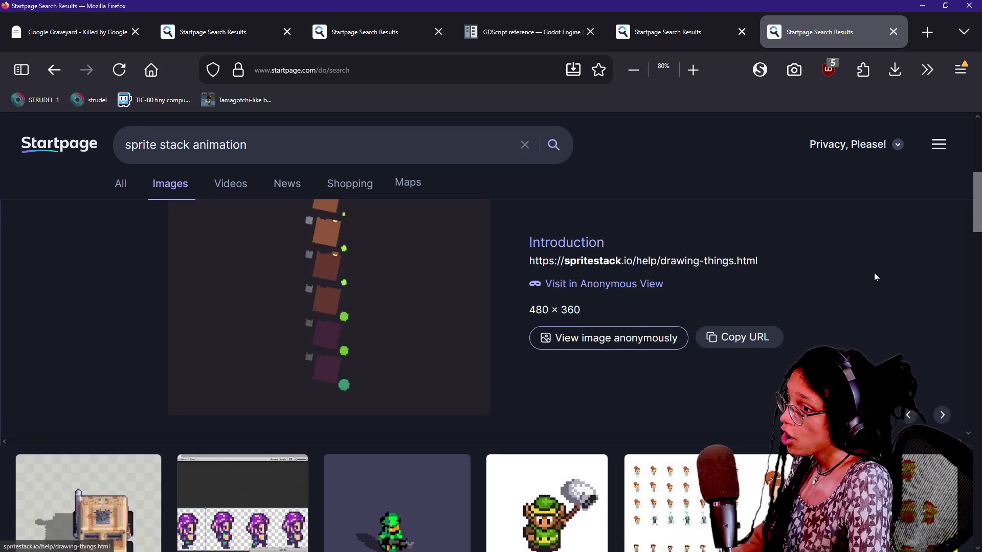
drag(977, 205, 977, 195)
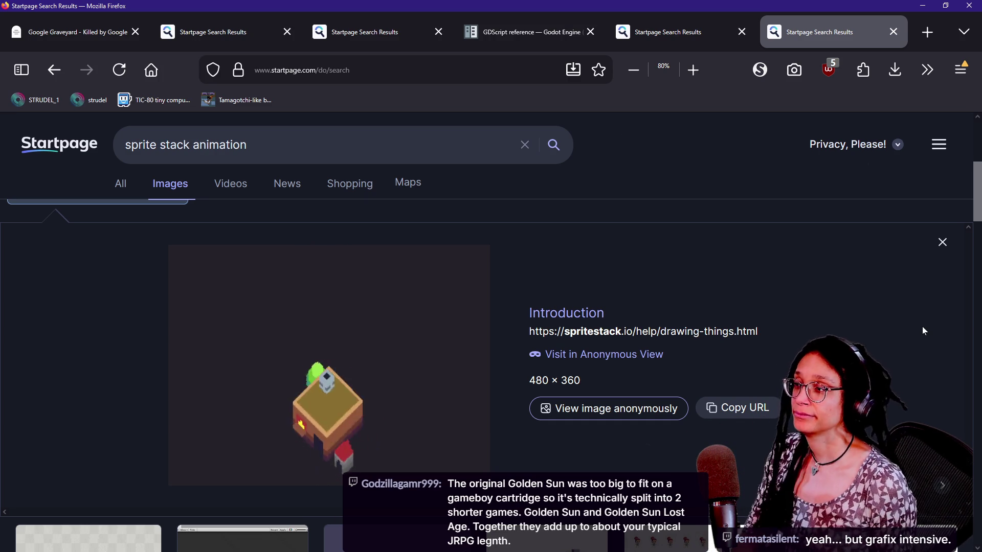
In the fifth tab, extend the search to 'golden sun game and sun lost age'.
click(716, 32)
key(ctrl+l)
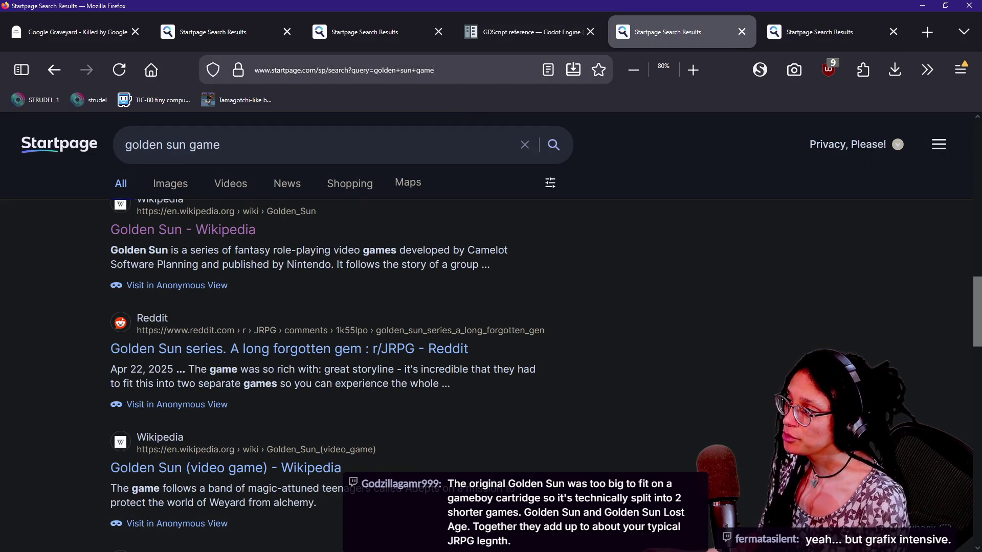
click(332, 140)
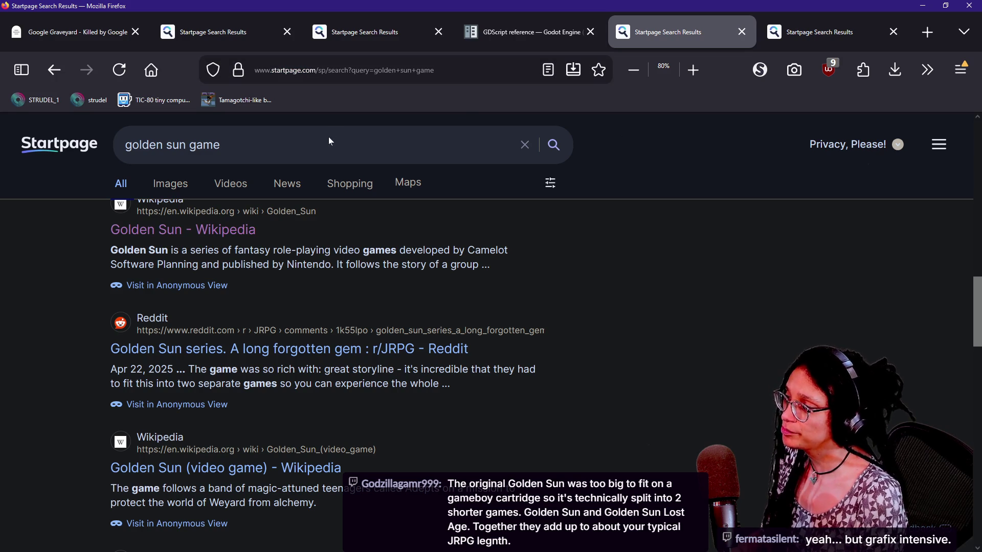
text( and )
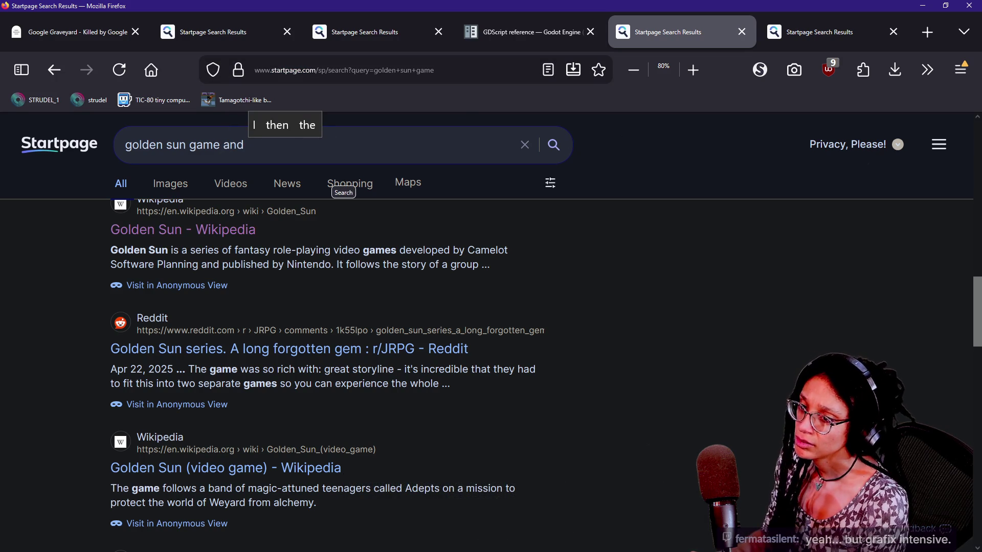
text(sun lost age)
key(Return)
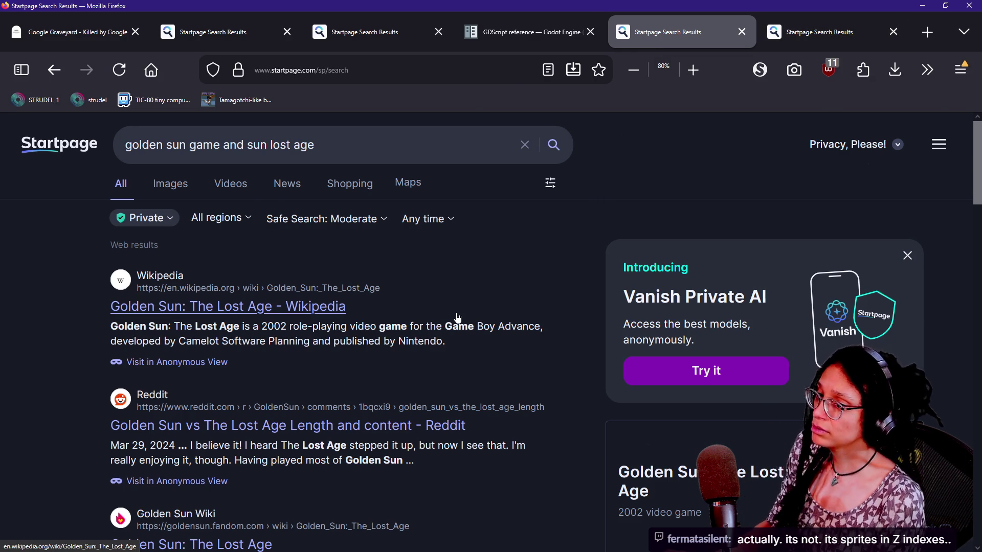
key(alt+Tab)
key(alt+Tab)
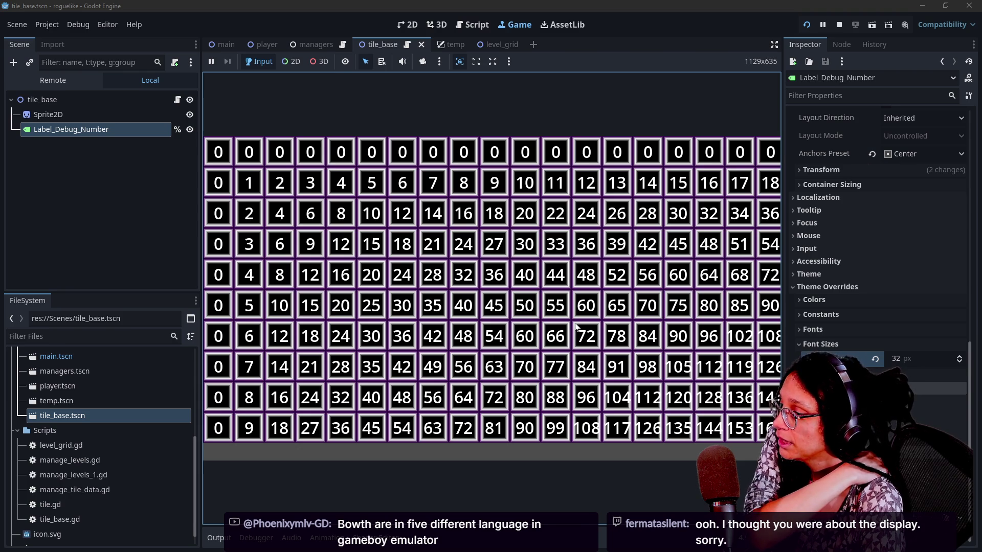
In the tile_base script, put the caret at the end of line 118 and open the quick-open resource list.
key(ctrl+F3)
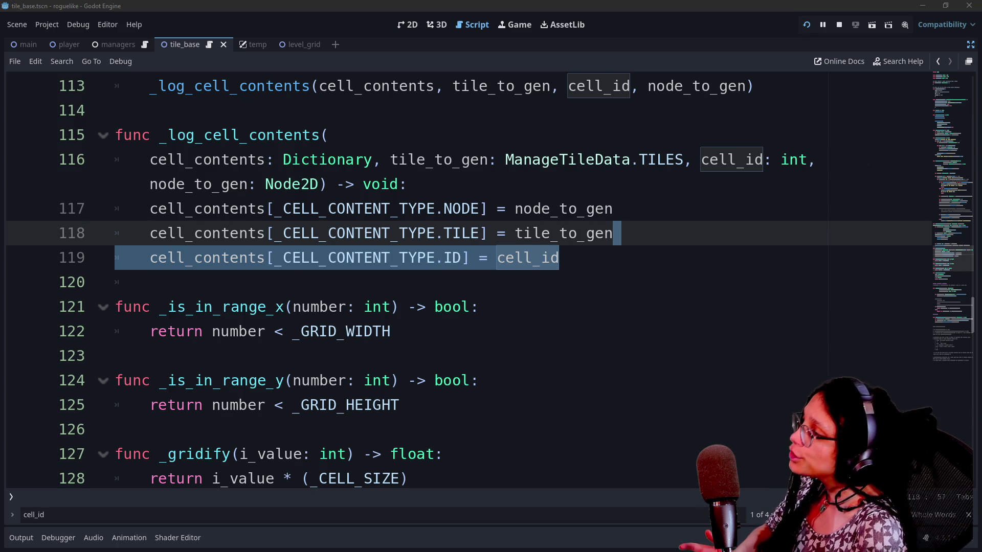
click(406, 184)
click(613, 233)
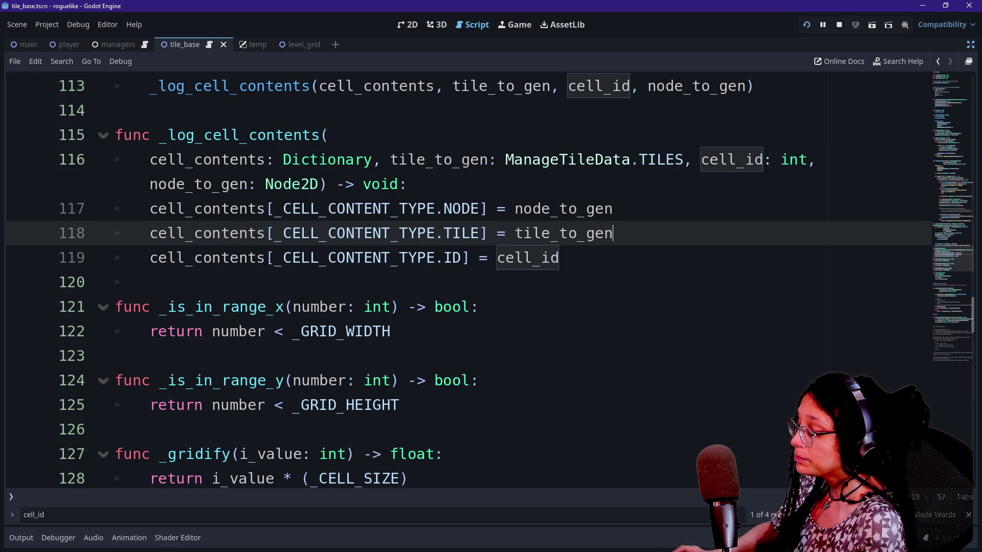
key(shift+alt+o)
key(Down)
key(Down)
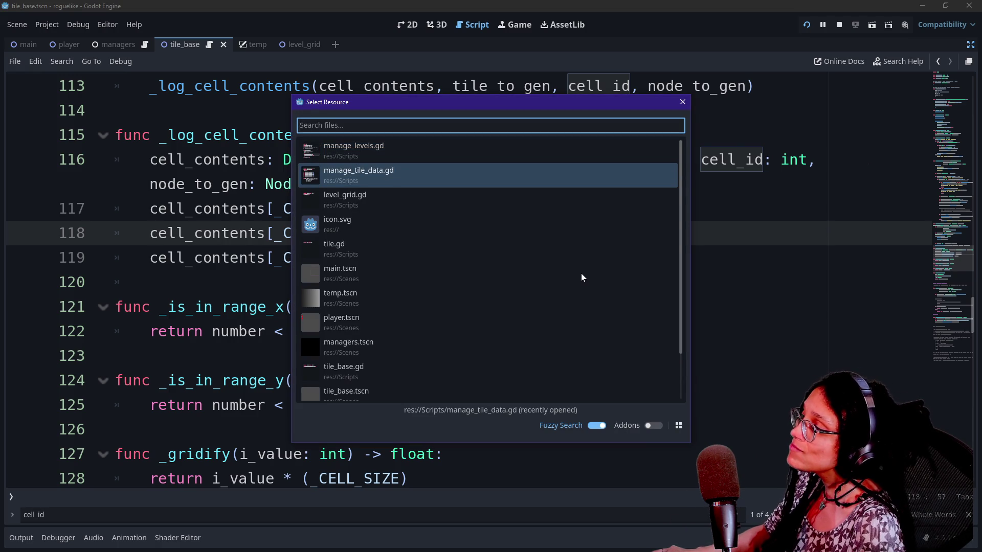
Open manage_tile_data.gd and look over the tile array declarations.
key(Up)
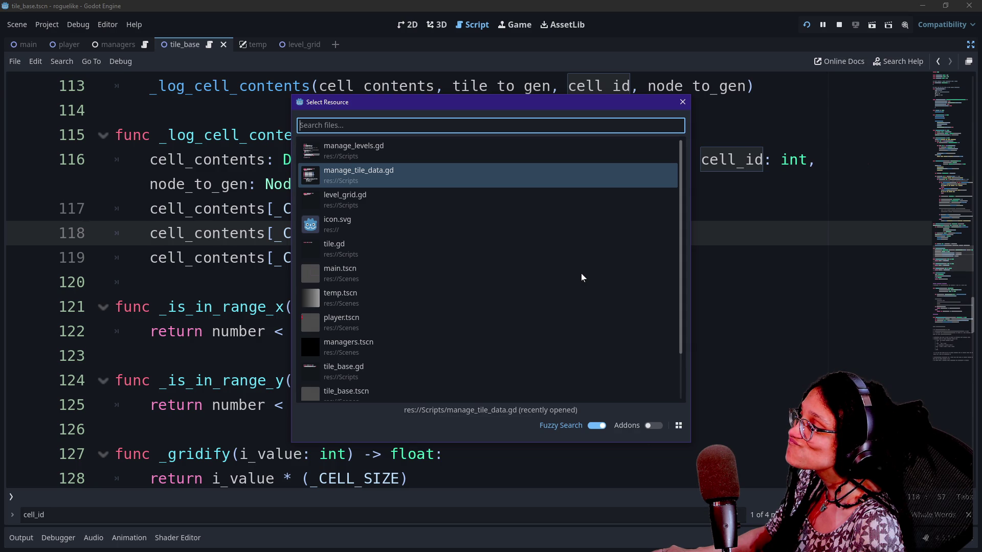
key(Return)
scroll(581, 278, up, 9)
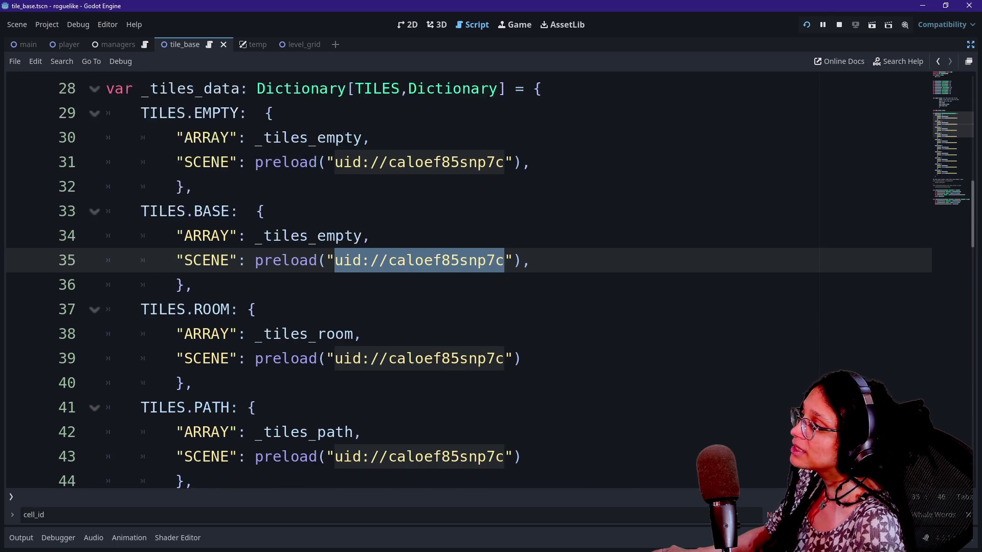
mouse_move(106, 233)
mouse_down()
mouse_move(416, 405)
mouse_move(417, 430)
mouse_move(107, 184)
mouse_move(107, 208)
mouse_up()
click(256, 282)
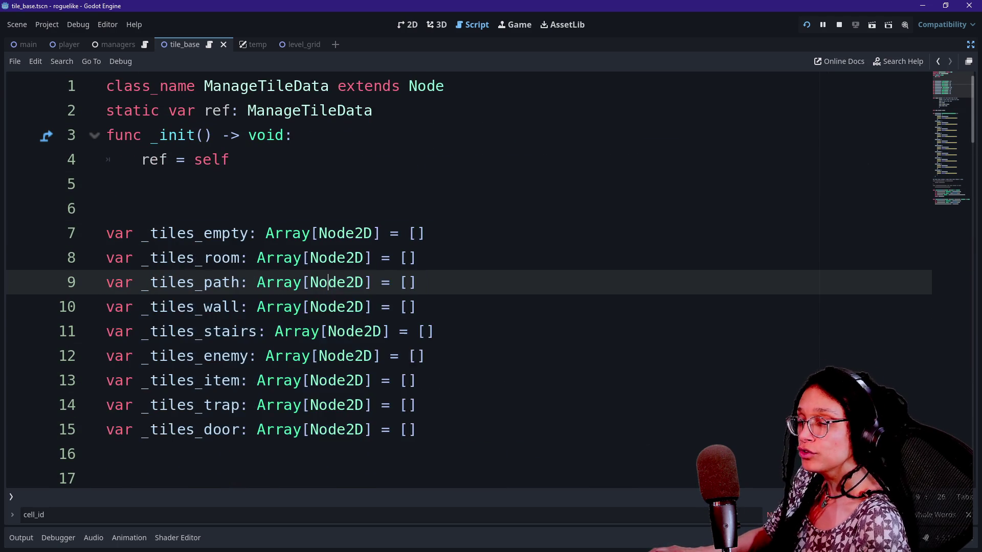
drag(435, 332, 107, 209)
click(435, 331)
drag(204, 258, 416, 282)
click(417, 282)
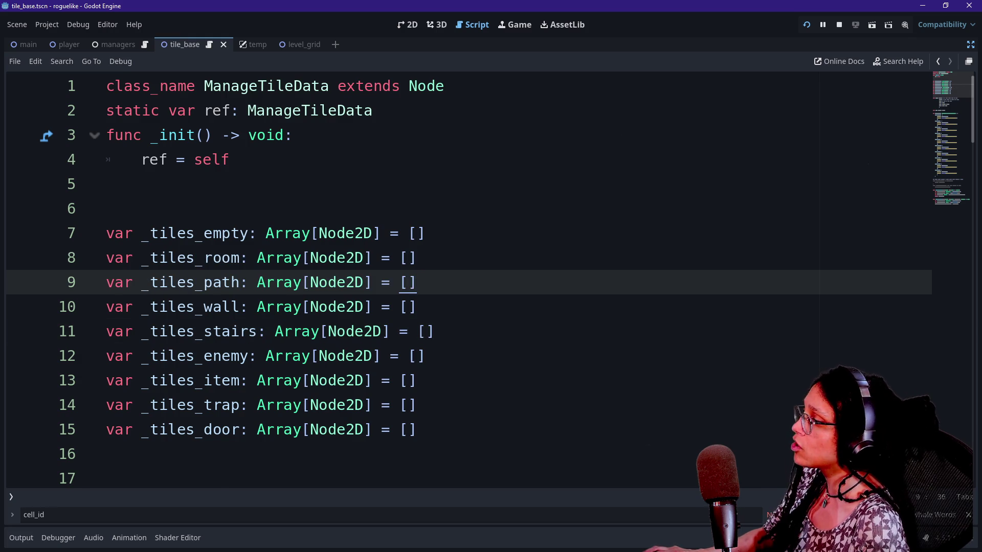
Add a new var _tiles_base declaration below _tiles_empty.
scroll(416, 283, down, 1)
click(106, 135)
click(424, 159)
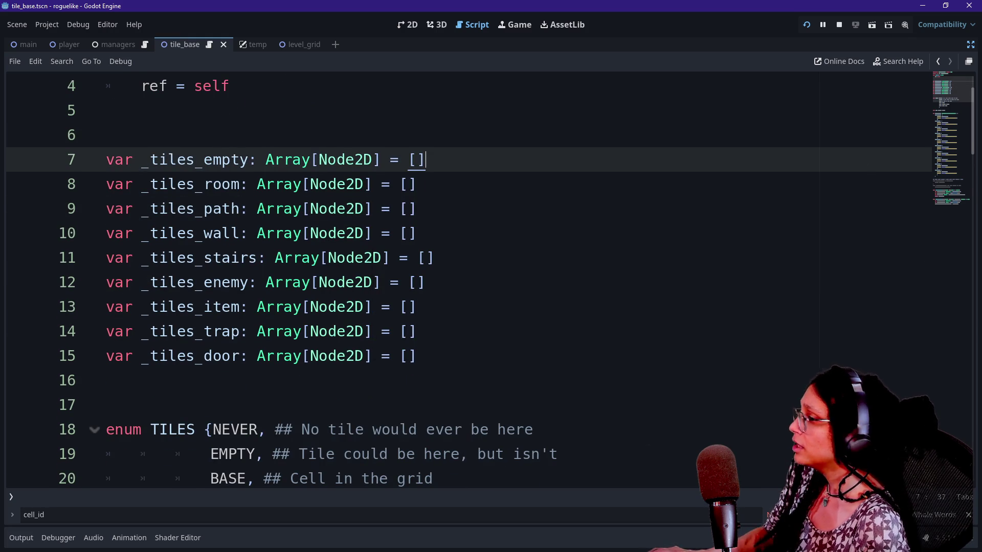
key(Return)
text(var _tiles)
scroll(460, 281, down, 1)
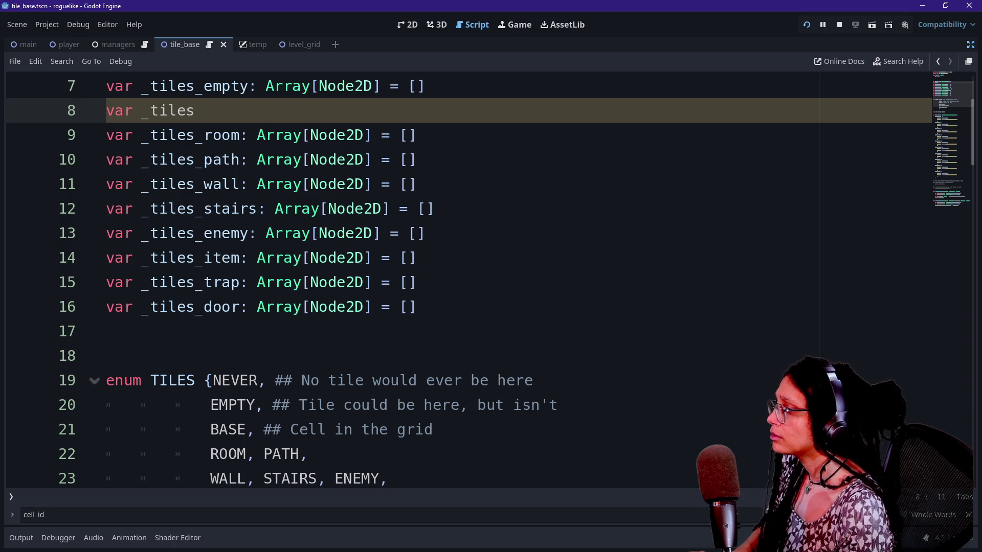
text(_bs)
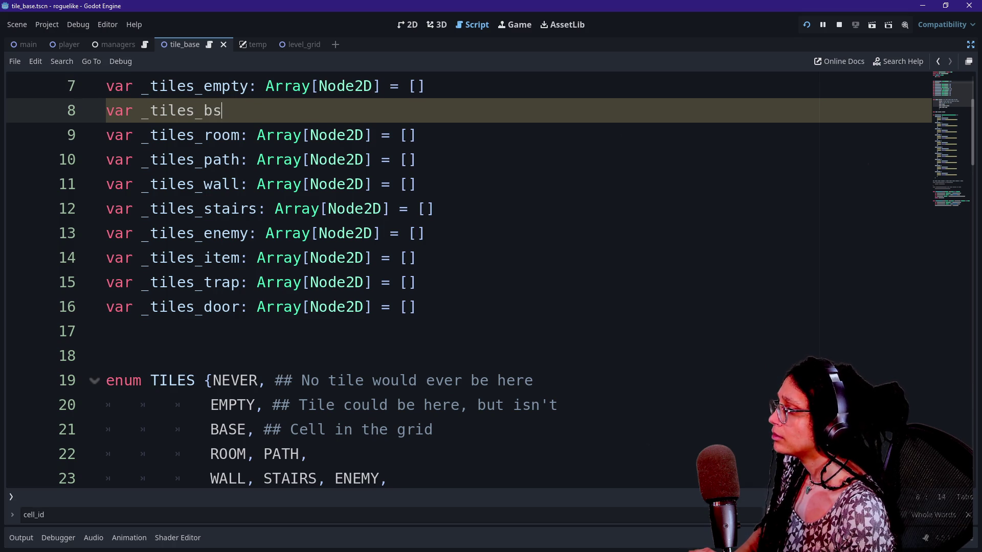
key(BackSpace)
text(ase)
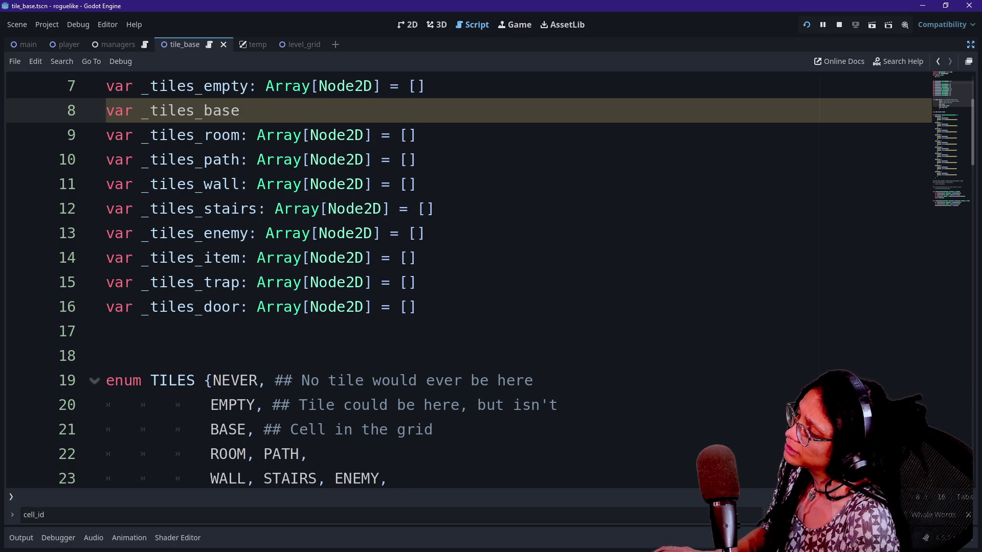
Delete the _tiles_empty declaration and the EMPTY entry in the TILES enum.
drag(210, 405, 433, 430)
click(558, 405)
key(shift+Up)
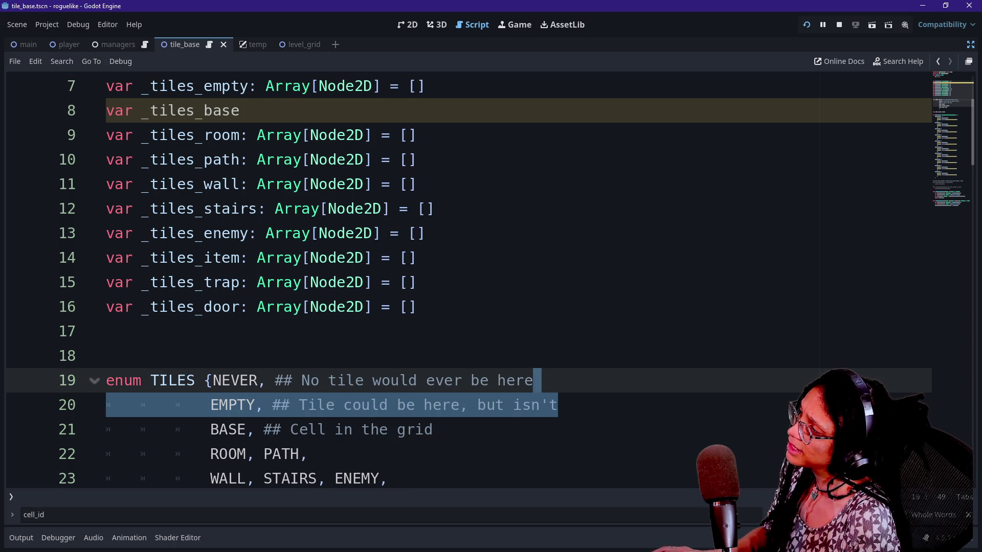
scroll(460, 281, up, 1)
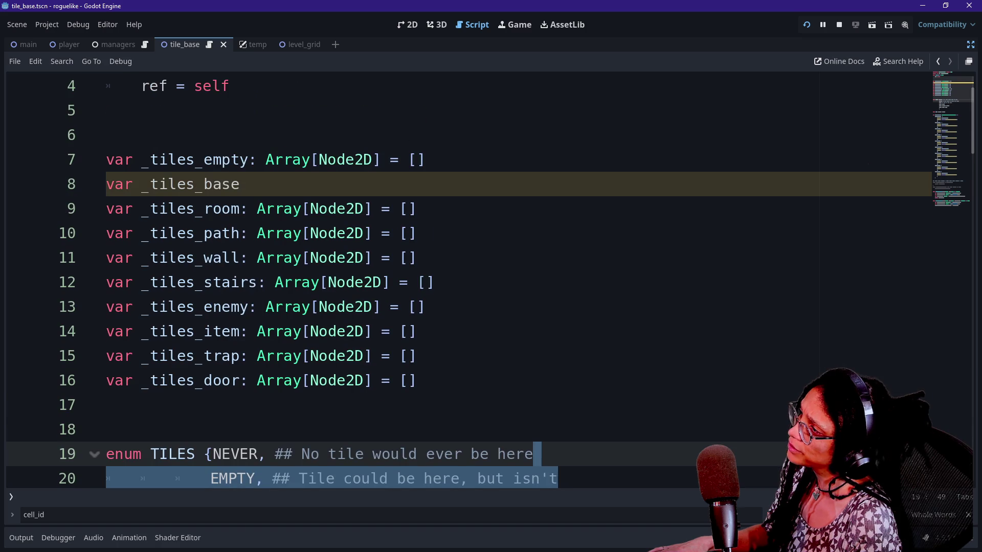
key(BackSpace)
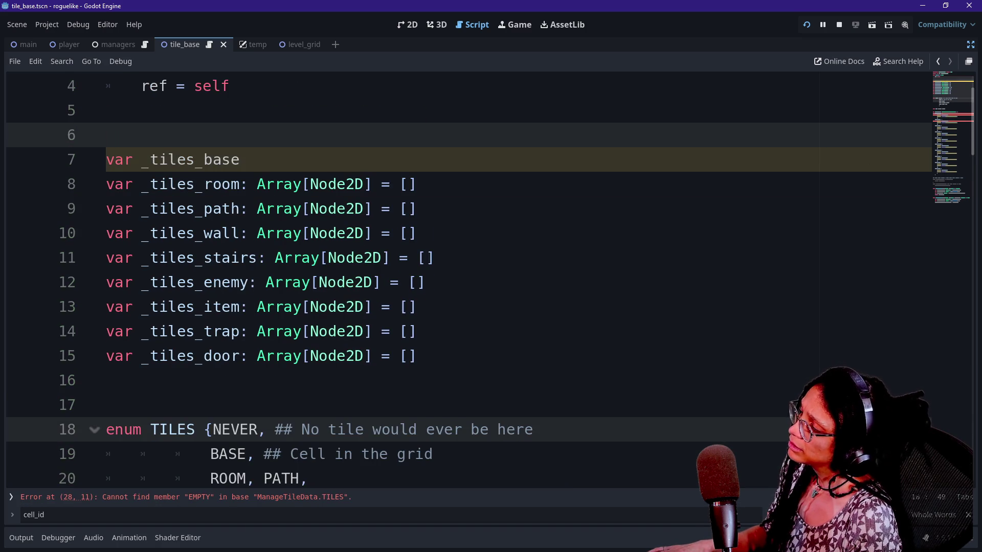
Extend the BASE comment with 'doesnt have a room or path yet'.
scroll(460, 281, down, 3)
scroll(489, 279, down, 2)
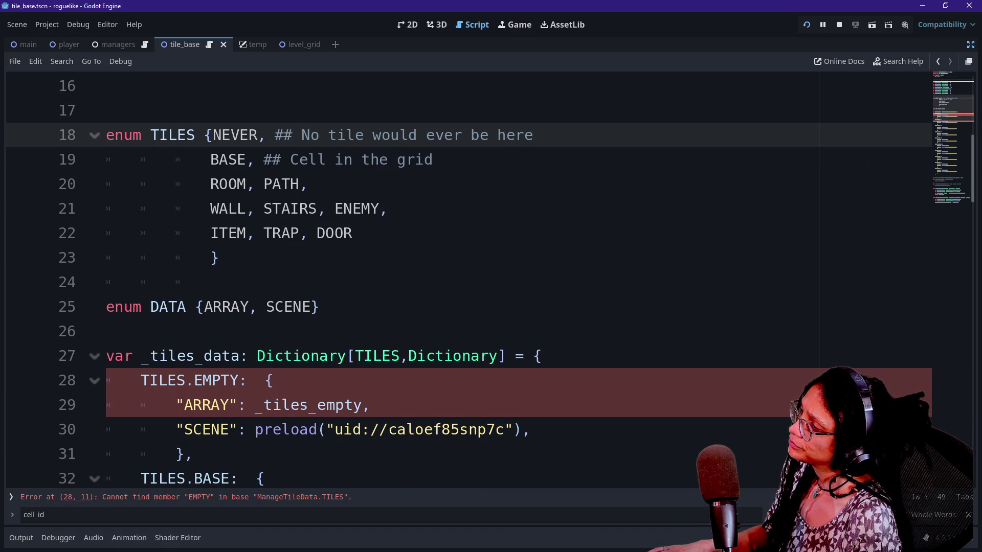
click(432, 159)
text(,)
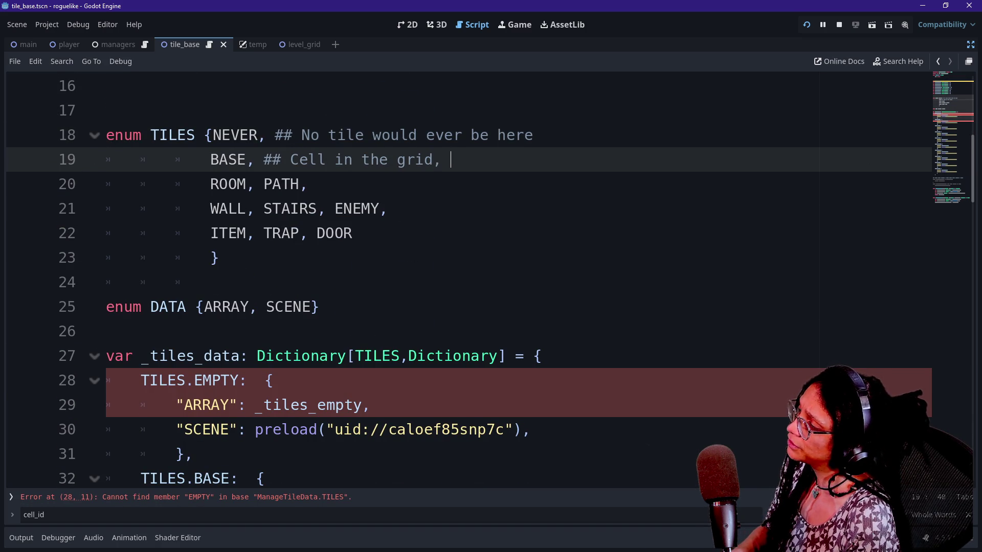
text(doesnt have )
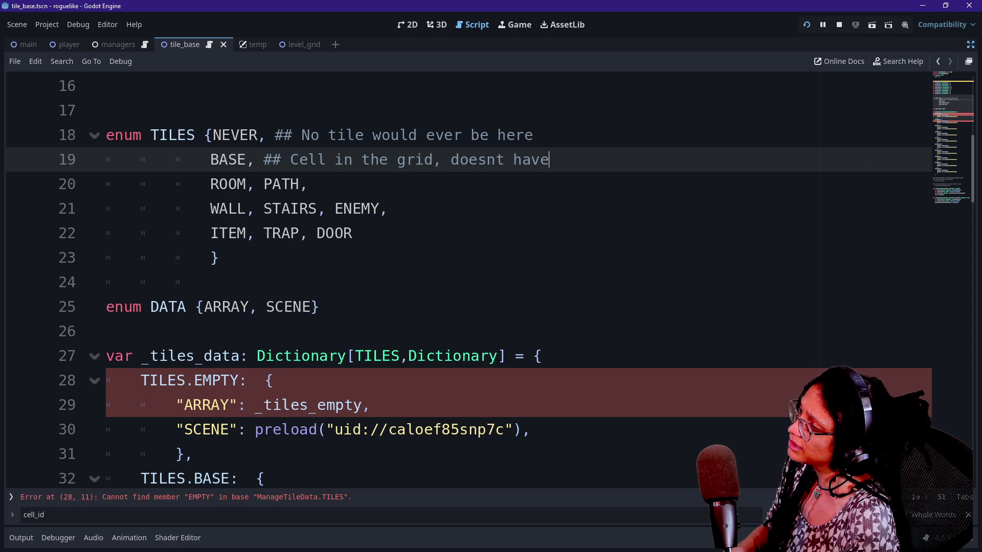
text(a room or )
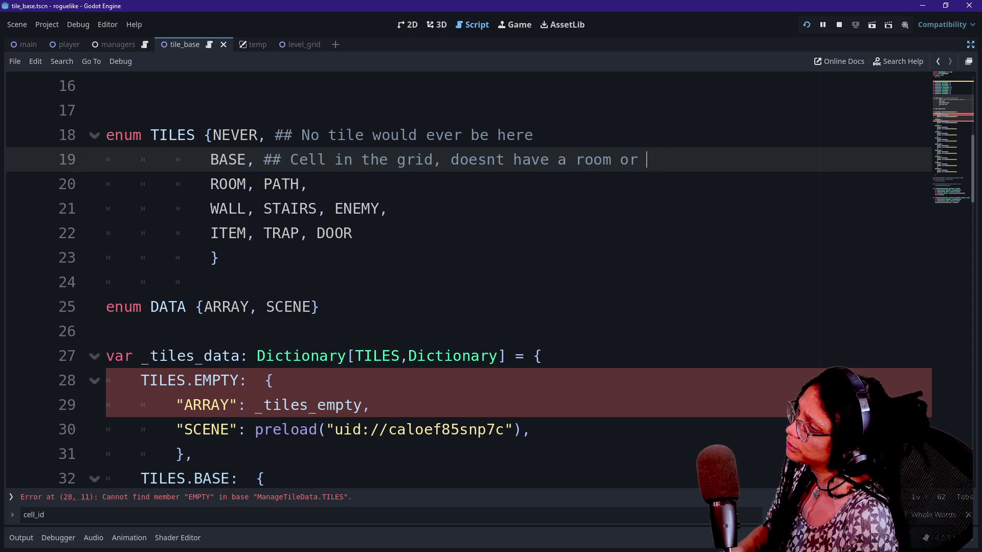
text(path yet)
click(388, 208)
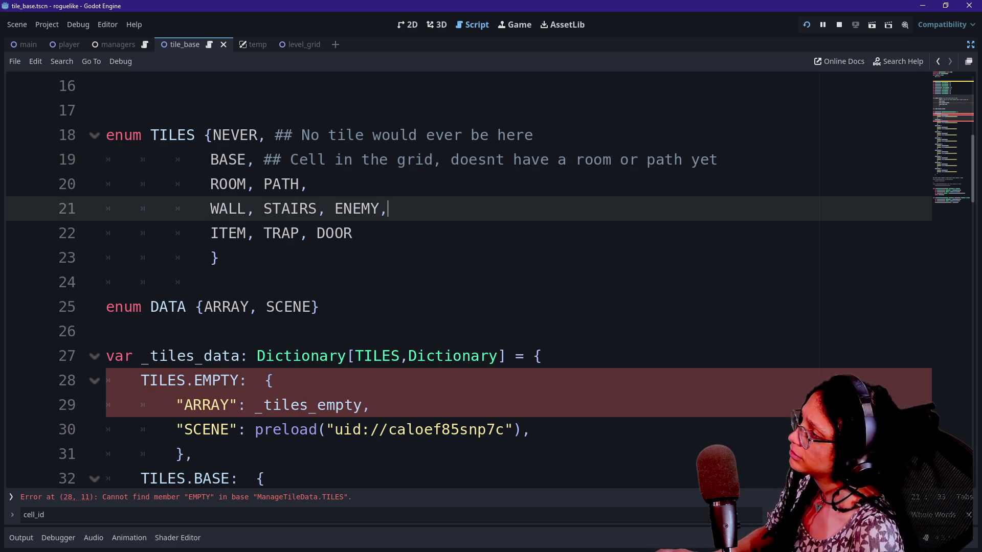
drag(718, 159, 424, 135)
click(425, 134)
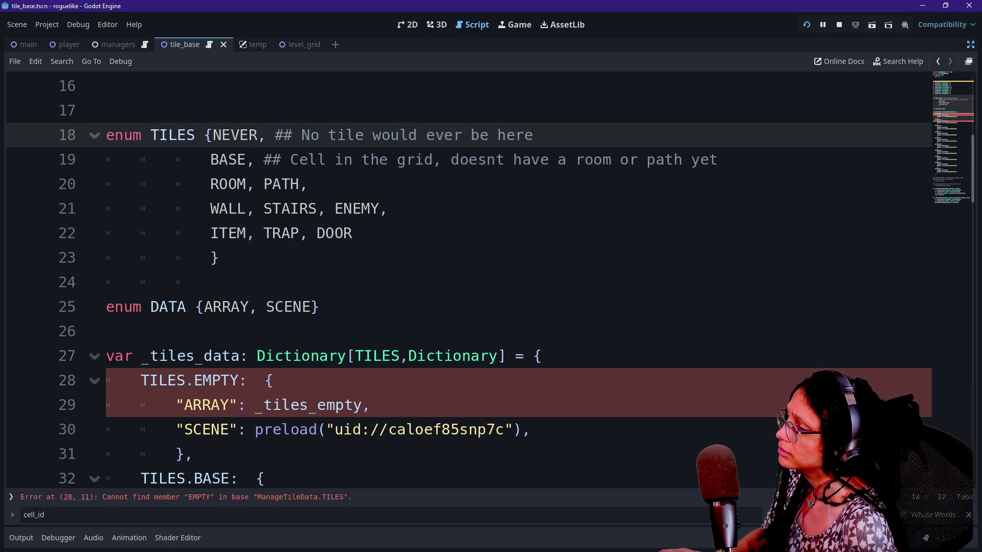
Delete the TILES.EMPTY data block and point the BASE entry at _tiles_base.
click(320, 306)
scroll(460, 307, down, 1)
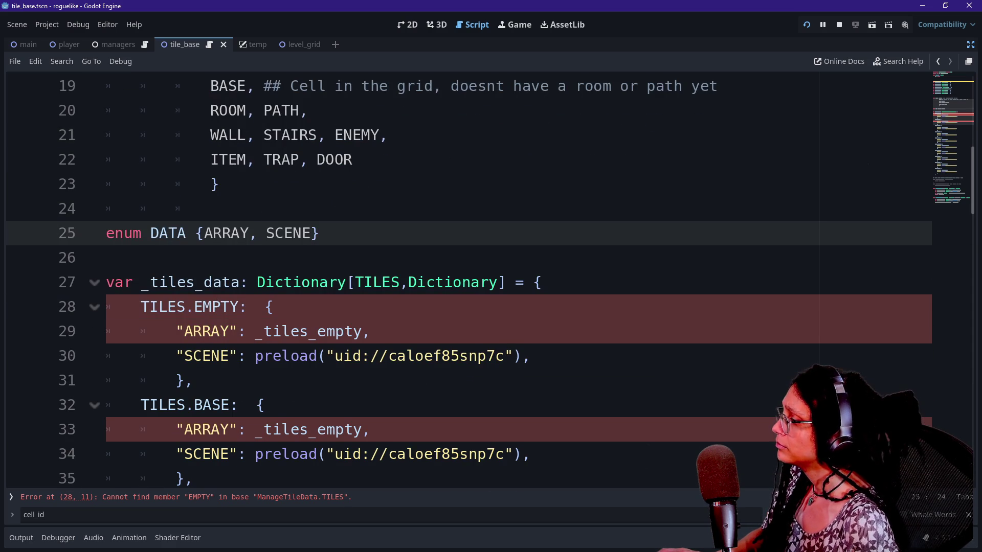
click(191, 380)
shift+click(542, 282)
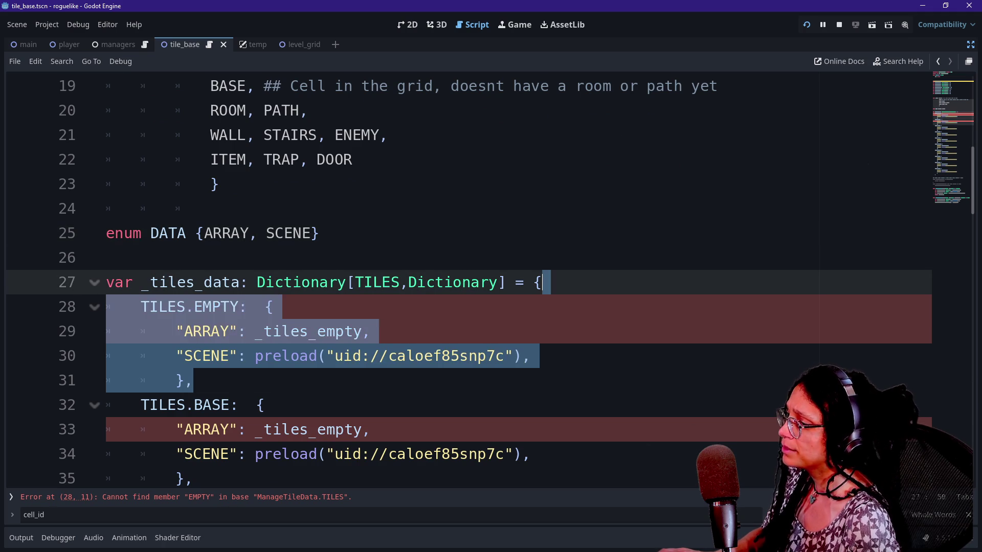
key(BackSpace)
drag(317, 331, 353, 331)
key(BackSpace)
text(ase)
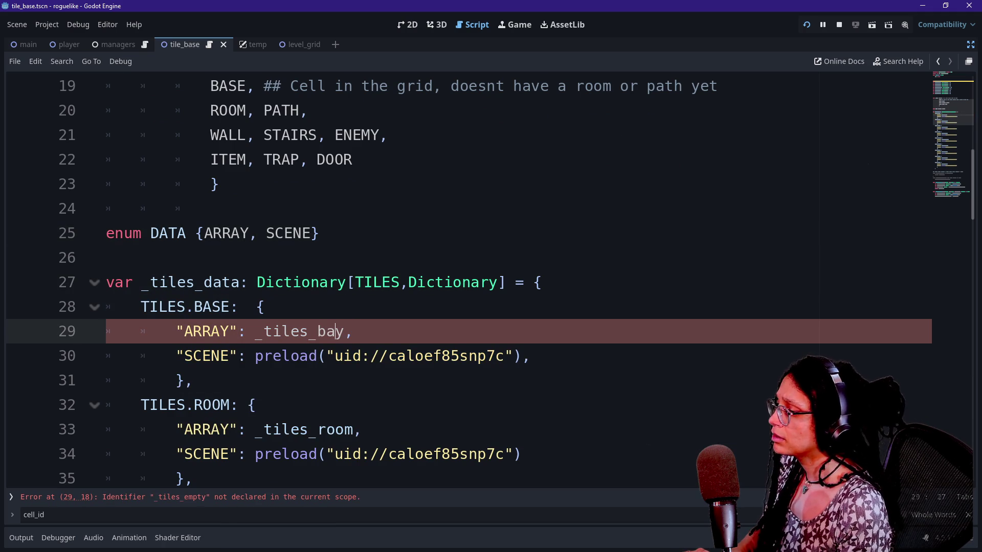
click(210, 208)
Type the _tiles_base declaration as Array[Node2D] = [].
scroll(460, 281, up, 4)
scroll(460, 281, up, 2)
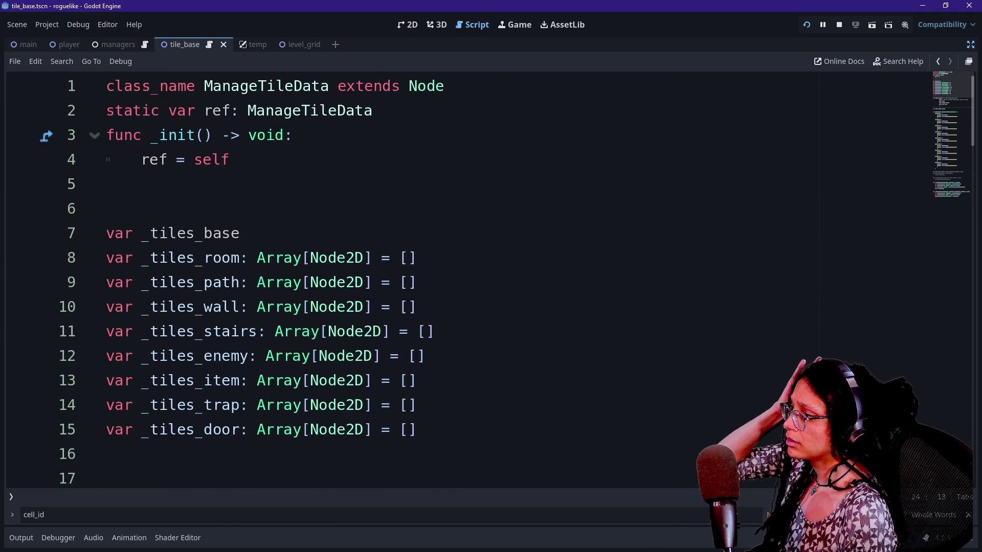
click(243, 233)
text(: Array[Node3)
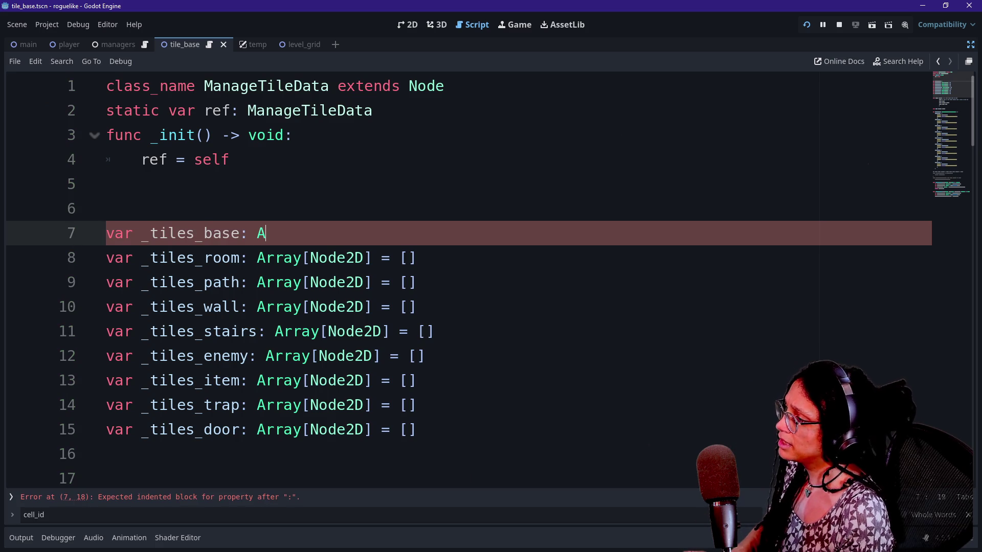
key(BackSpace)
text(2D)
key(BackSpace)
text(] = [)
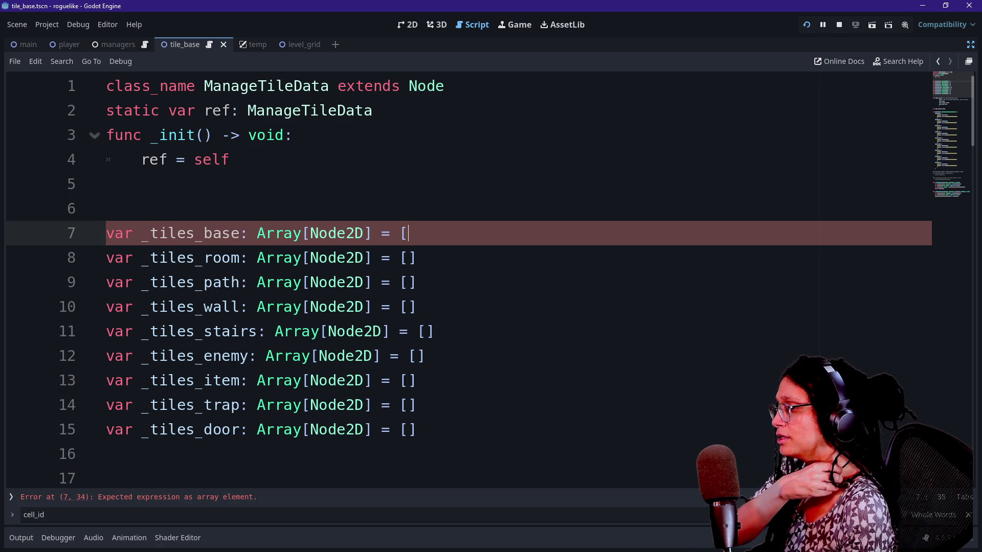
text(])
click(106, 183)
Multi-select every Node2D with Ctrl+D and replace them all with Dictionary.
drag(310, 282, 363, 331)
click(363, 331)
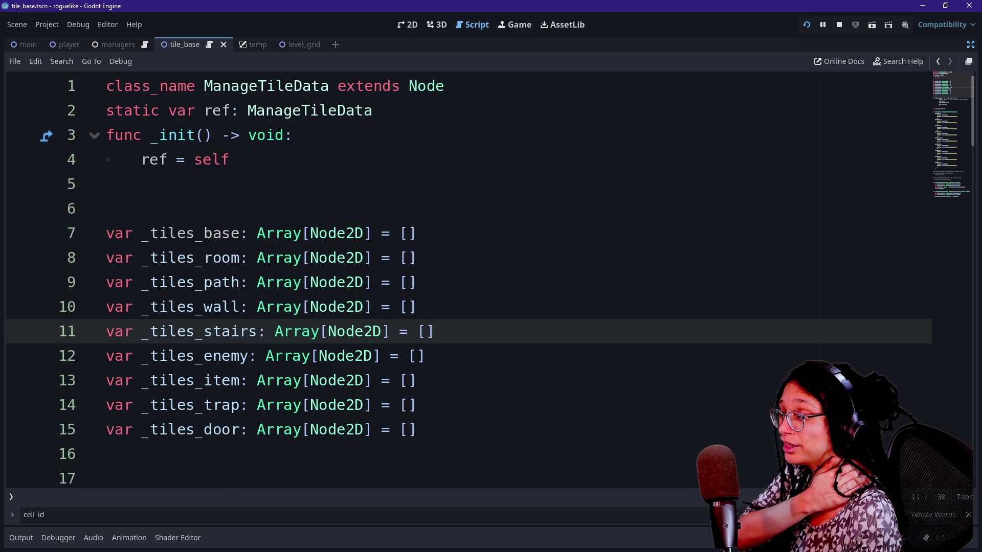
drag(309, 430, 363, 233)
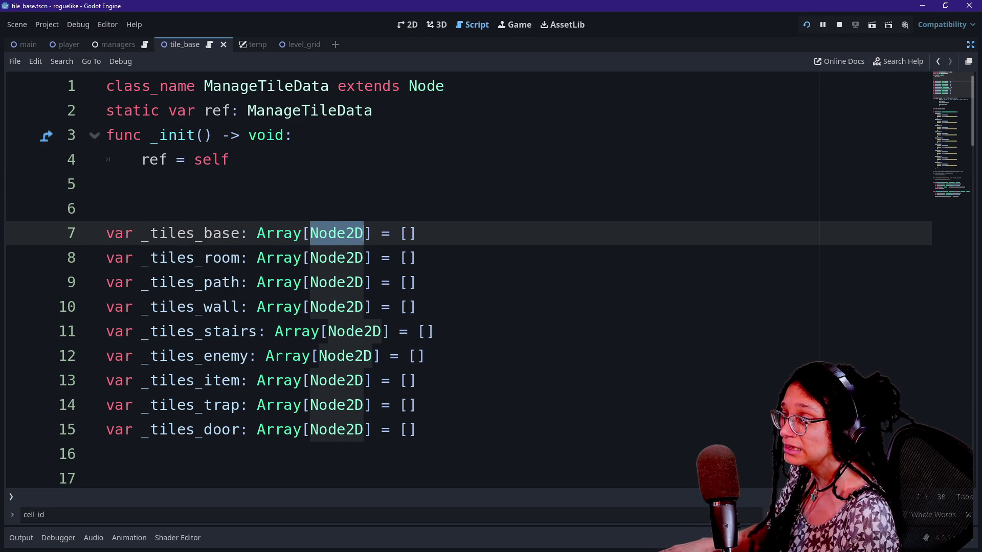
key(ctrl+d)
key(ctrl+d)
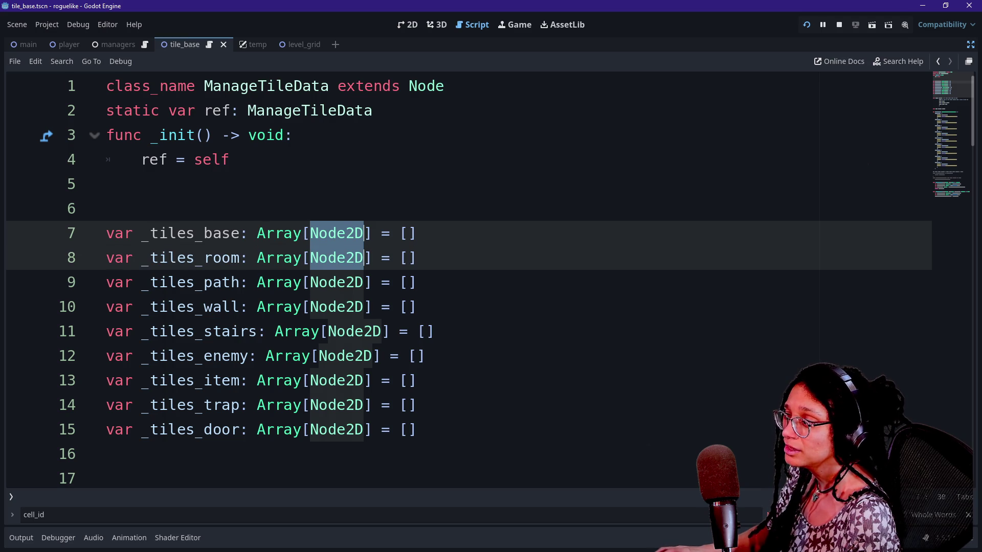
key(ctrl+d)
key(ctrl+d)
key(ctrl+d)
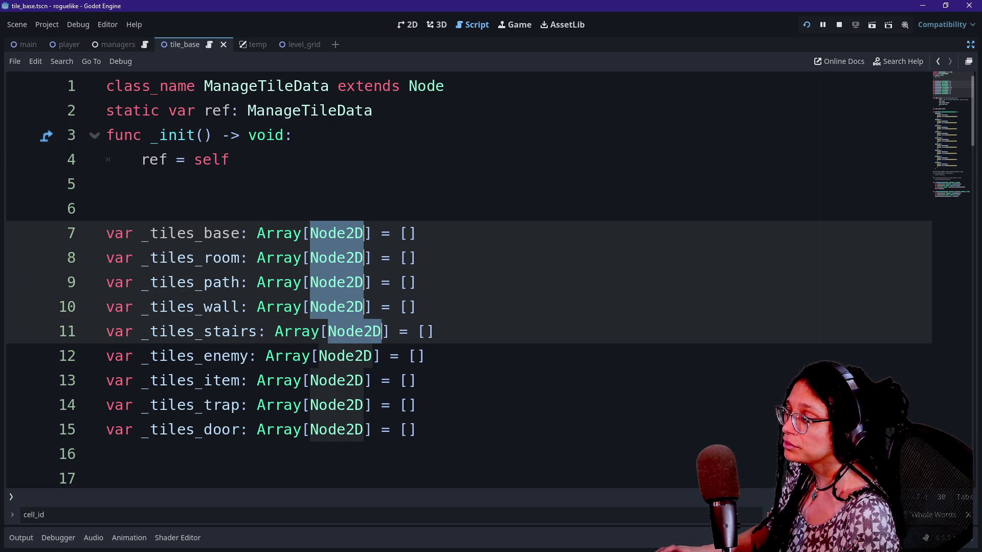
key(ctrl+d)
key(ctrl+d)
key(ctrl+d)
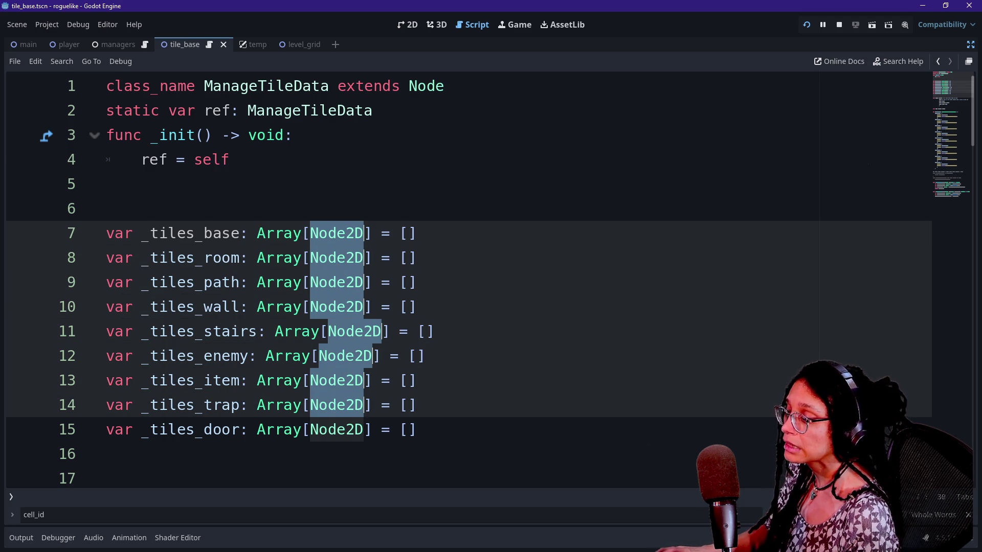
text(Dict)
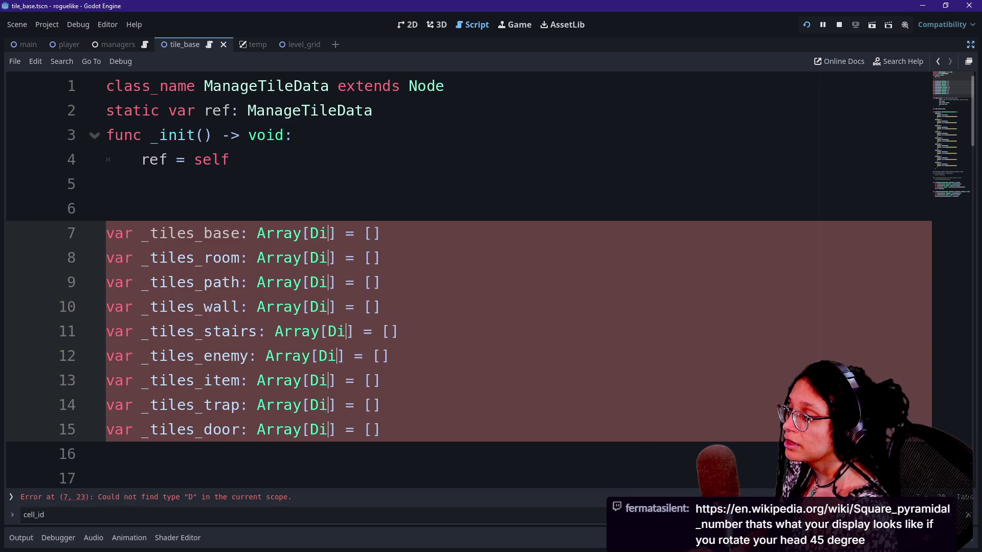
text(ionary)
key(Escape)
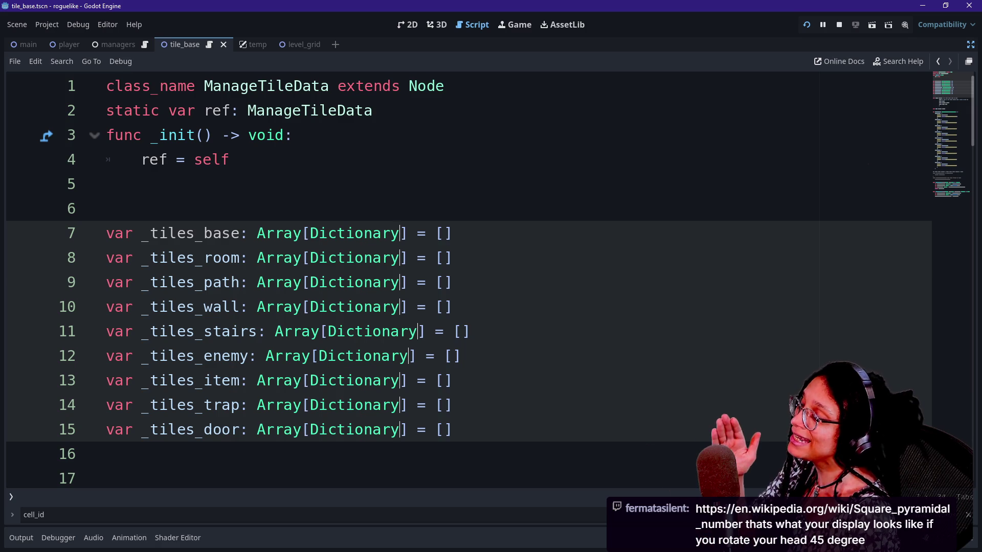
click(284, 255)
scroll(285, 256, down, 4)
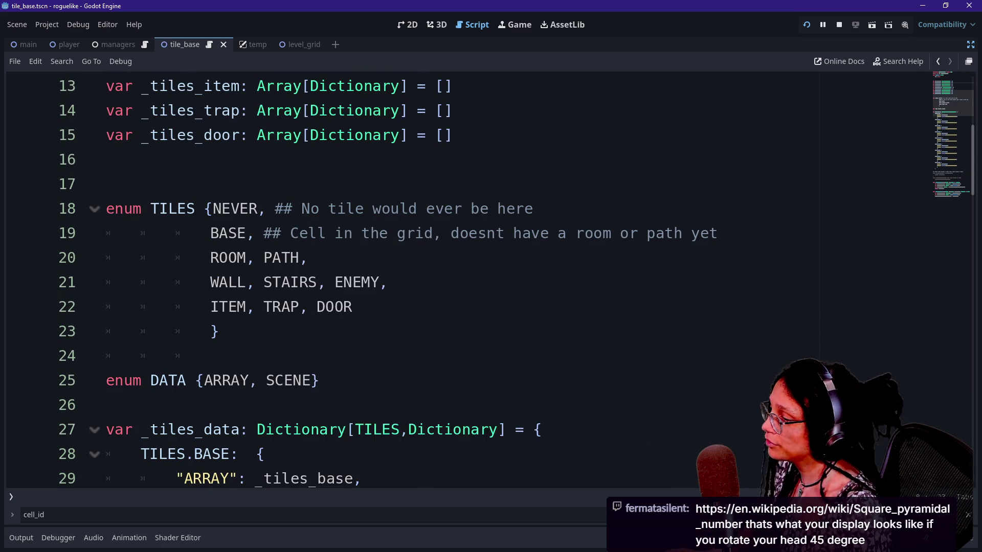
scroll(307, 261, down, 1)
key(shift+alt+o)
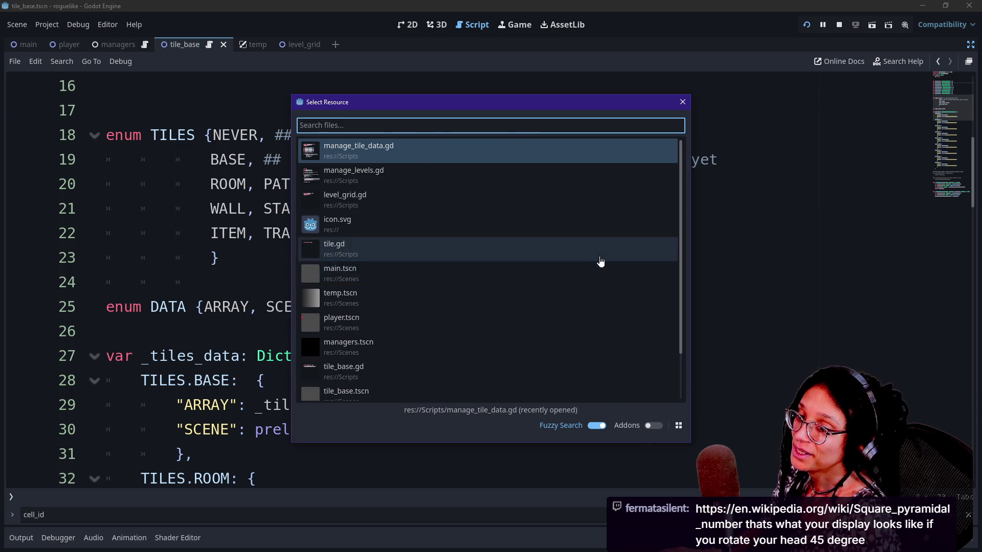
Dismiss the file picker, check the numbered tile grid game, then stop it.
key(Escape)
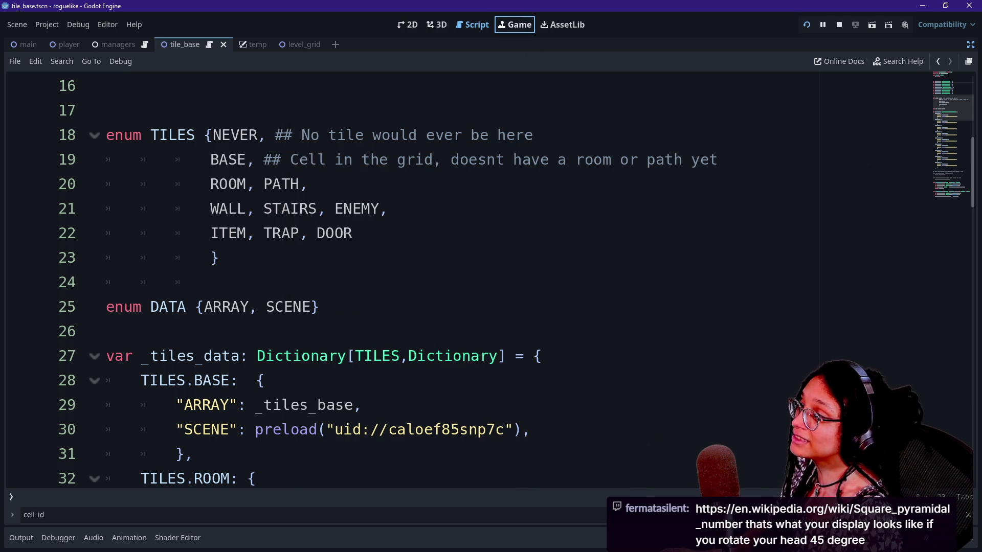
click(516, 25)
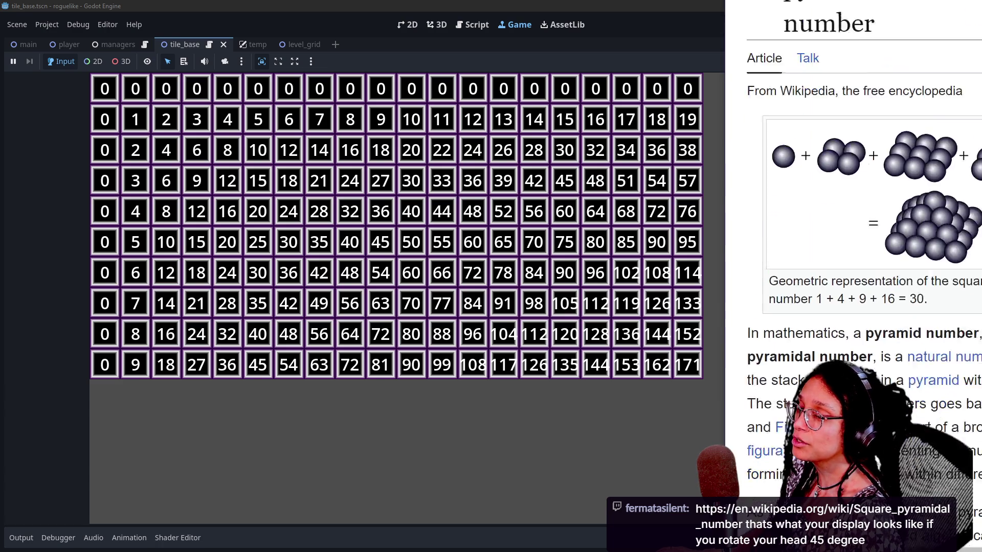
scroll(731, 276, down, 15)
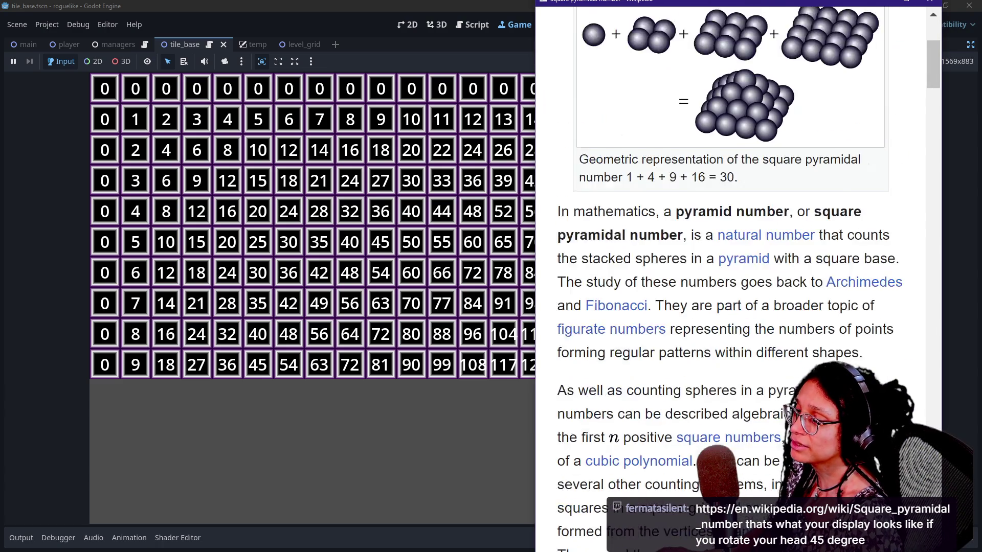
scroll(648, 10, up, 3)
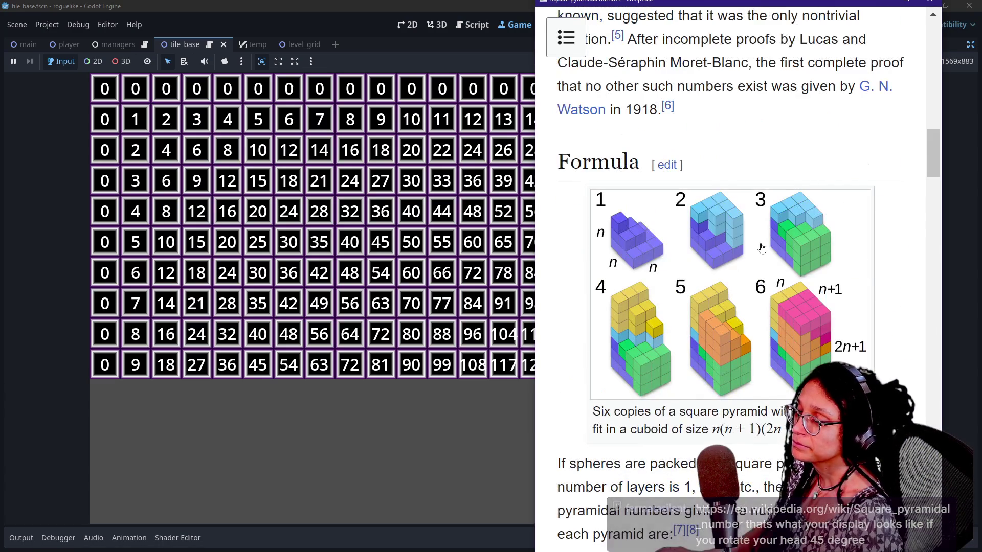
drag(648, 10, 871, 92)
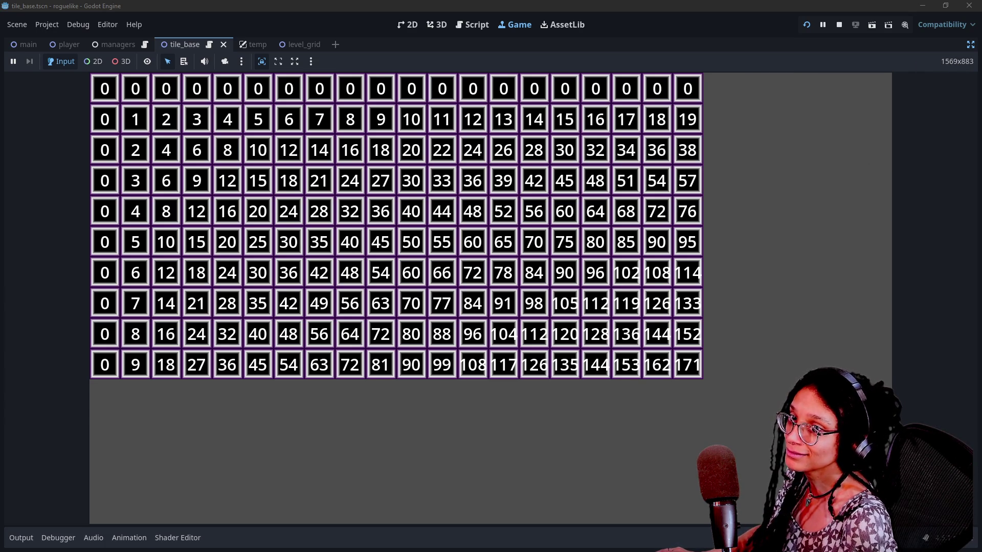
click(838, 26)
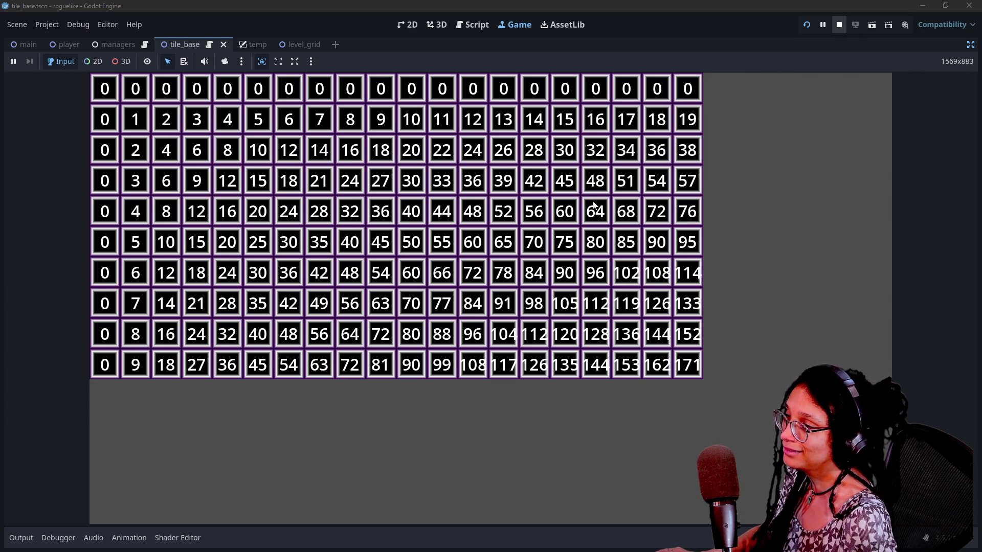
click(839, 26)
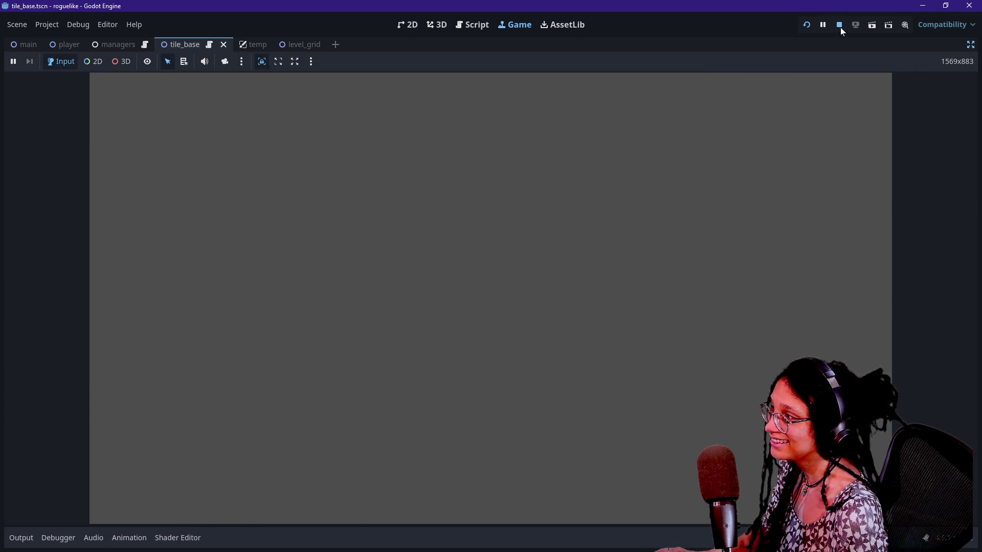
click(210, 282)
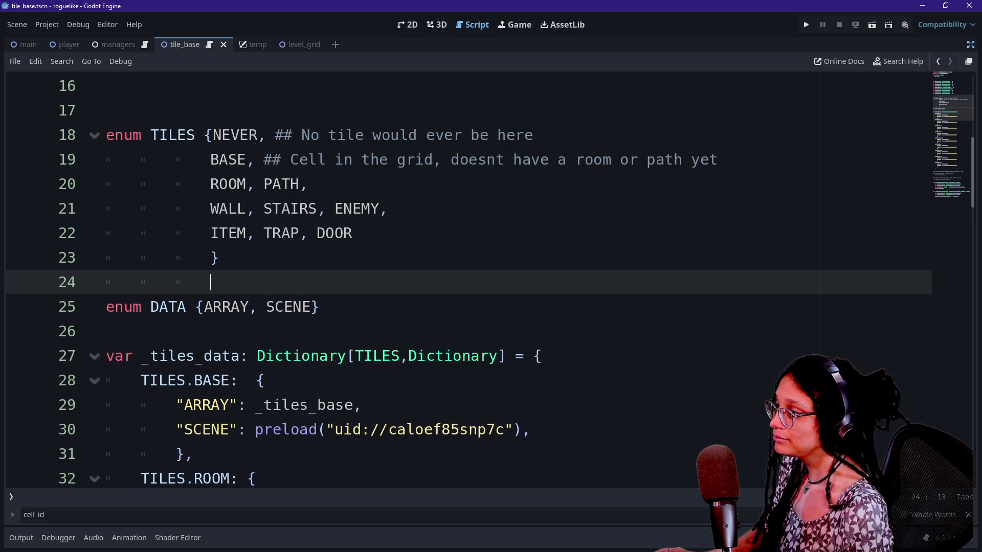
Quick-open the tile_base script and scroll to its TILES.EMPTY references.
key(shift+alt+o)
key(Down)
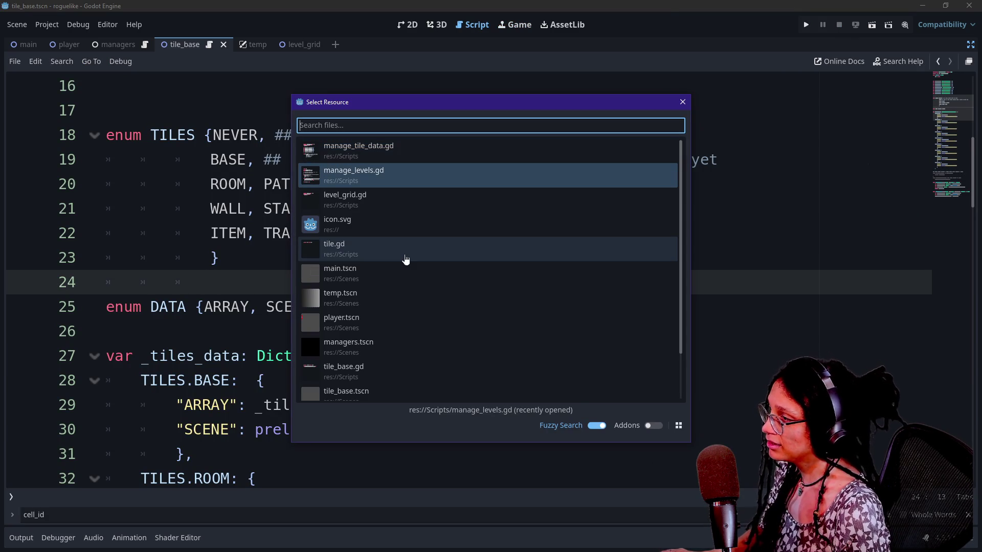
key(Down)
key(Up)
key(Return)
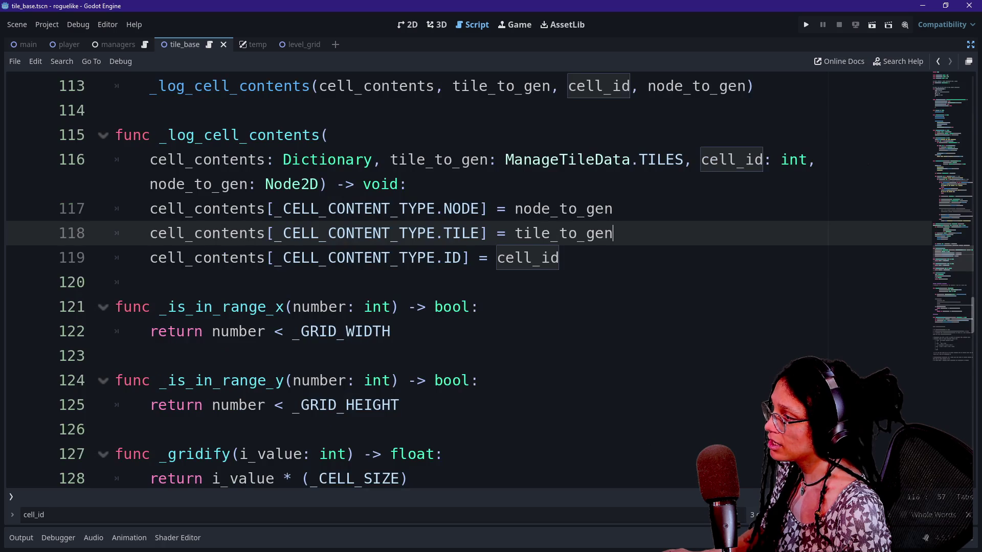
scroll(230, 282, down, 2)
scroll(230, 281, up, 20)
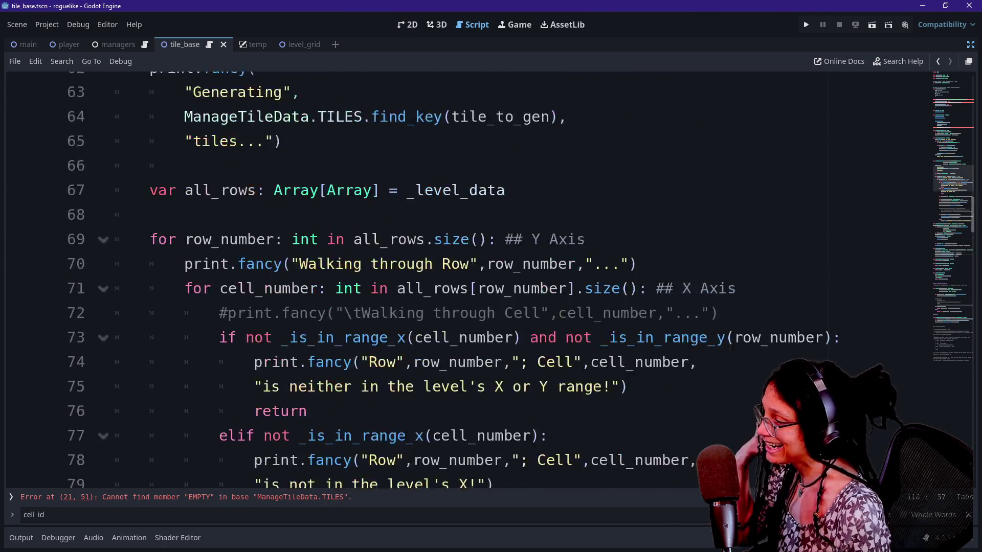
scroll(460, 281, up, 6)
scroll(460, 281, down, 2)
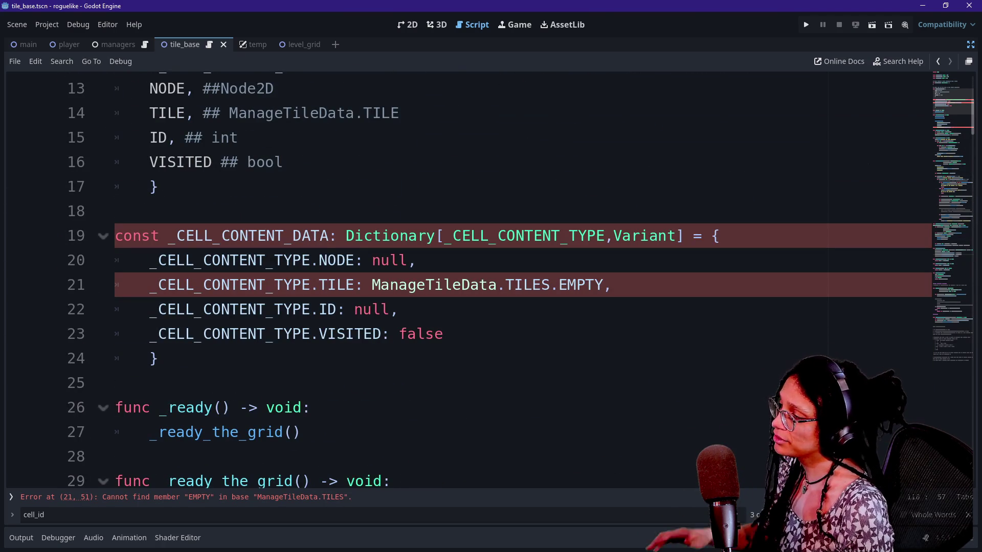
scroll(460, 281, down, 1)
scroll(460, 281, down, 5)
Replace ManageTileData.TILES.EMPTY with null on lines 37 and 21.
drag(184, 235, 460, 235)
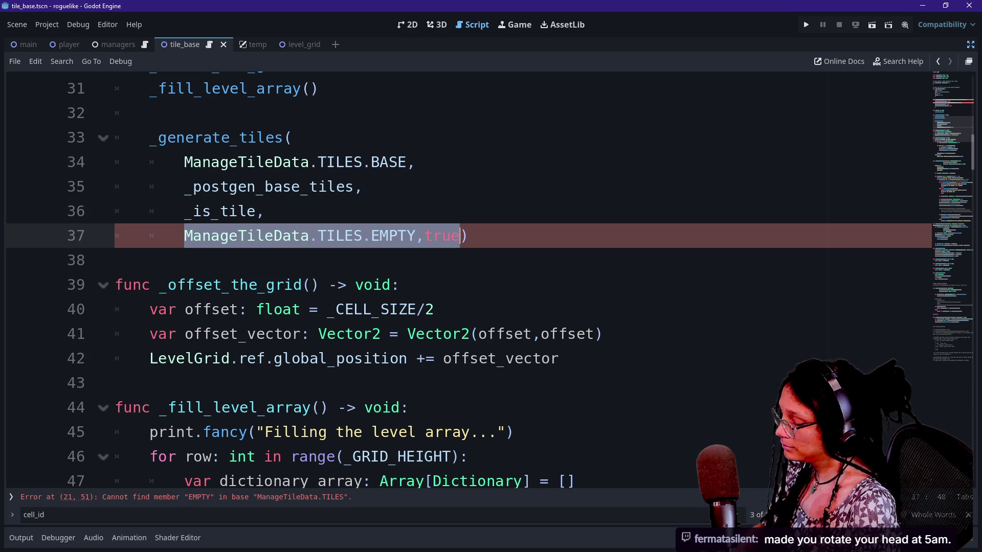
mouse_move(415, 236)
mouse_down()
mouse_move(184, 235)
mouse_move(149, 211)
mouse_move(186, 212)
mouse_move(184, 235)
mouse_up()
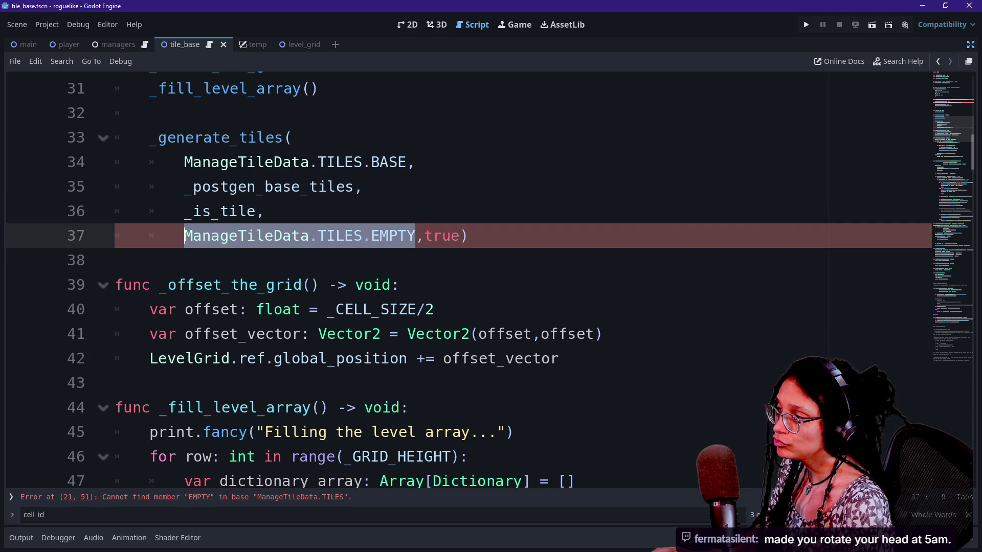
scroll(461, 281, down, 5)
text(null)
key(BackSpace)
key(BackSpace)
key(BackSpace)
text(null)
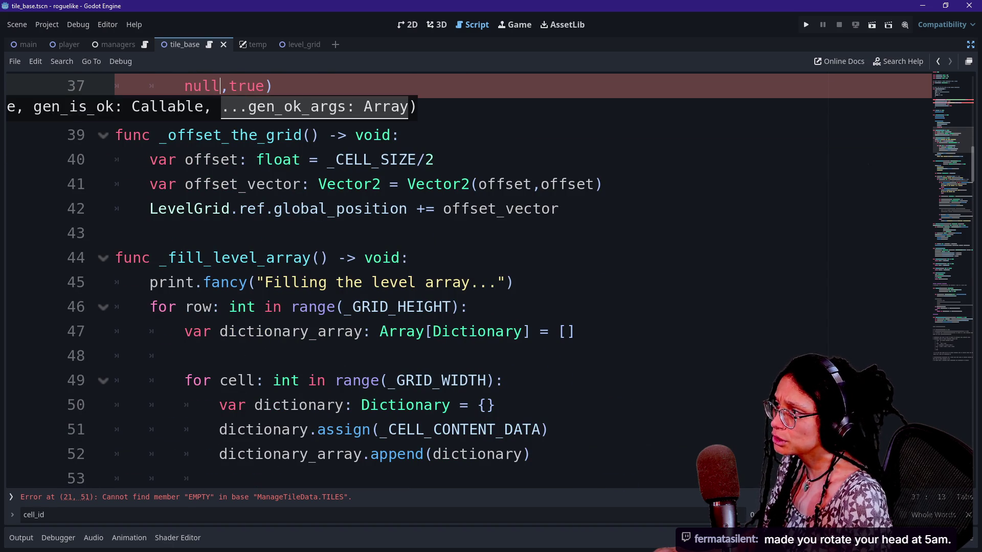
scroll(460, 282, up, 9)
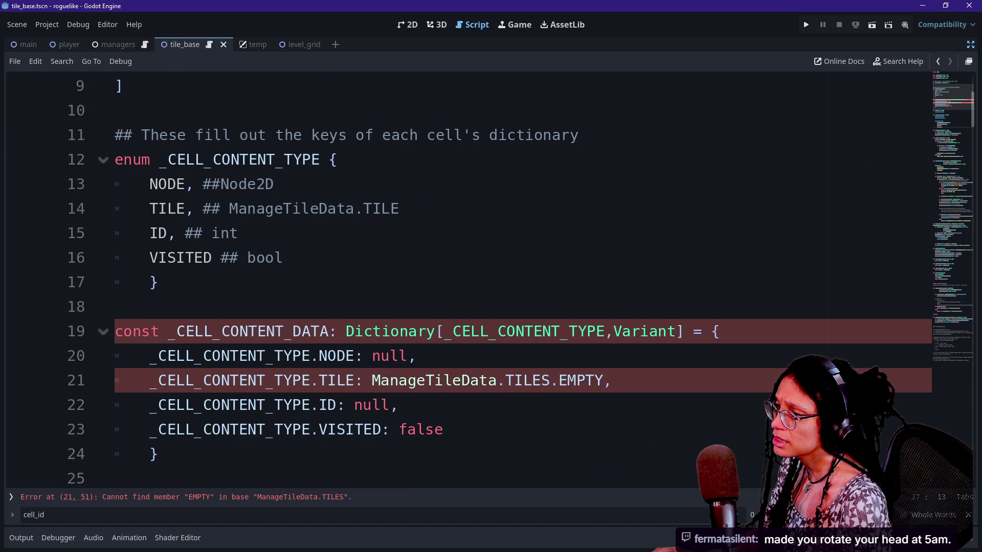
double_click(424, 380)
key(ctrl+shift+Right)
key(ctrl+shift+Right)
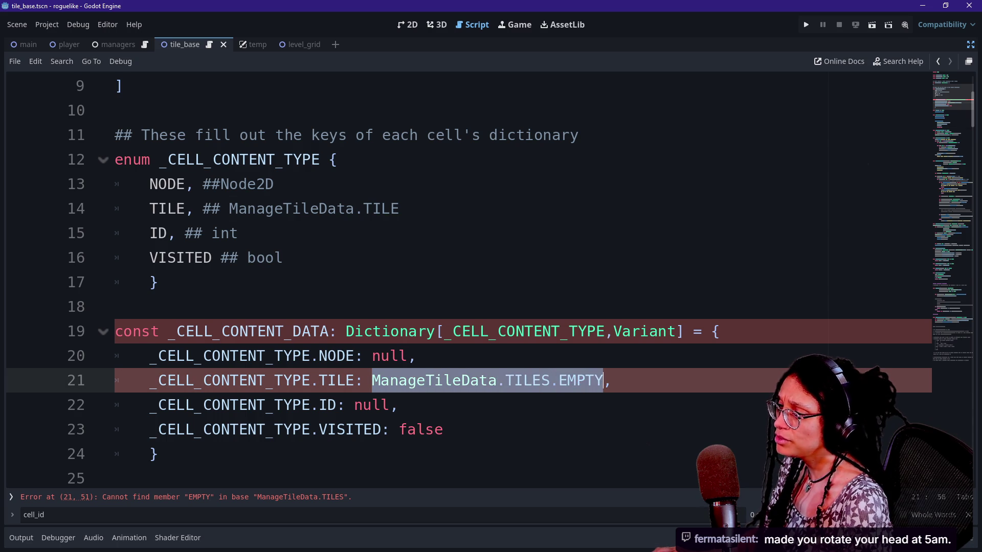
text(b)
key(BackSpace)
text(n)
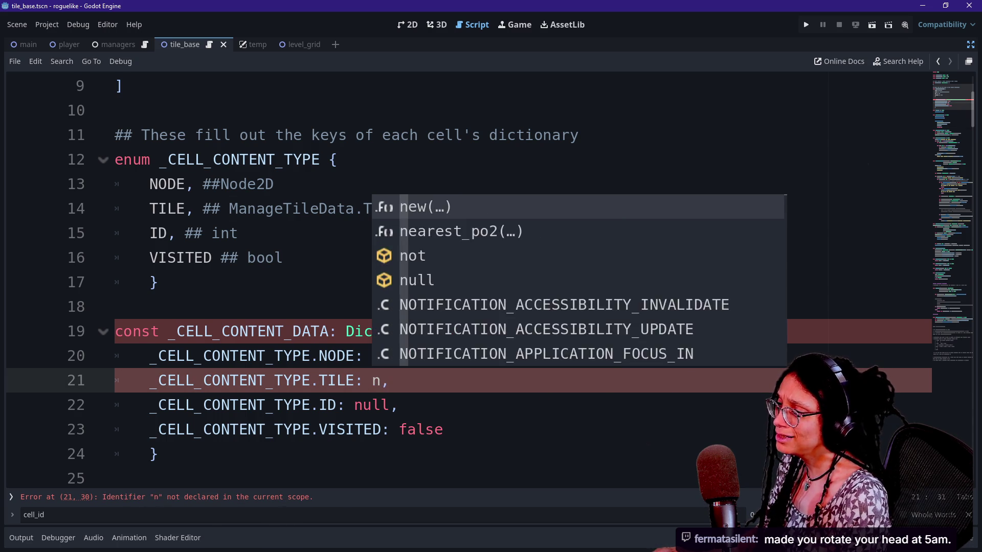
text(ull)
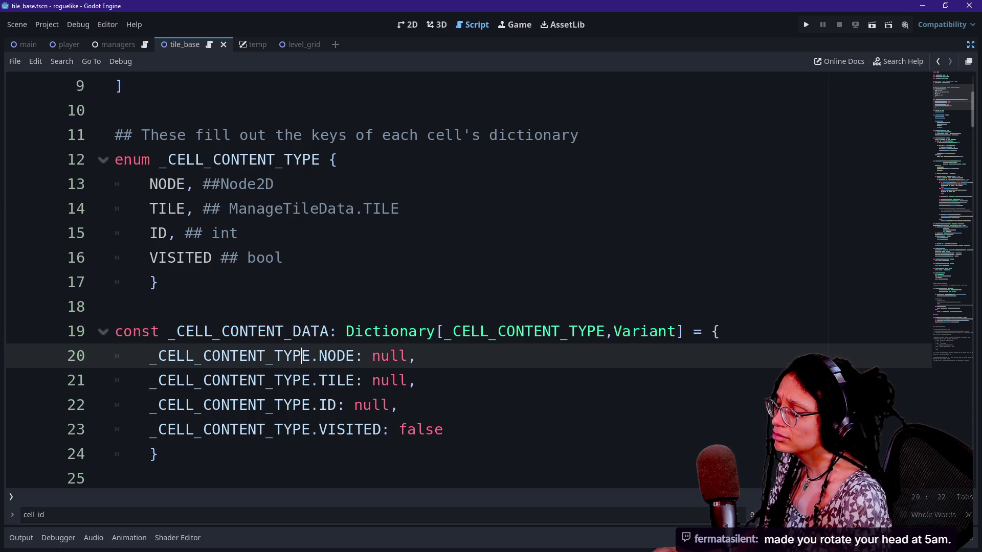
Run the project to test the tile grid.
scroll(460, 281, down, 11)
scroll(460, 281, down, 10)
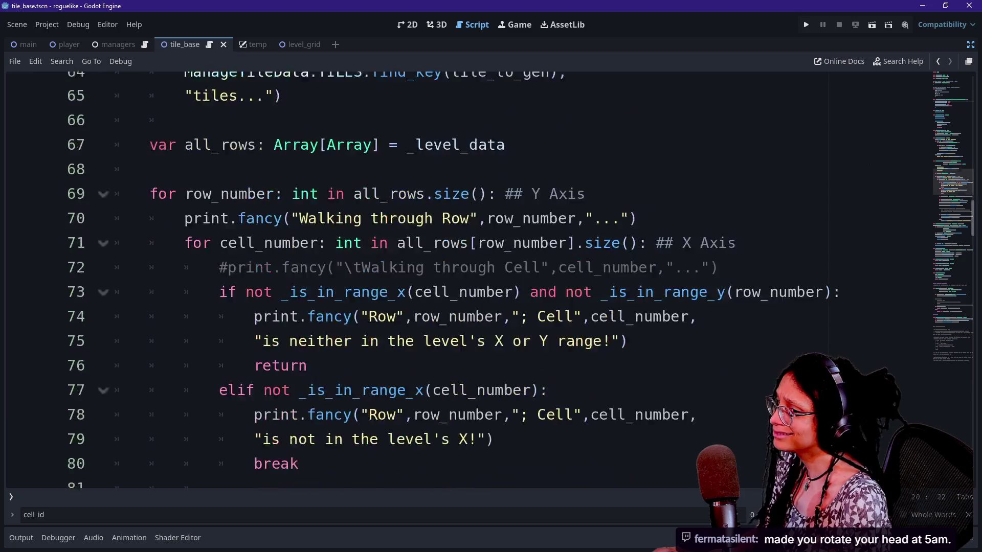
scroll(460, 281, down, 1)
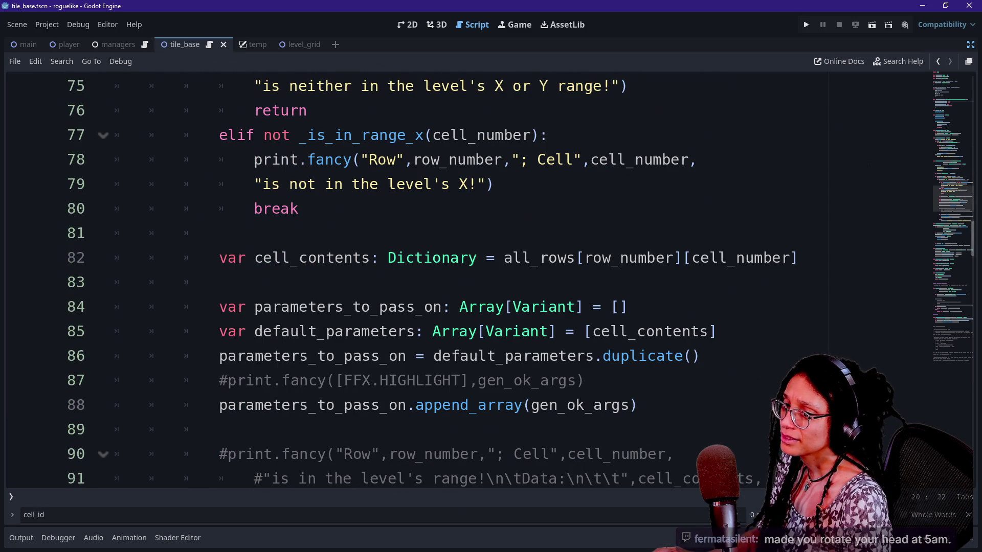
click(805, 25)
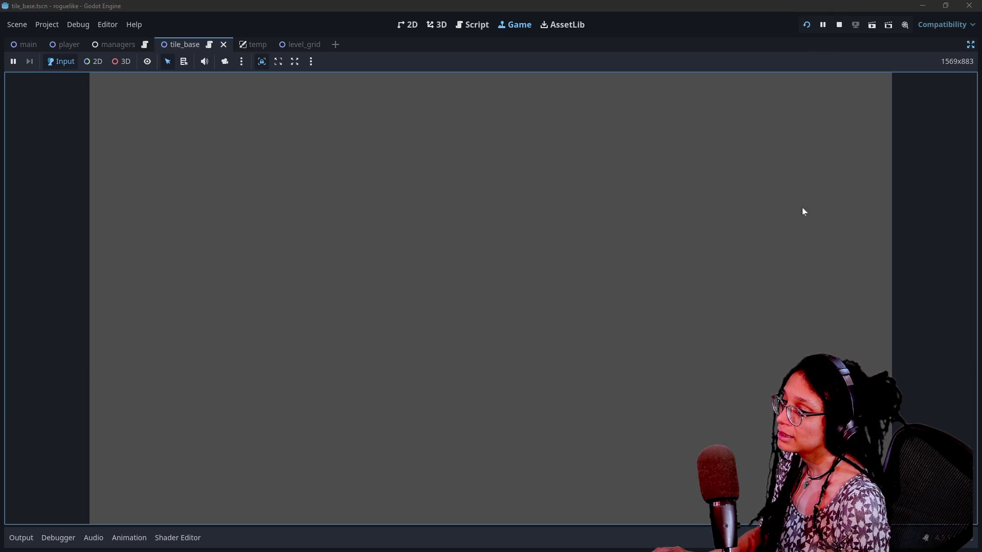
Stop the game and undo the null edits, restoring TILES.EMPTY on lines 21 and 37.
click(839, 26)
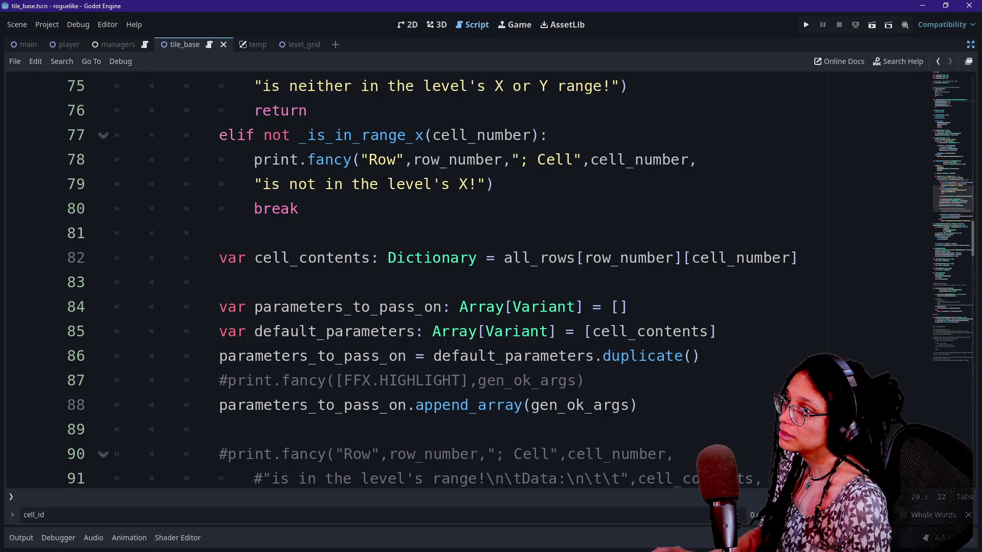
key(BackSpace)
text(b)
key(ctrl+x)
key(ctrl+z)
key(ctrl+z)
key(ctrl+z)
key(ctrl+z)
key(ctrl+z)
key(ctrl+z)
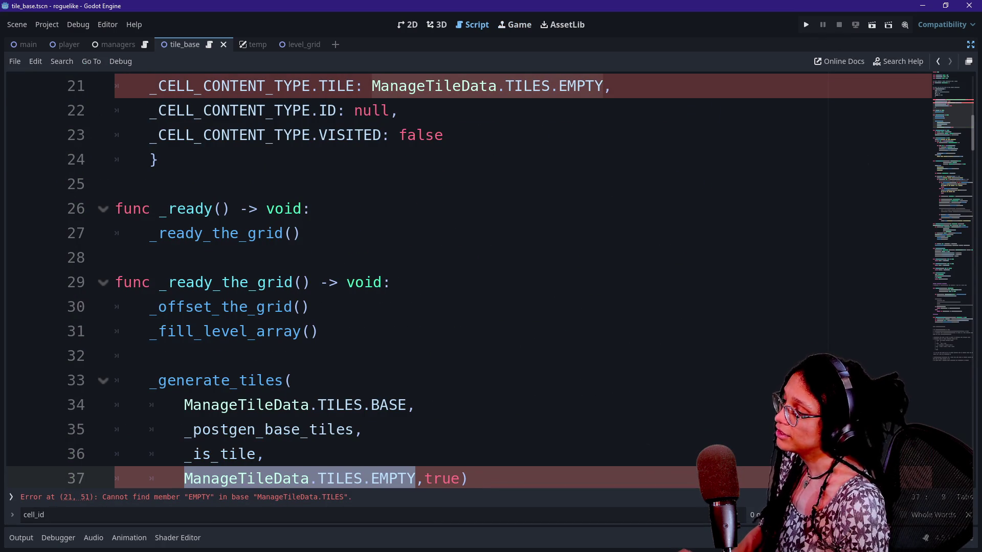
Step through the cell_id matches, then quick-open manage_tile_data.gd.
scroll(460, 281, down, 2)
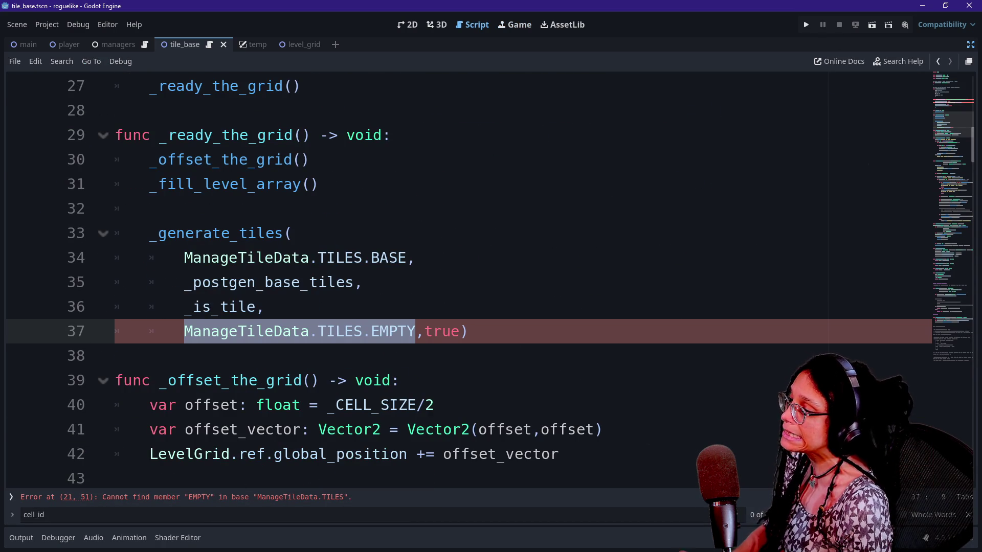
key(Return)
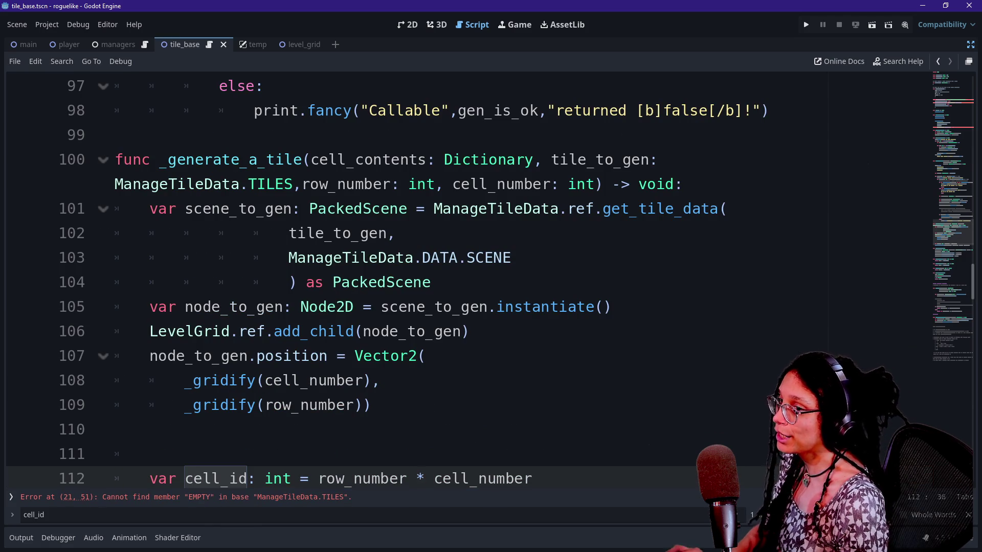
click(936, 82)
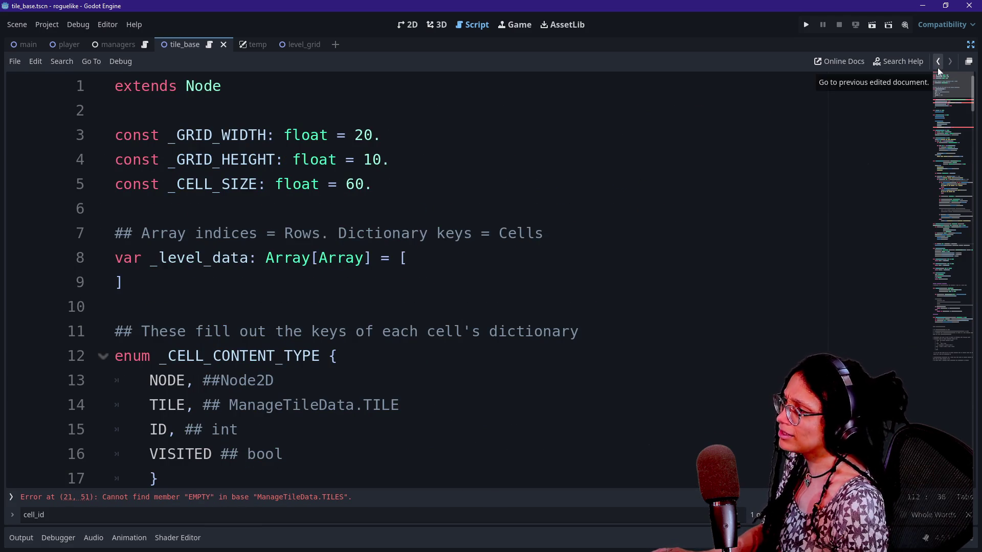
click(938, 61)
key(Return)
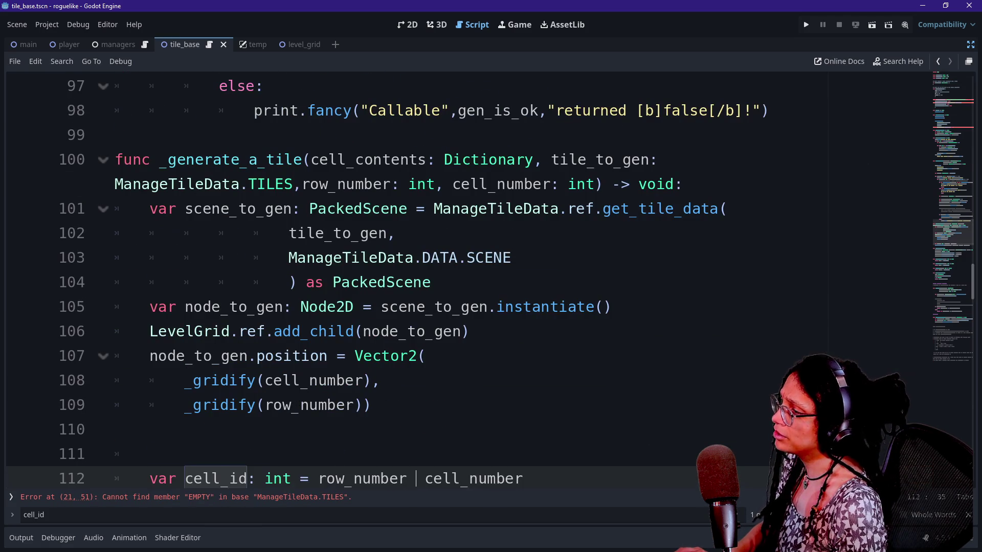
key(shift+alt+o)
click(671, 185)
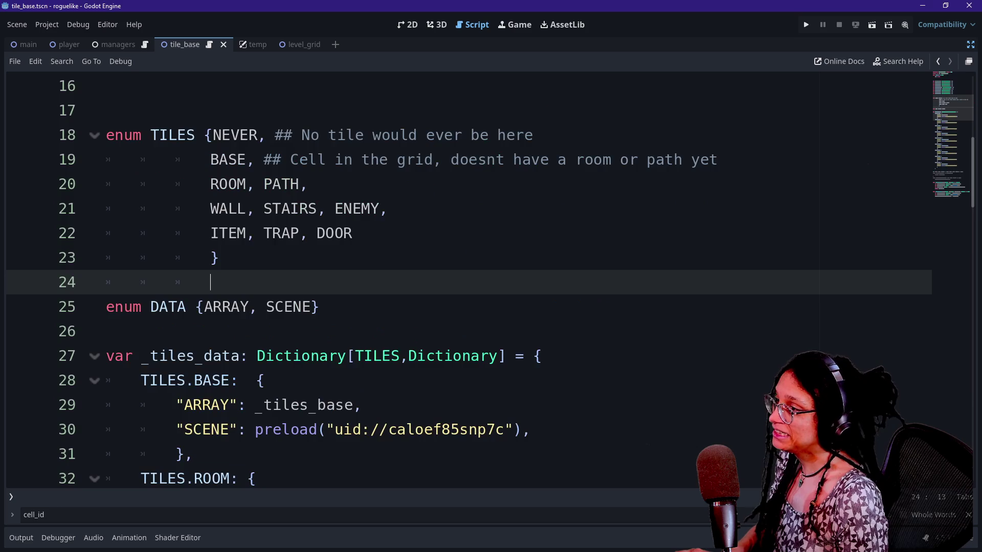
Undo the Dictionary typing and array edits until EMPTY and TILES.EMPTY reappear with Array[Node2D].
key(ctrl+z)
key(ctrl+z)
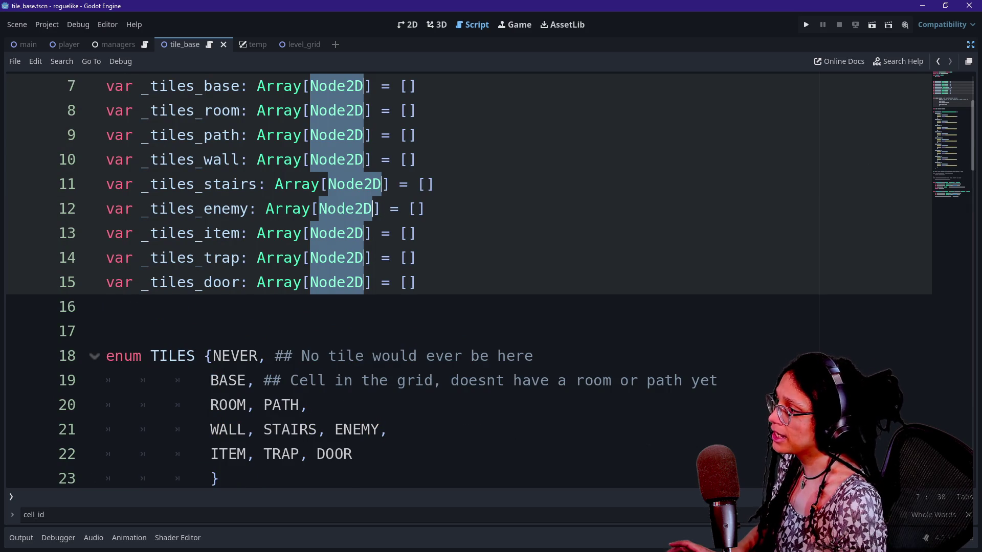
text(Dictionary)
key(ctrl+z)
key(ctrl+z)
key(ctrl+z)
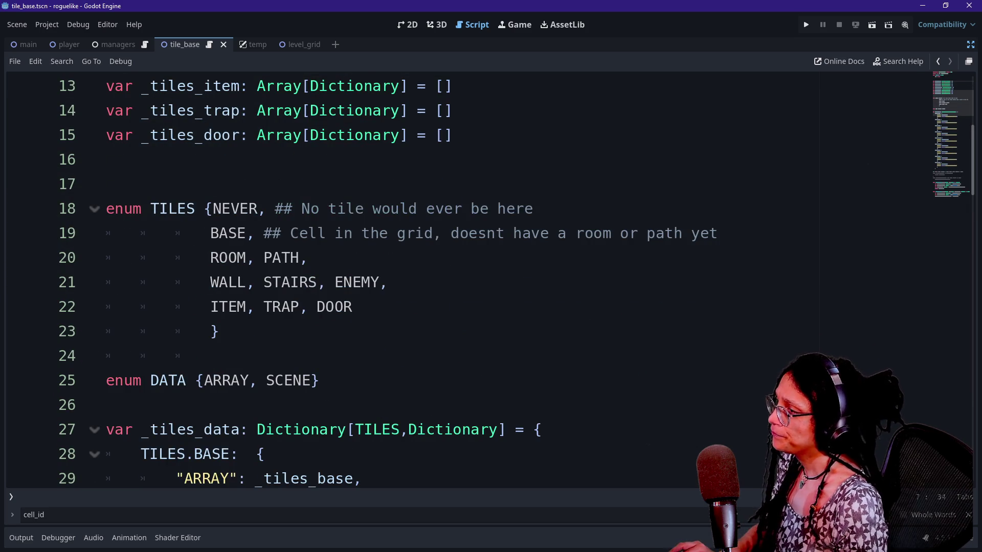
key(ctrl+z)
key(ctrl+z)
key(ctrl+z)
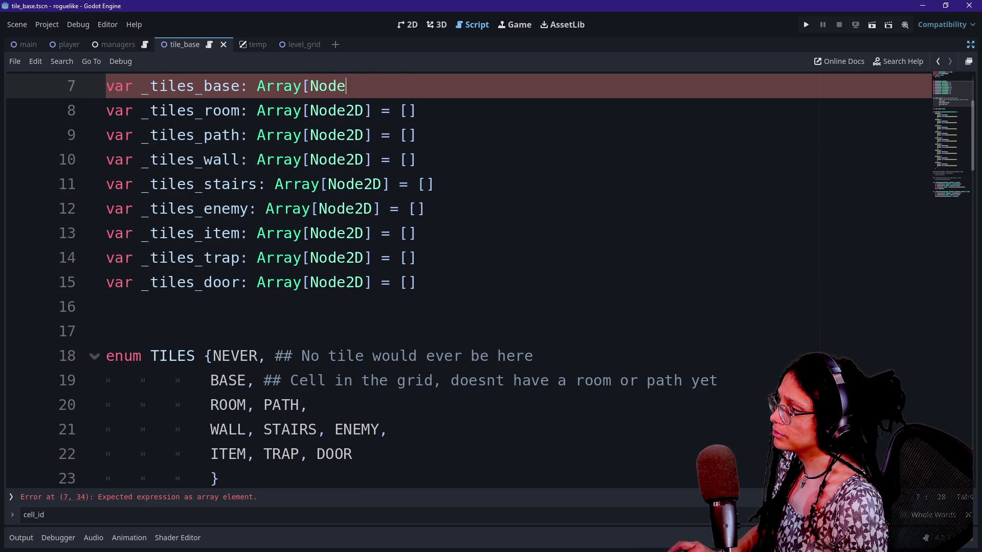
key(ctrl+z)
key(ctrl+z)
key(ctrl+z)
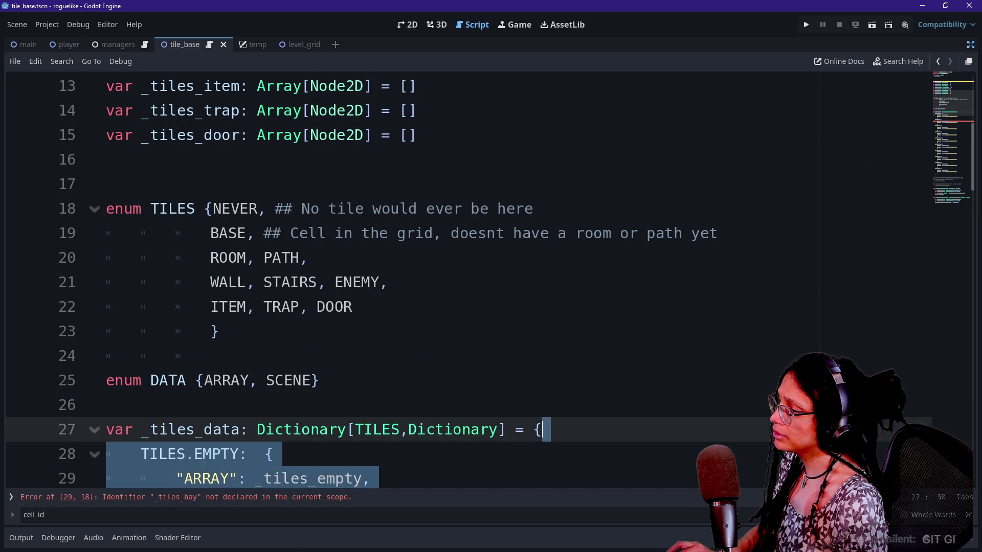
key(ctrl+z)
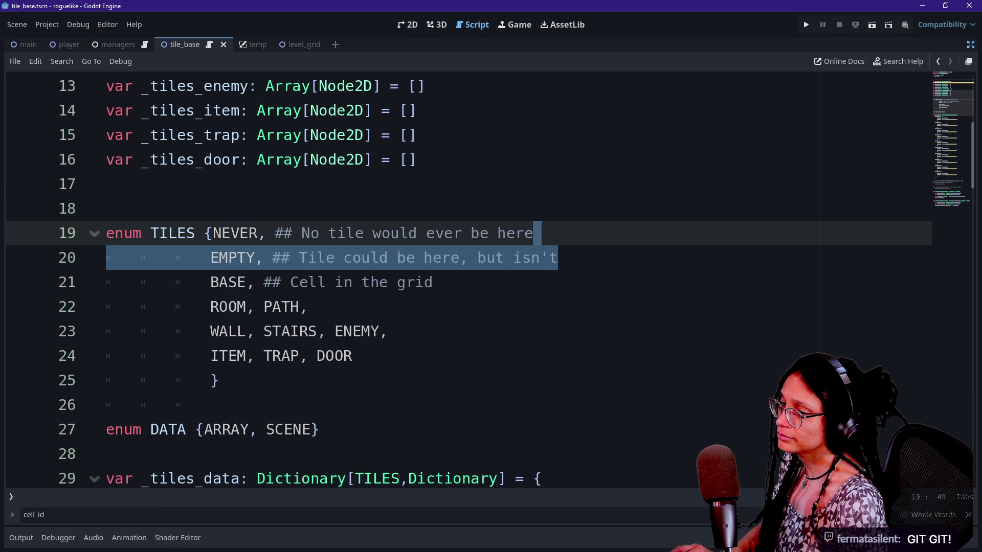
key(ctrl+z)
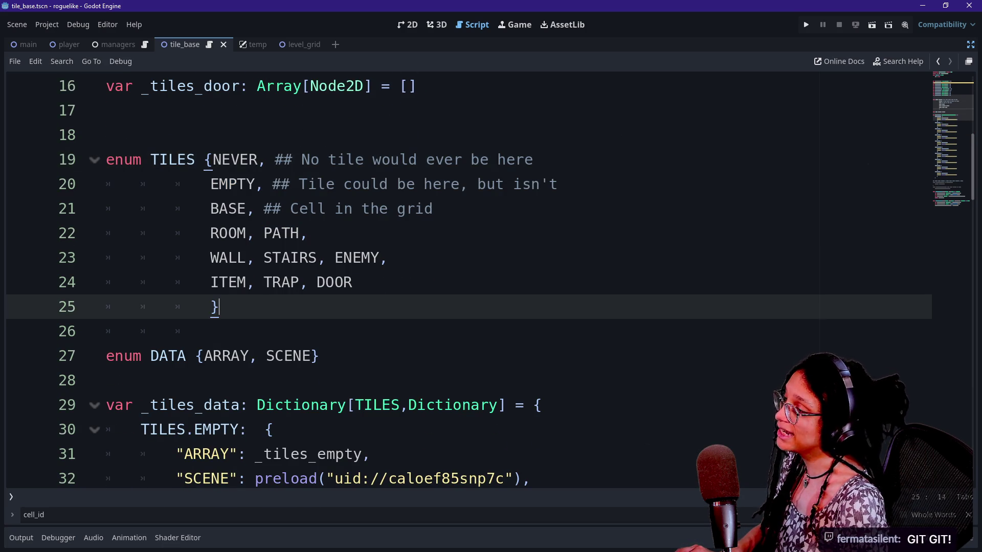
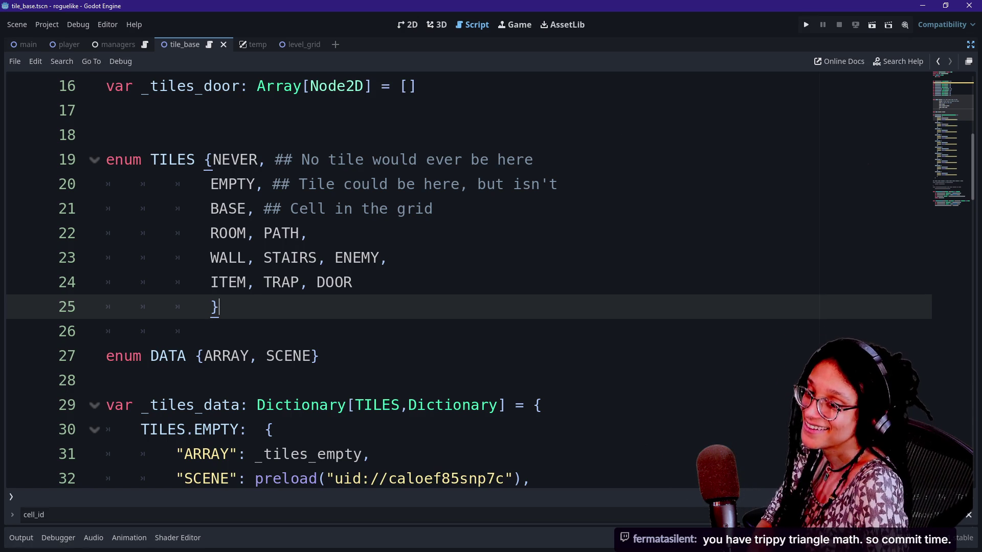
Undo and redo recent edits to the tile data script back to its original array list.
click(210, 332)
click(541, 405)
click(353, 282)
click(307, 234)
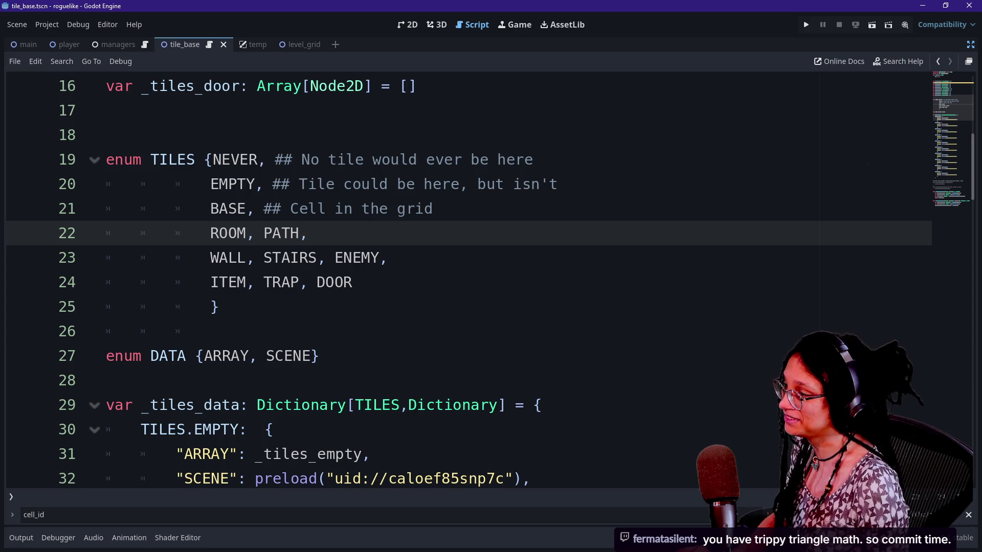
key(ctrl+z)
key(ctrl+z)
key(ctrl+y)
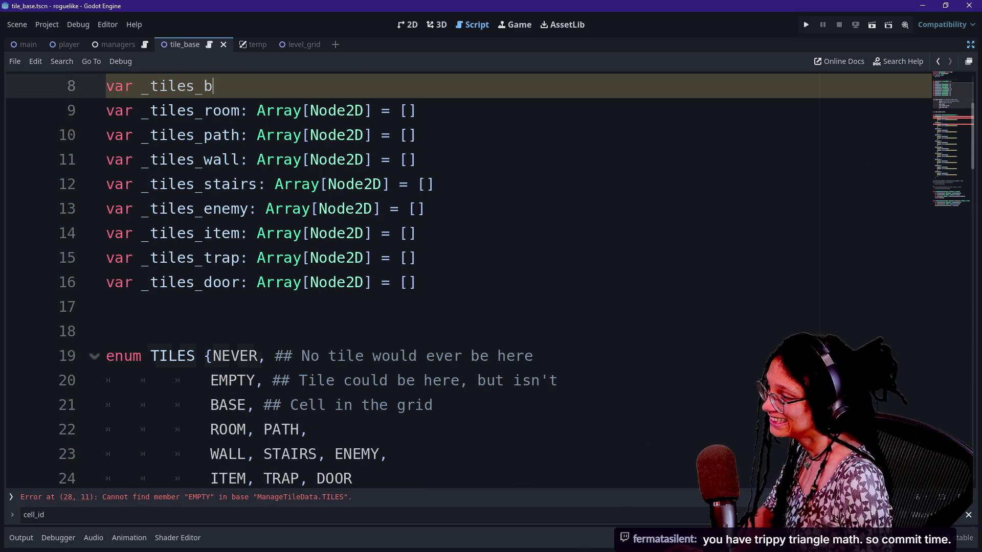
key(ctrl+z)
key(ctrl+z)
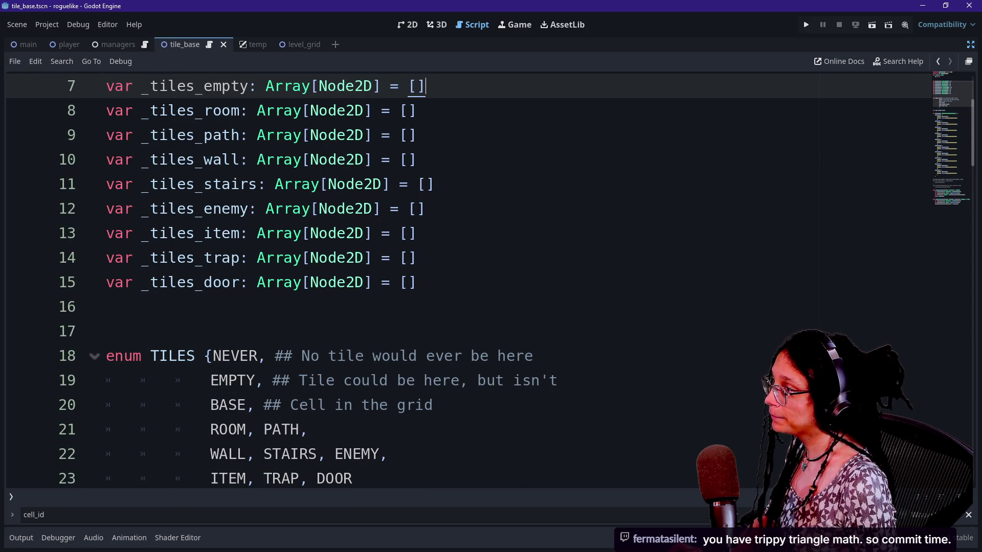
scroll(460, 276, down, 2)
key(ctrl+z)
key(ctrl+z)
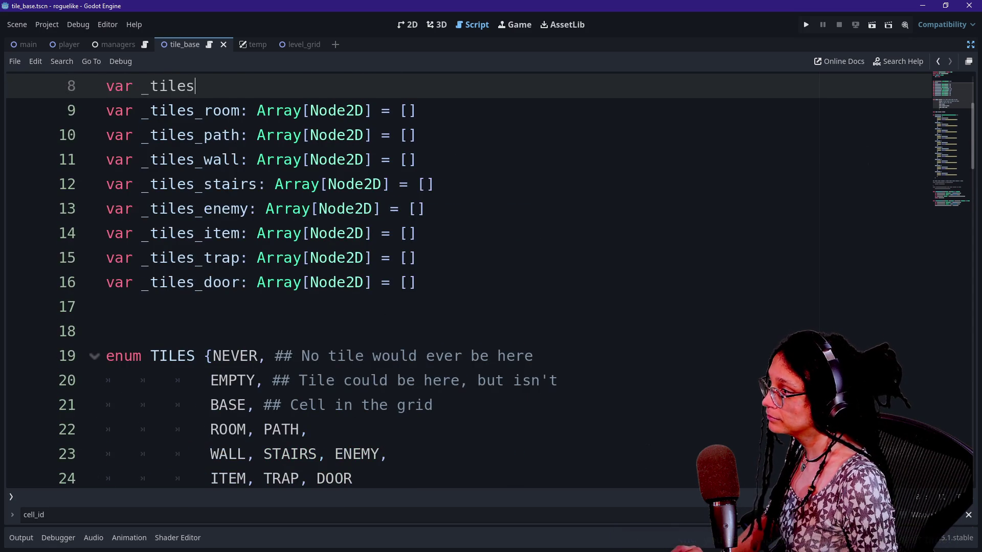
key(ctrl+y)
key(ctrl+y)
key(ctrl+z)
key(ctrl+z)
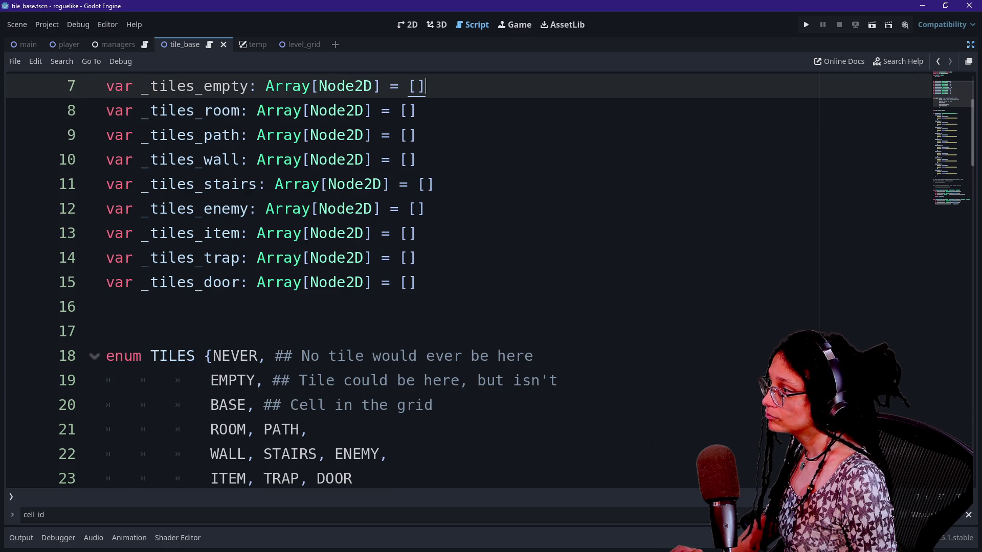
scroll(460, 276, down, 4)
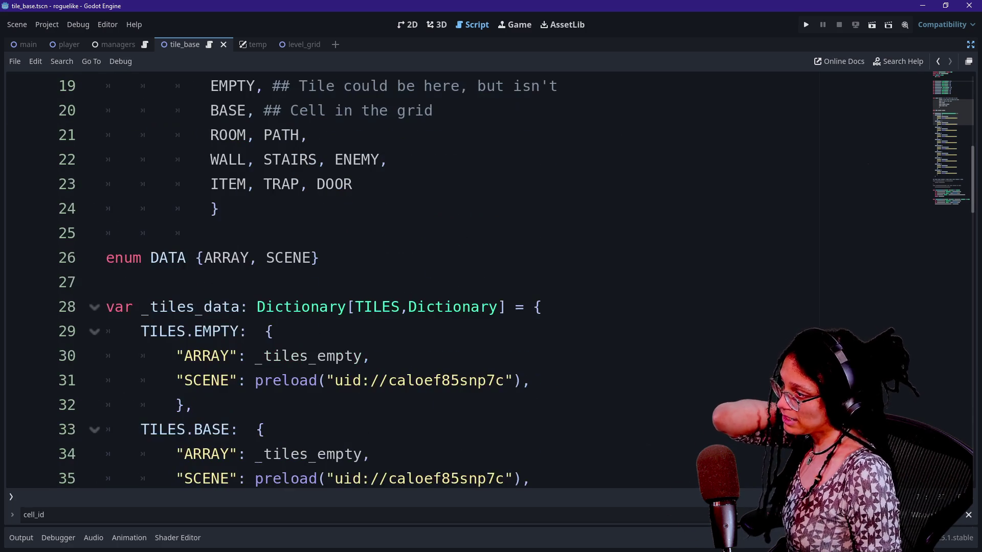
mouse_move(460, 381)
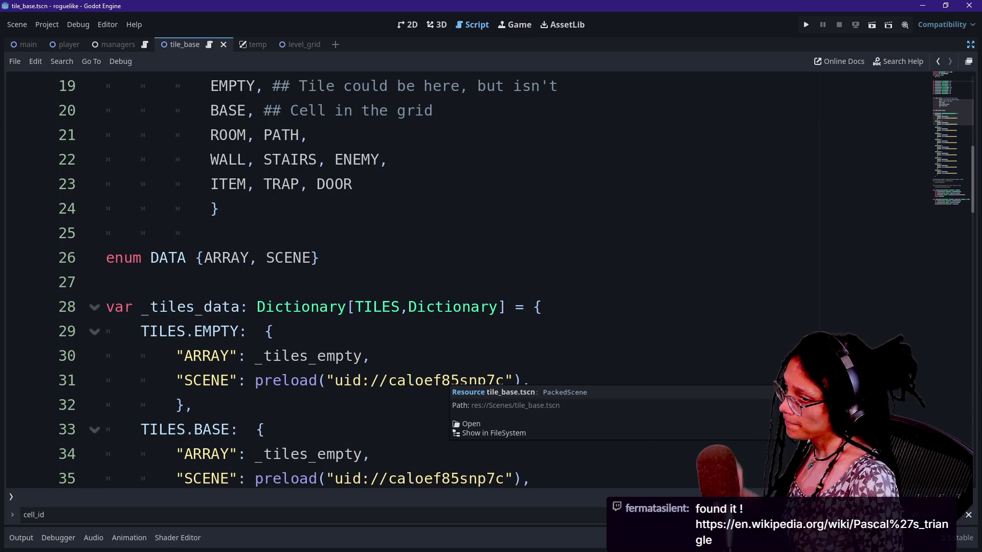
click(265, 430)
Glance at the Pascal's triangle article in another window, then return to the script editor.
key(alt+Tab)
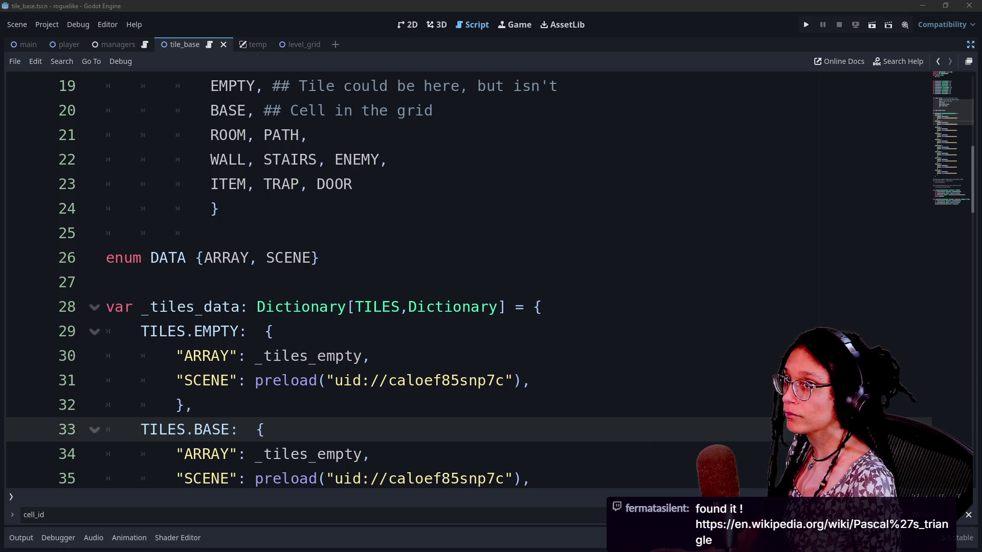
drag(981, 2, 460, 3)
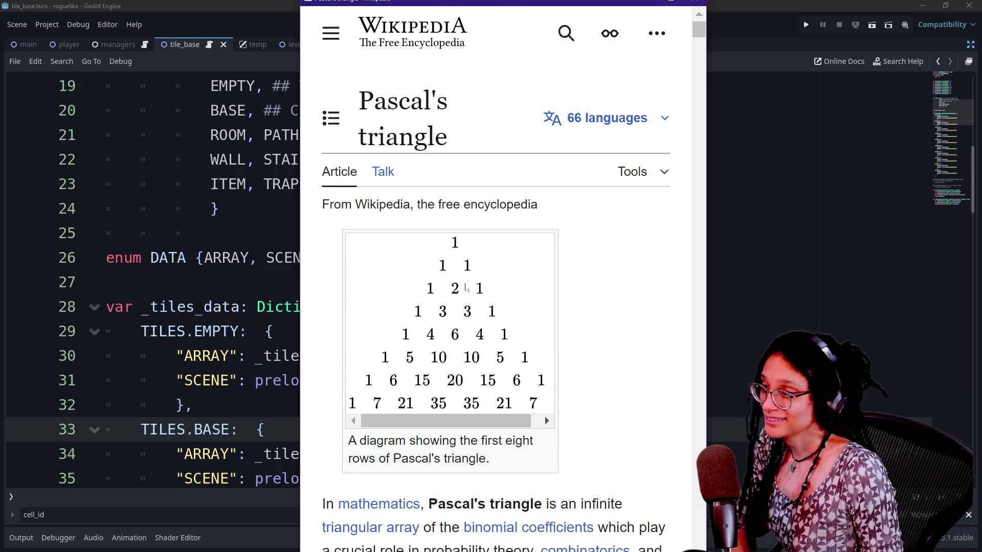
drag(454, 4, 981, 5)
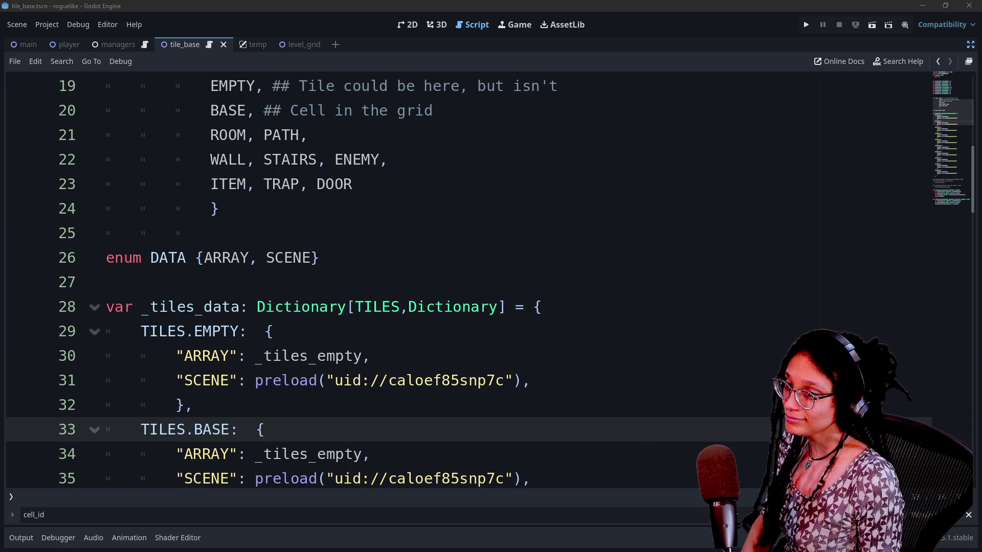
click(369, 356)
Rename the BASE entry's ARRAY from _tiles_empty to _tiles_base.
click(194, 405)
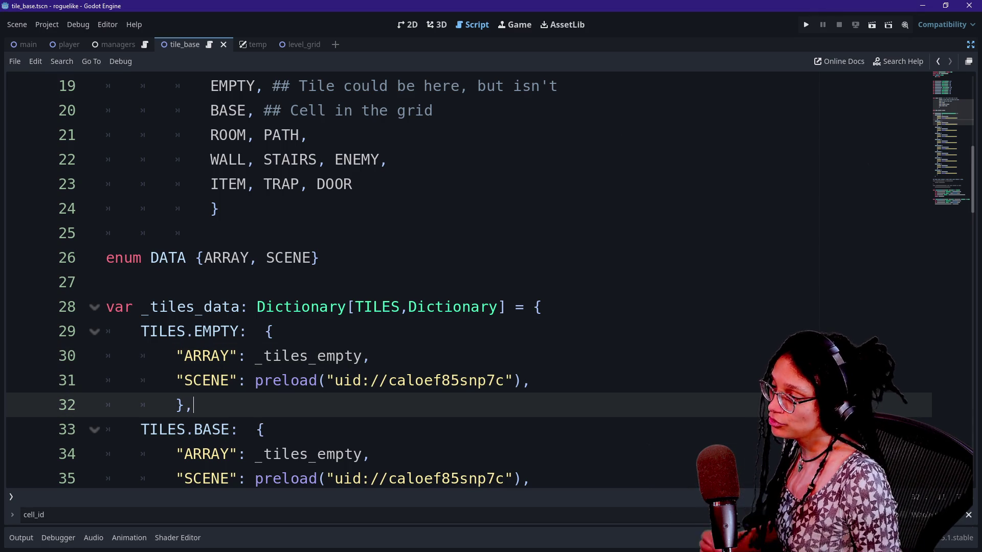
click(213, 233)
click(106, 282)
click(212, 331)
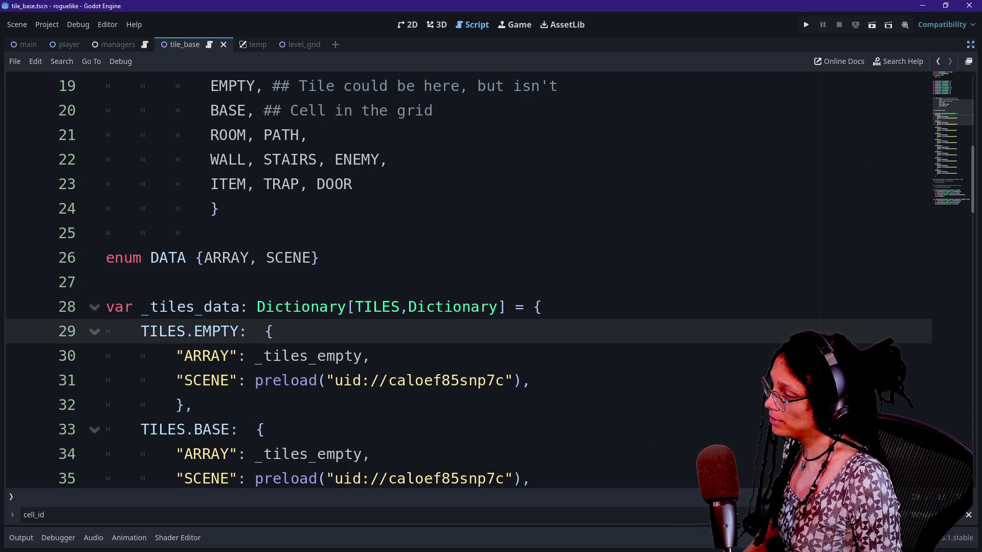
click(352, 454)
key(BackSpace)
key(BackSpace)
key(BackSpace)
text(base)
Duplicate the _tiles_empty line as var _tiles_base: Array[Node2D] = [].
scroll(460, 281, down, 2)
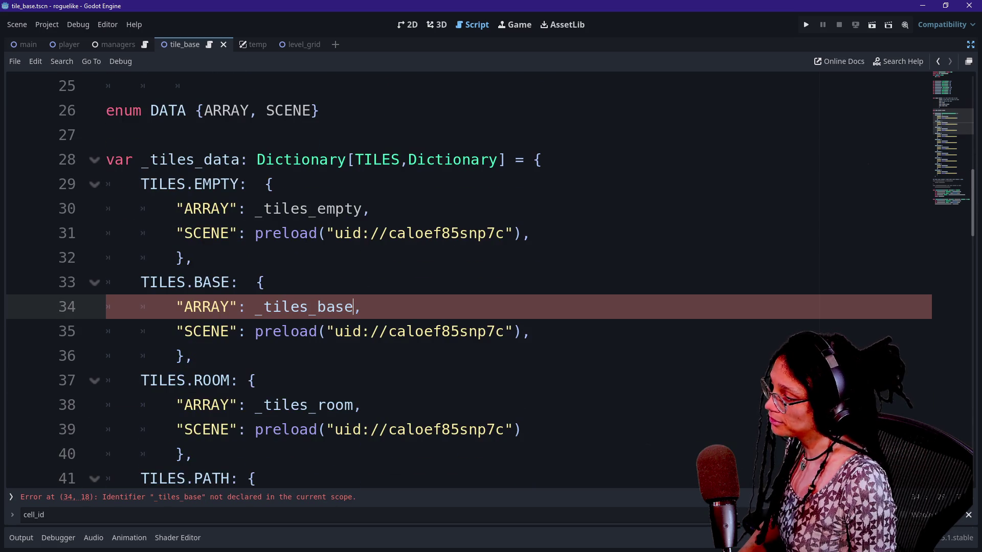
scroll(460, 281, up, 8)
scroll(460, 281, down, 2)
scroll(460, 281, up, 2)
drag(424, 234, 107, 208)
key(ctrl+c)
click(425, 234)
key(ctrl+v)
click(231, 258)
key(BackSpace)
key(BackSpace)
key(BackSpace)
key(Delete)
key(Delete)
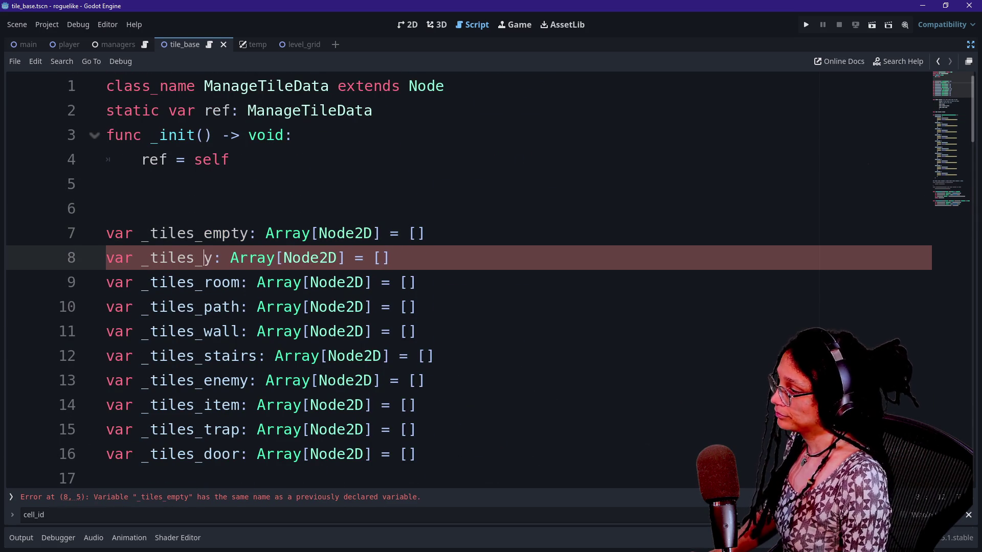
text(base)
click(154, 184)
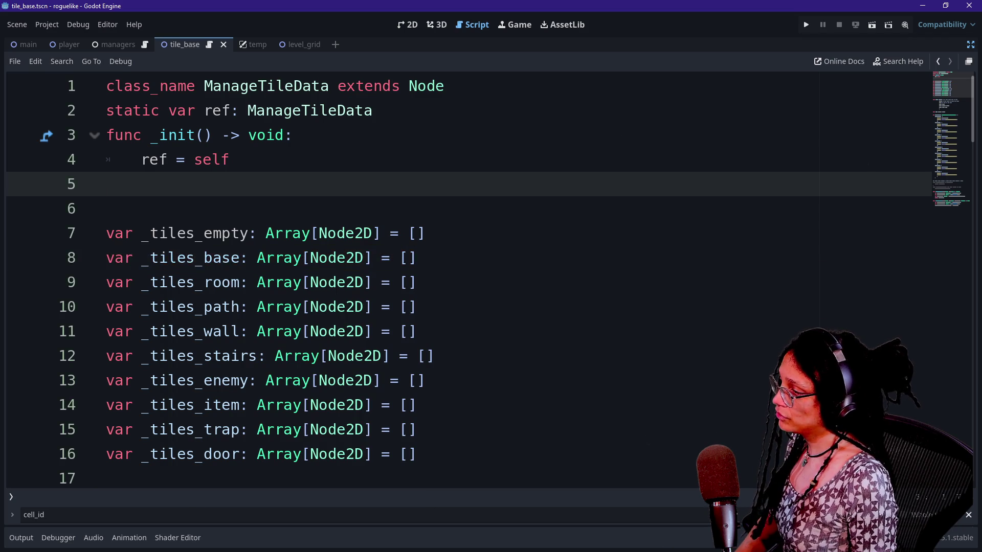
Check the BASE entry's array and scene uid, stepping through the edit history.
scroll(461, 281, down, 4)
click(221, 233)
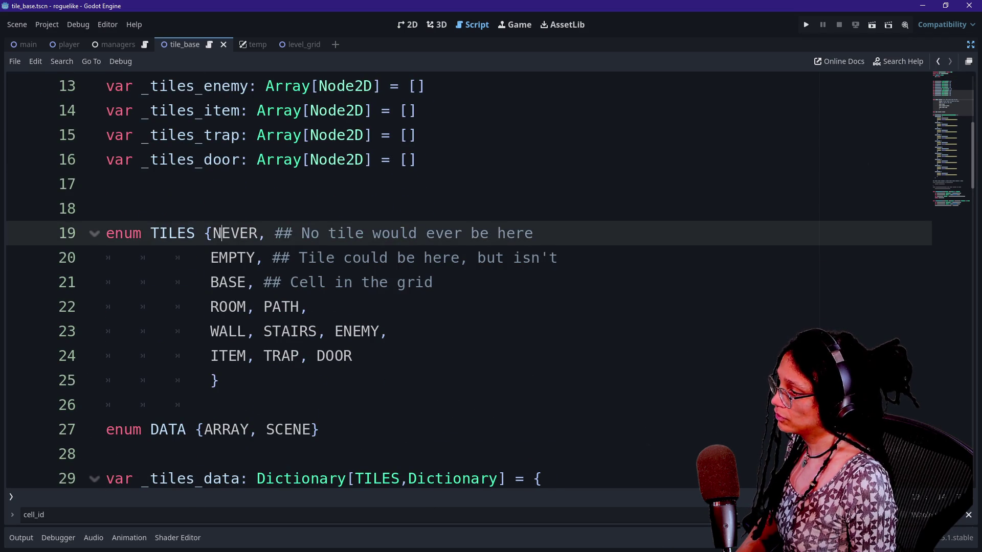
scroll(460, 281, down, 8)
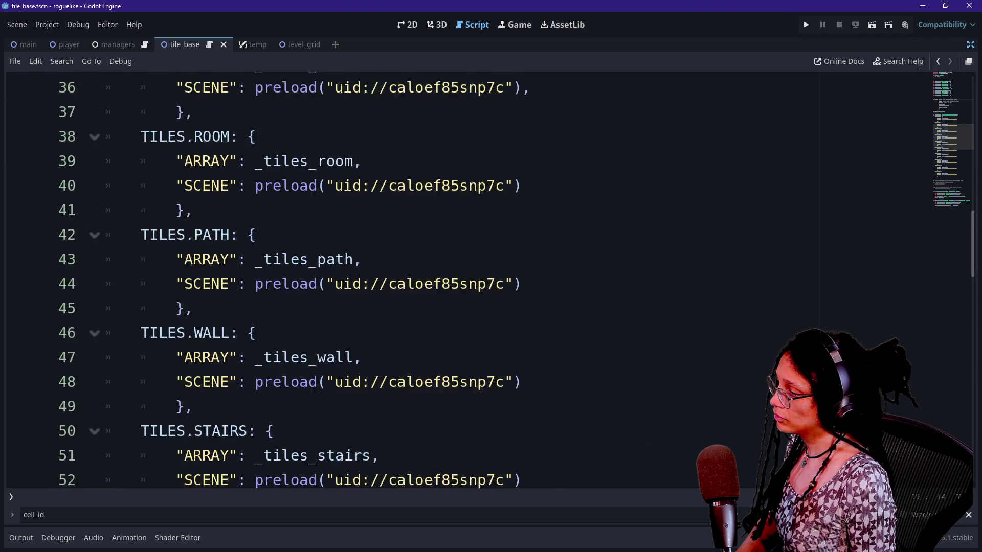
scroll(460, 281, up, 7)
scroll(358, 306, down, 3)
click(274, 331)
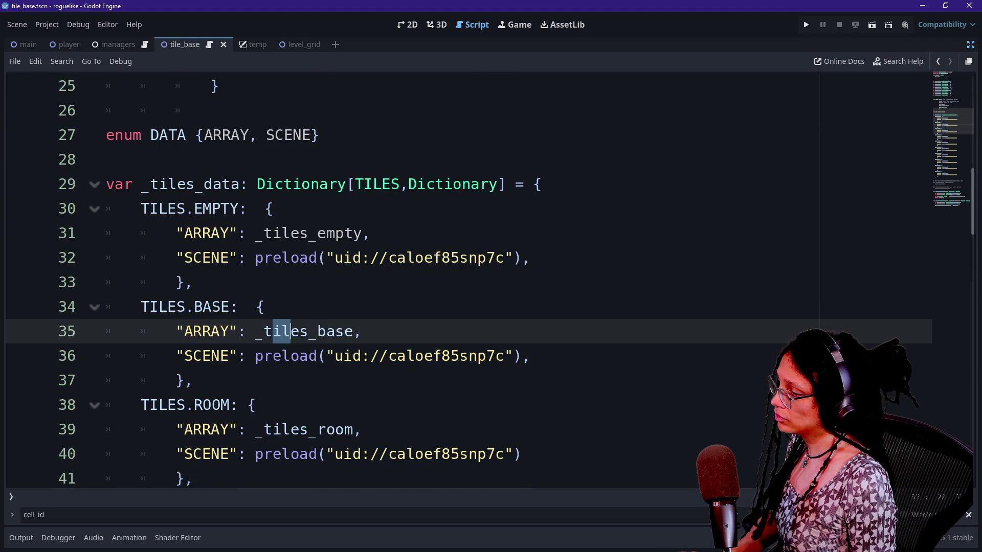
click(478, 356)
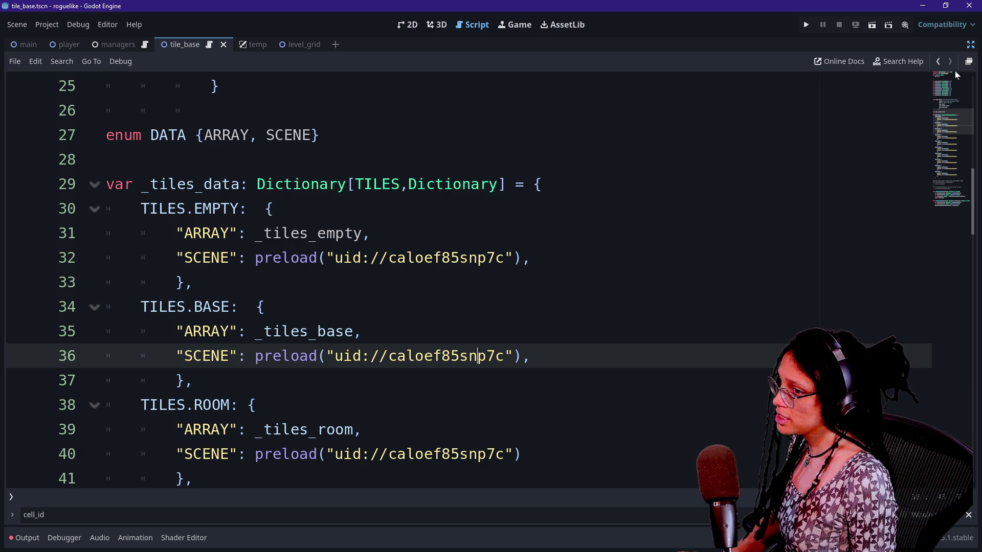
click(939, 62)
click(939, 62)
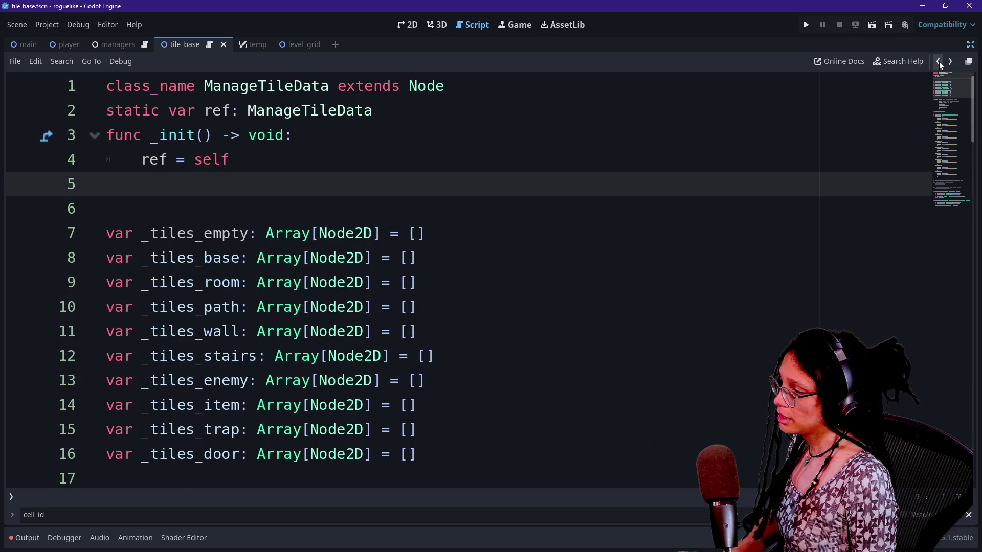
click(940, 63)
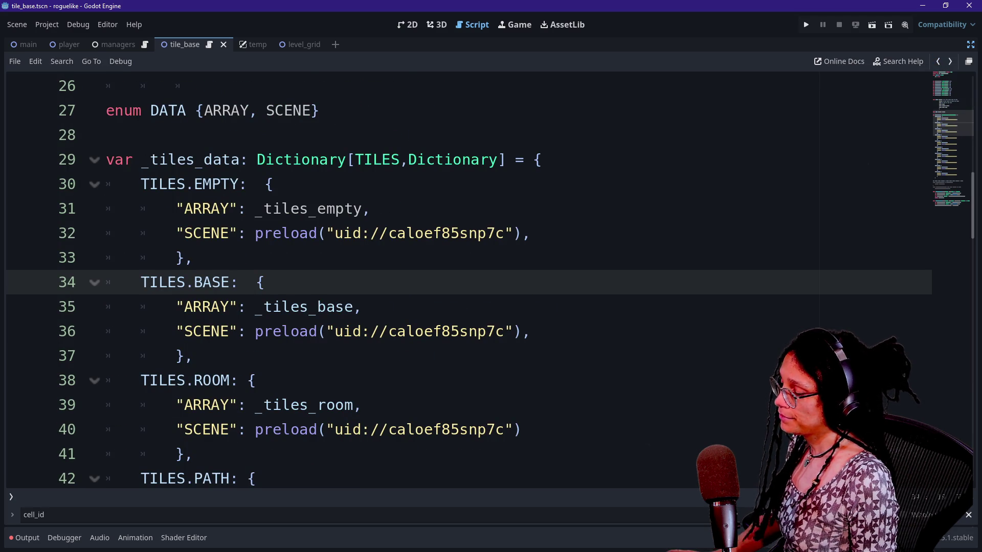
Open manage_levels.gd with Shift+Alt+O, scroll its code, and run the project.
key(shift+alt+o)
key(Down)
key(Return)
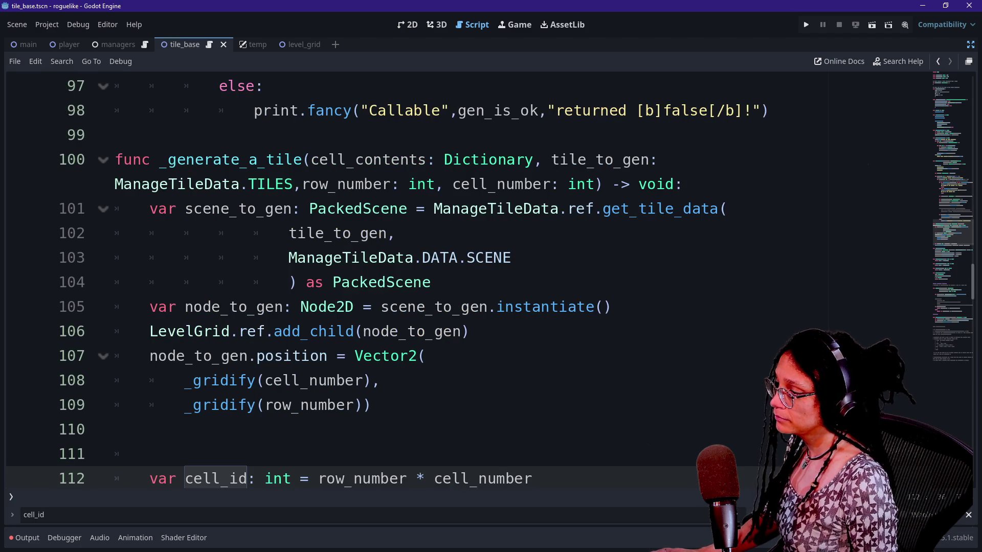
scroll(469, 276, down, 2)
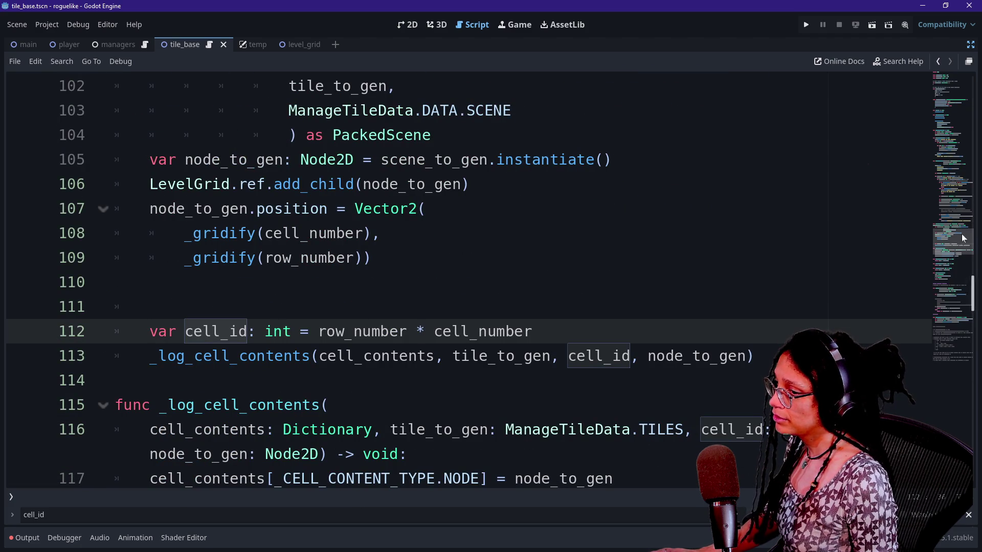
scroll(468, 276, down, 5)
click(807, 25)
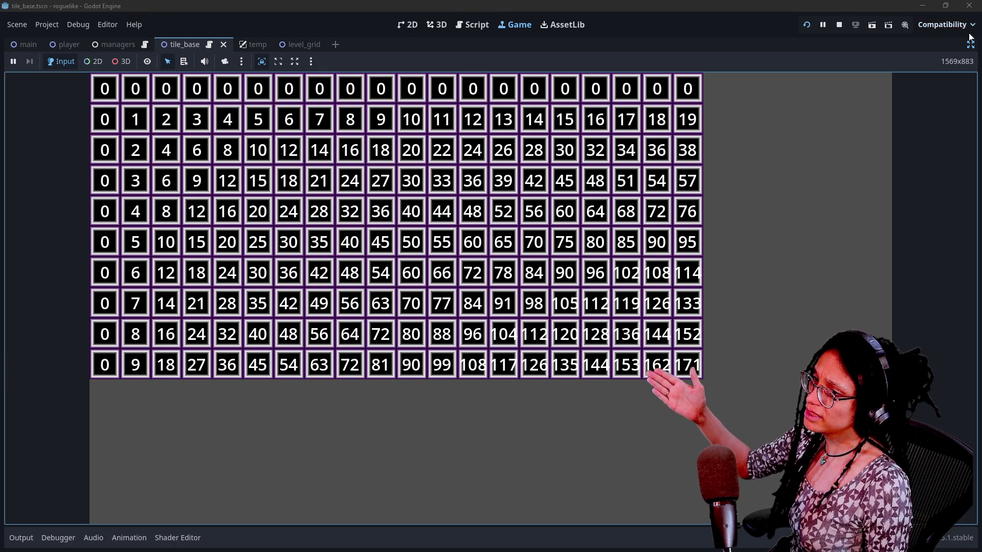
Inspect the running grid with side panels hidden, game view expanded, aspect ratio kept centred.
key(ctrl+shift+F11)
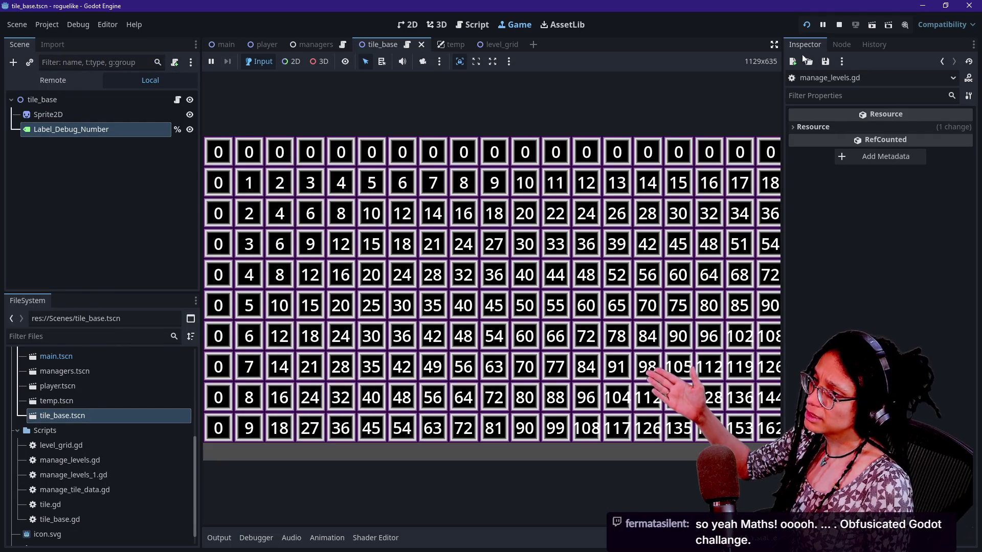
click(772, 44)
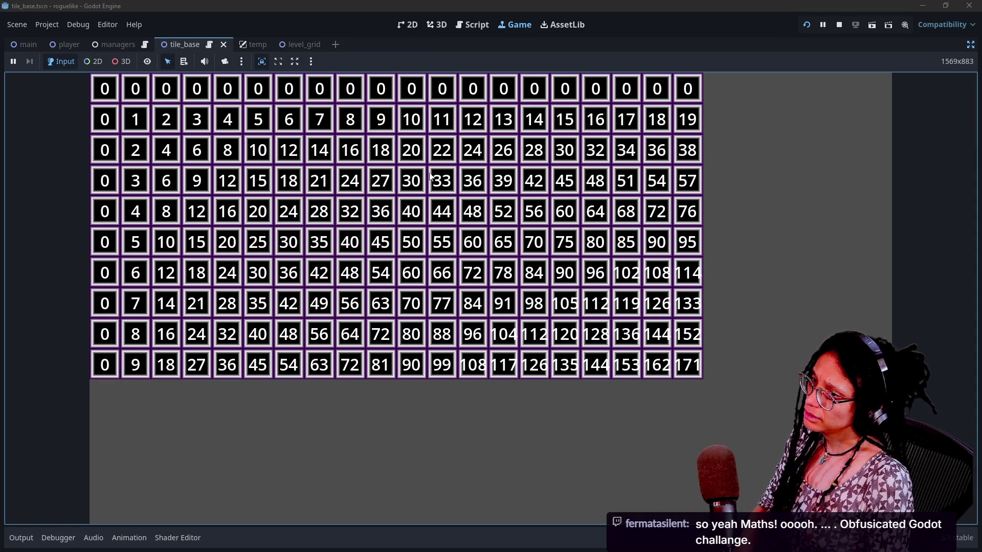
click(969, 46)
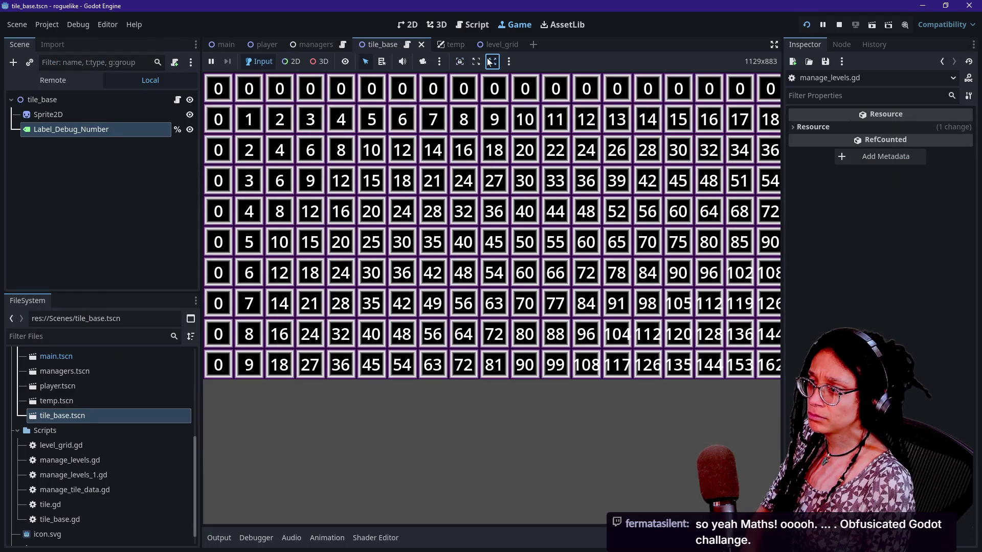
click(477, 61)
click(772, 44)
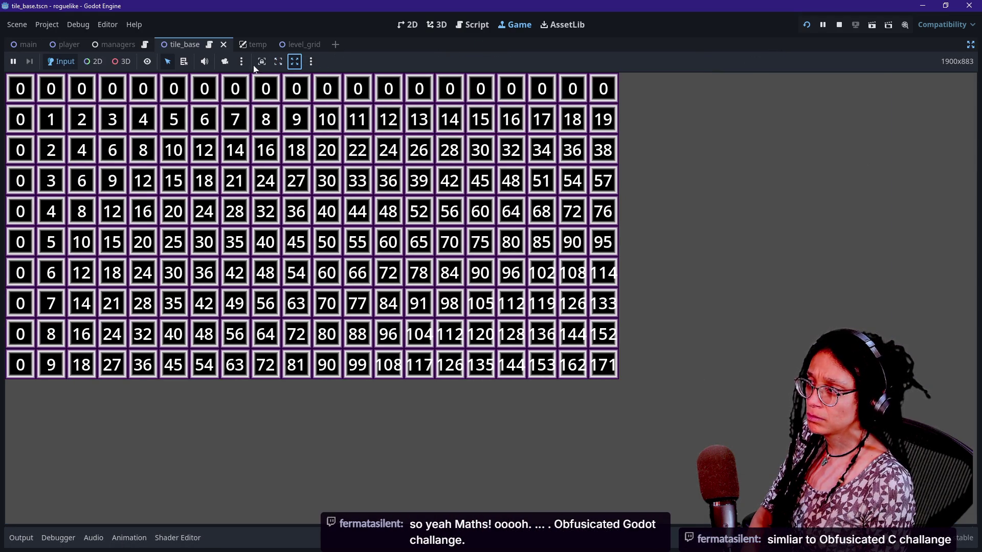
click(261, 62)
click(301, 97)
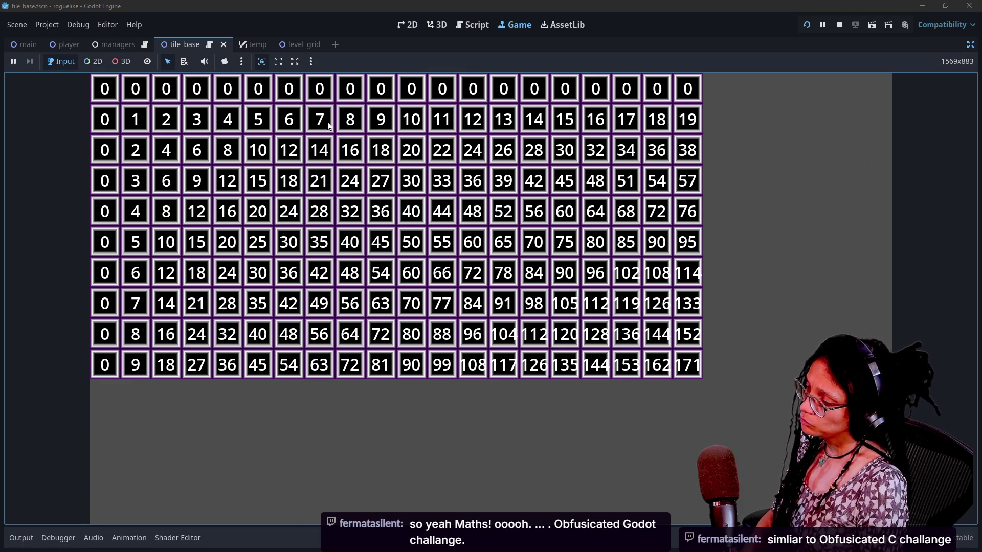
Return to the script at the x range-check and _get_cell_contents code.
click(458, 27)
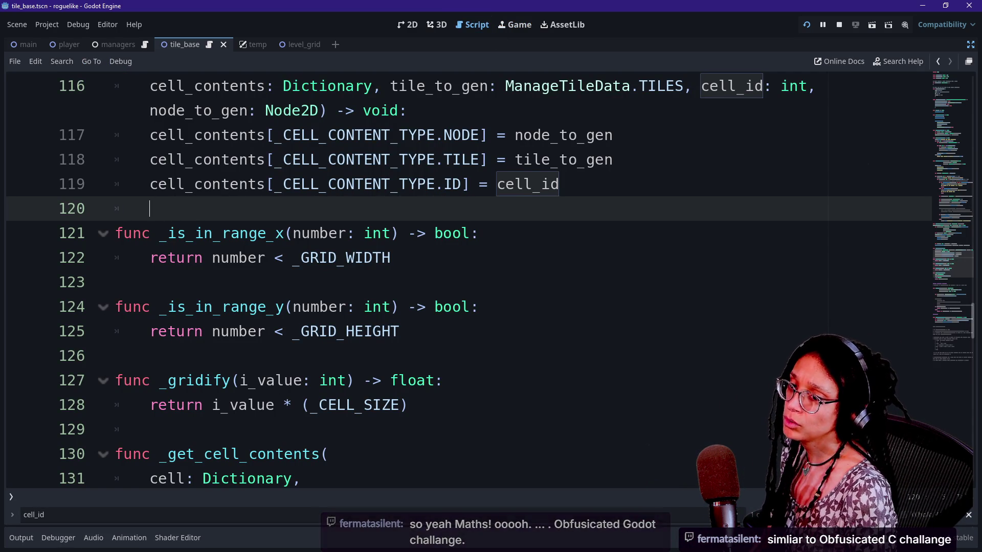
click(391, 258)
key(Down)
key(Down)
key(Down)
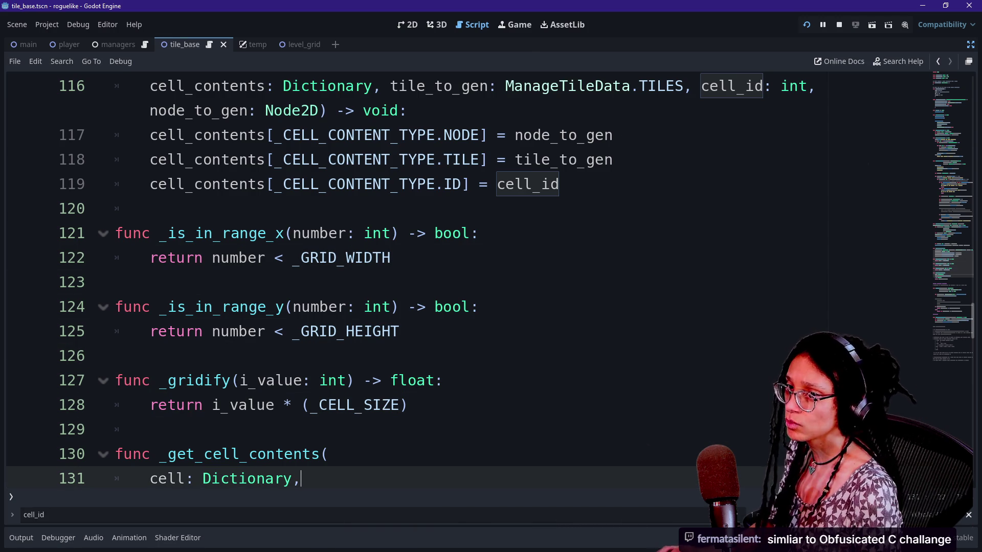
key(alt+Tab)
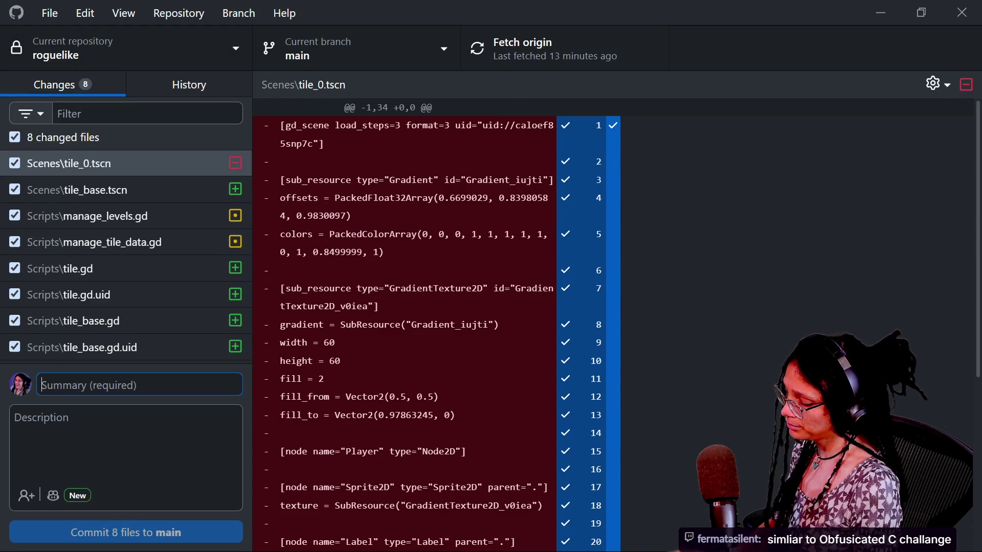
Commit the 8 files to main as 'grid creates and began cell id labeling' and push to origin.
text(grid creates and )
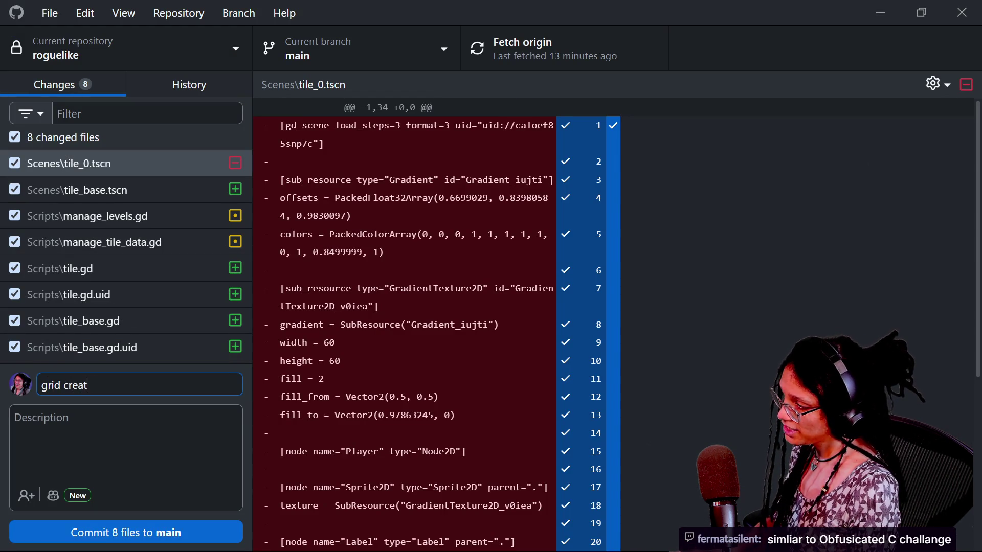
text(be)
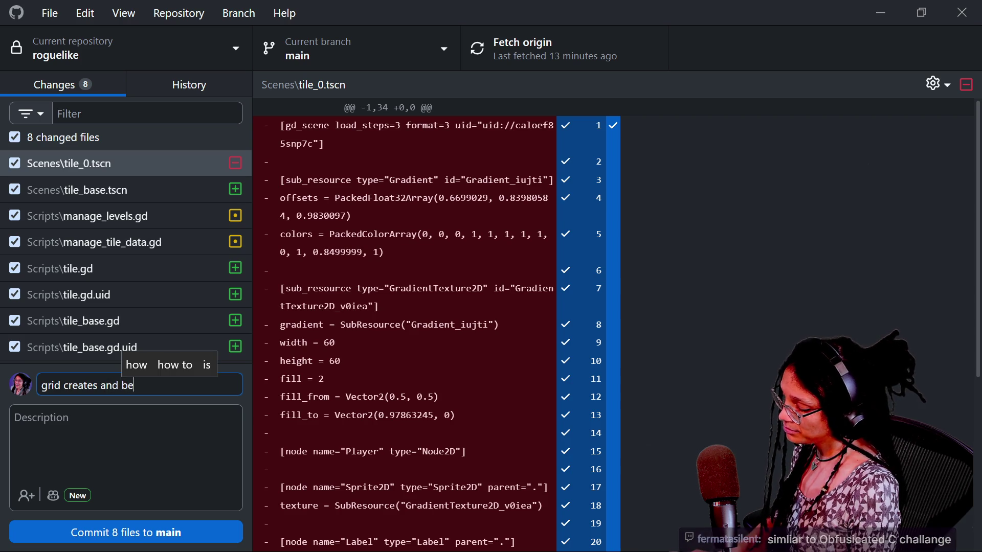
text(gan number)
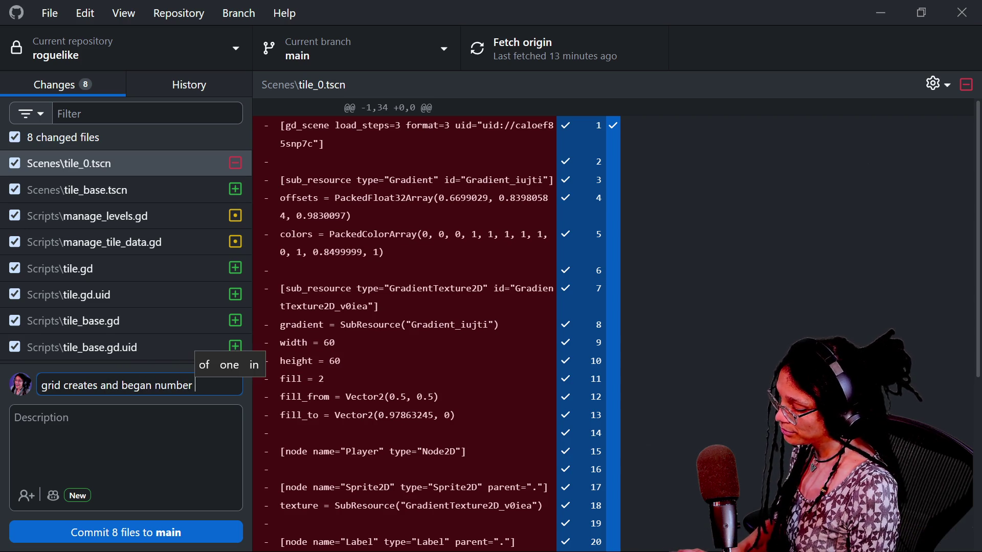
key(BackSpace)
key(BackSpace)
text(ce)
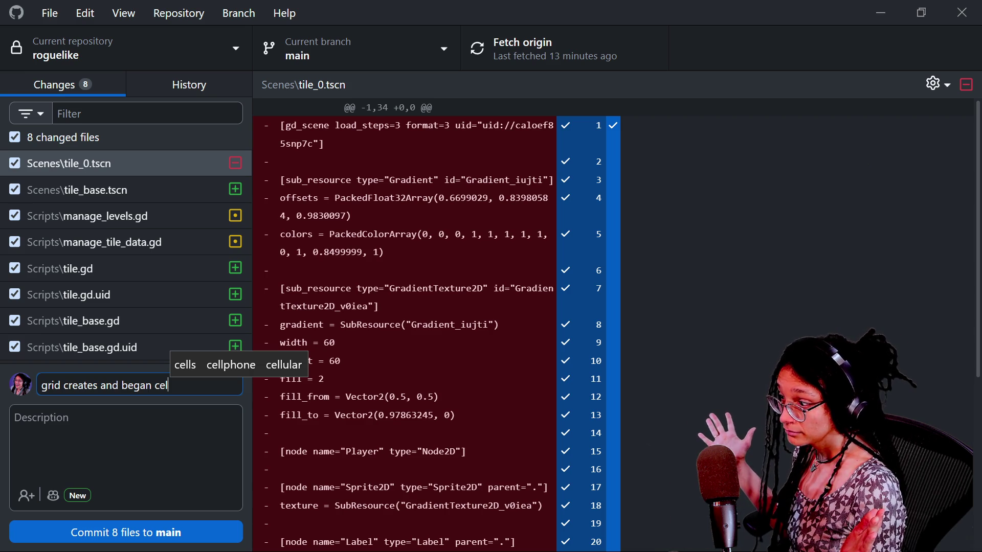
text(l id labeling)
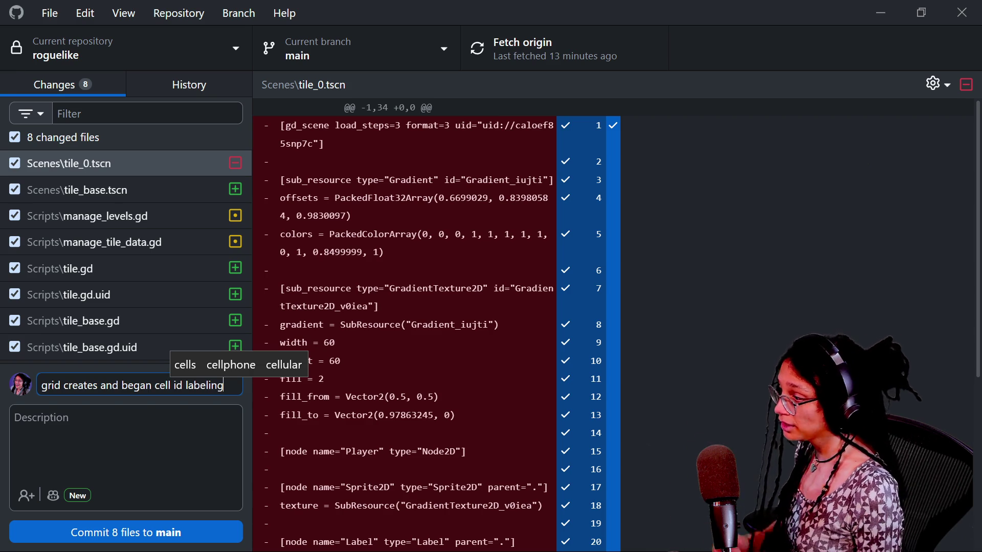
click(139, 534)
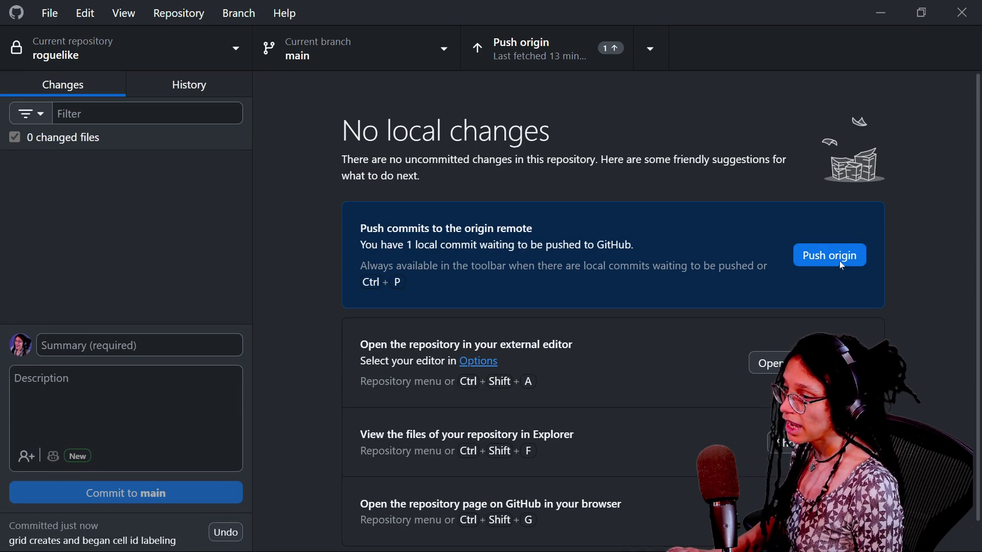
click(836, 261)
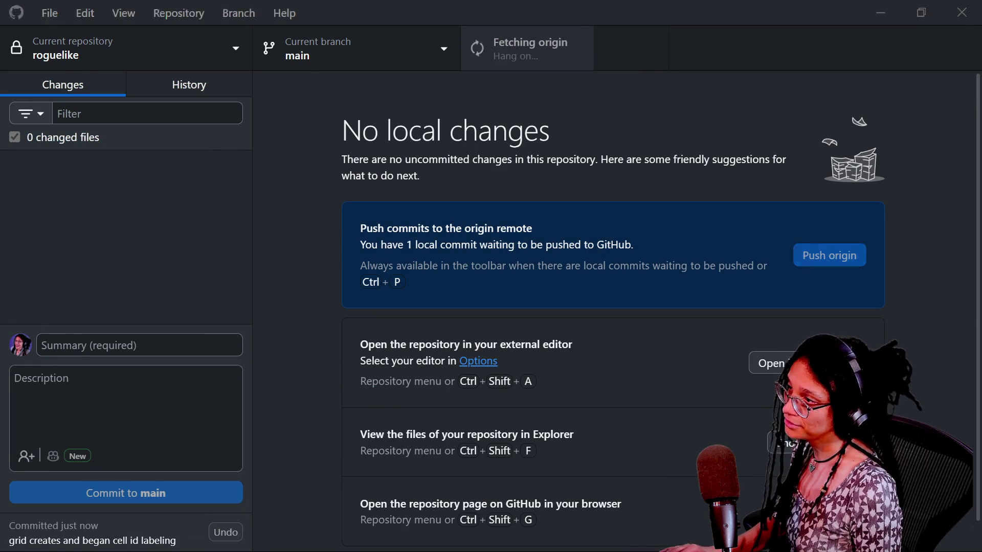
key(alt+Tab)
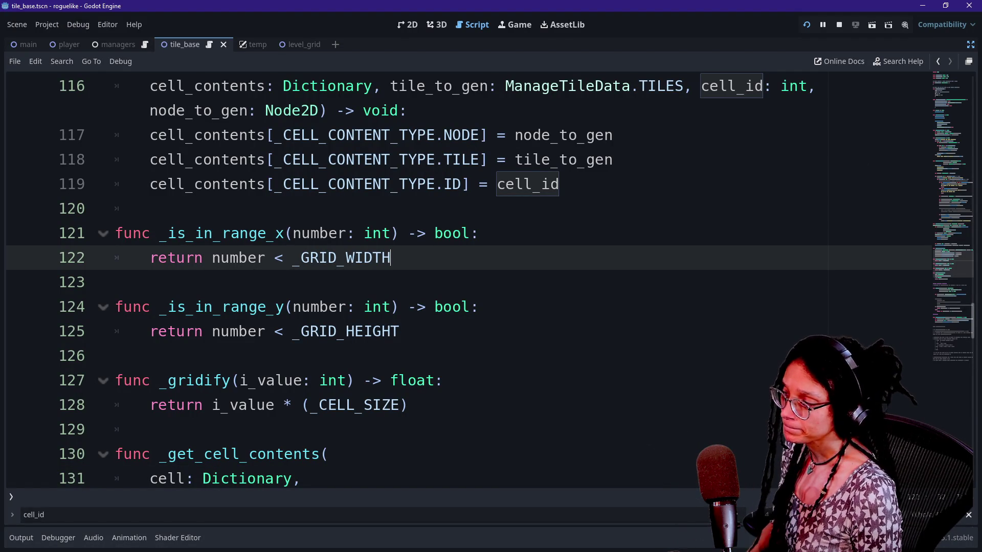
Step back to the ManageTileData script showing _tiles_empty through _tiles_door arrays.
scroll(460, 281, up, 3)
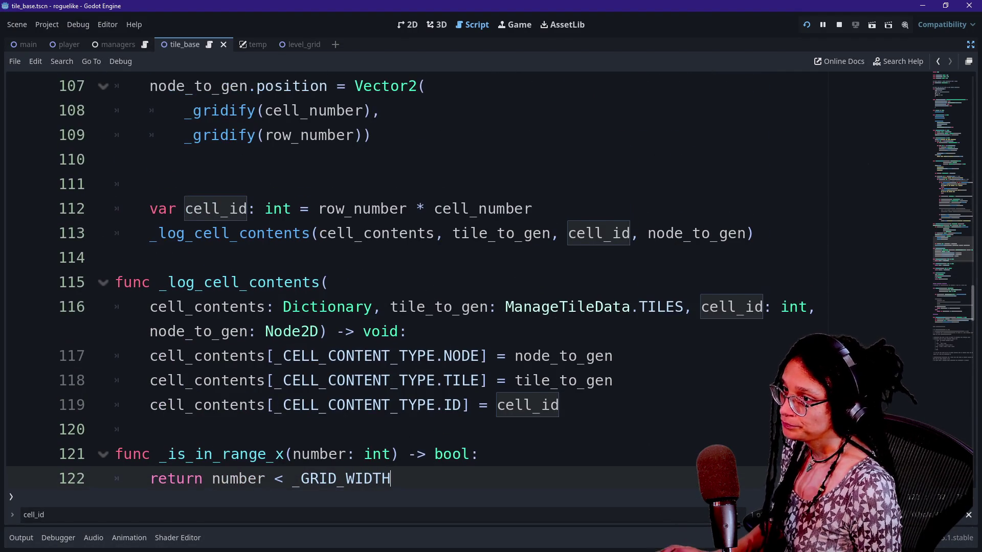
click(938, 63)
click(938, 64)
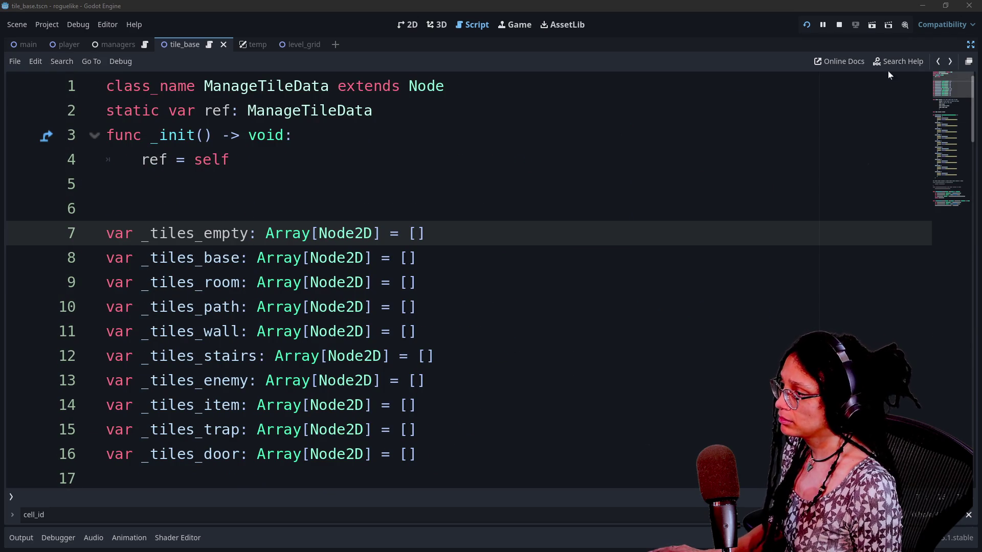
click(936, 62)
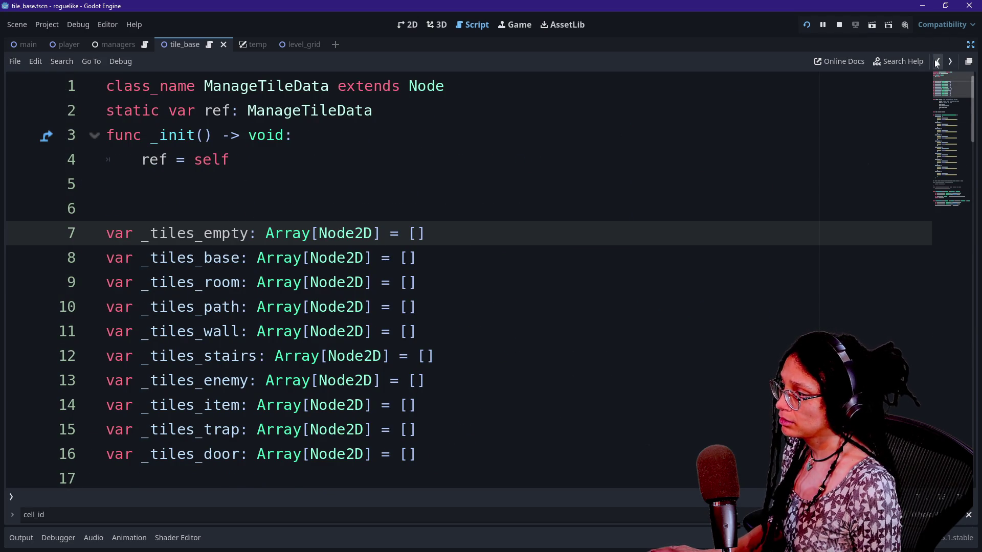
Step further back through the script edit history to the TILES enum.
click(936, 63)
click(937, 62)
click(936, 62)
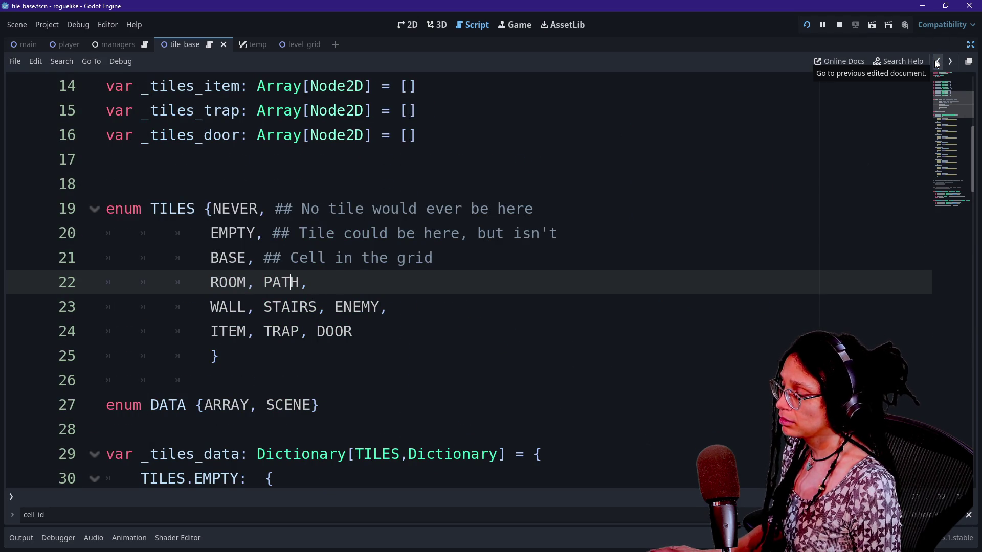
click(763, 207)
Browse Quick Open between manage_tile_data.gd and level_grid.gd, then return to the _postgen_base_tiles code.
key(shift+alt+o)
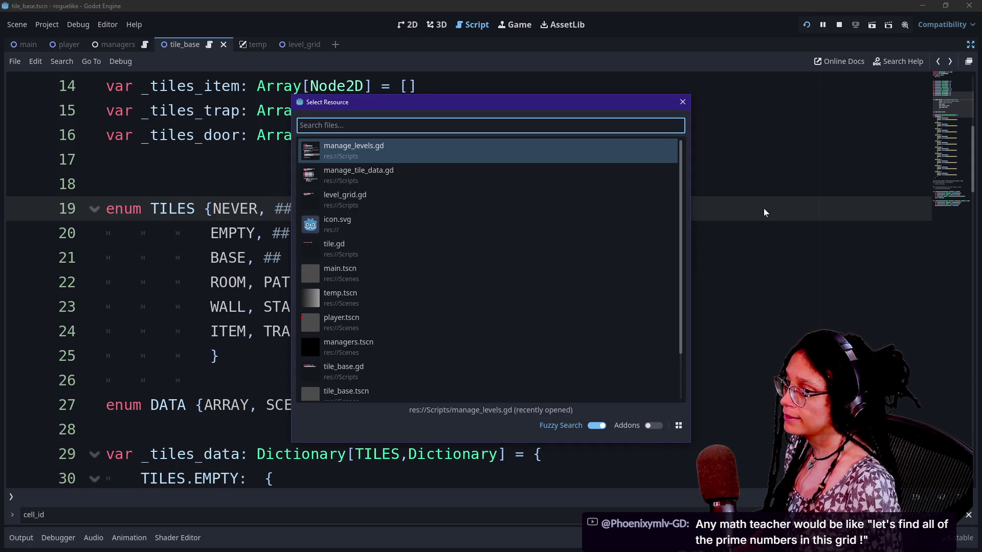
key(Down)
key(Down)
key(Down)
key(Up)
key(Up)
key(Down)
key(Up)
key(Down)
key(Down)
key(Down)
key(Up)
key(Up)
key(Up)
key(Down)
key(Down)
key(Down)
key(Up)
key(Up)
key(Down)
key(Up)
key(Down)
key(Down)
key(Up)
key(Up)
key(Up)
key(Up)
key(Down)
key(Down)
key(Up)
key(Up)
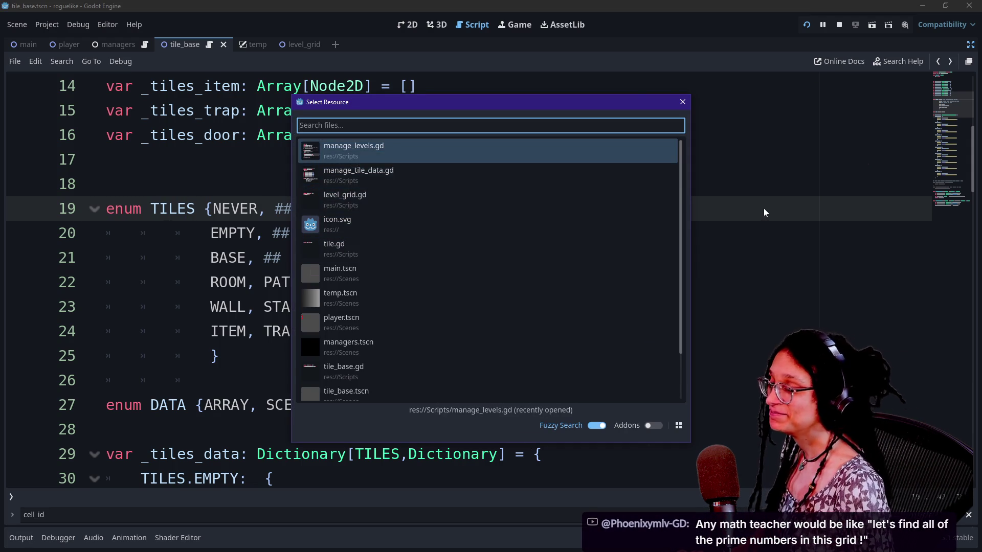
key(Down)
key(Down)
key(Up)
key(Down)
key(Down)
key(Up)
key(Up)
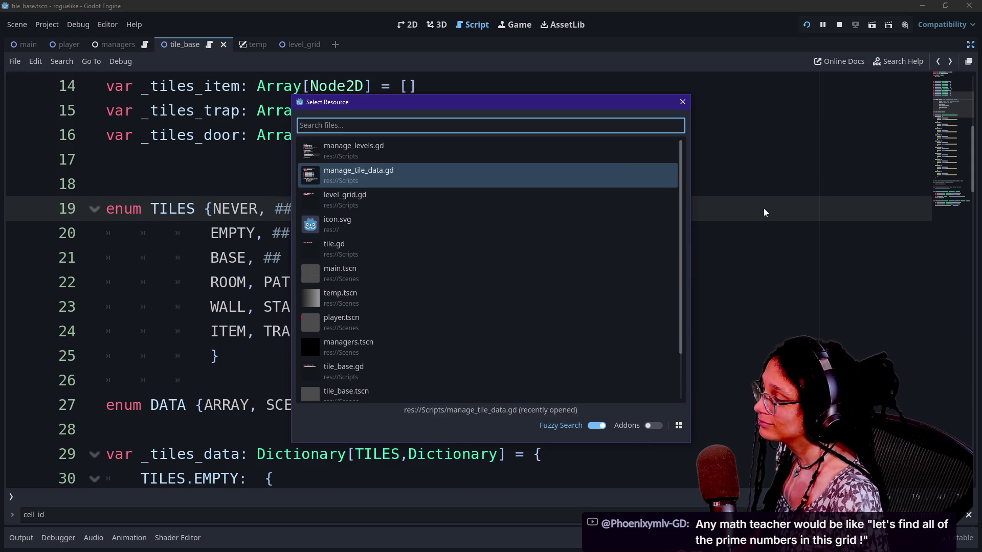
key(Up)
key(Down)
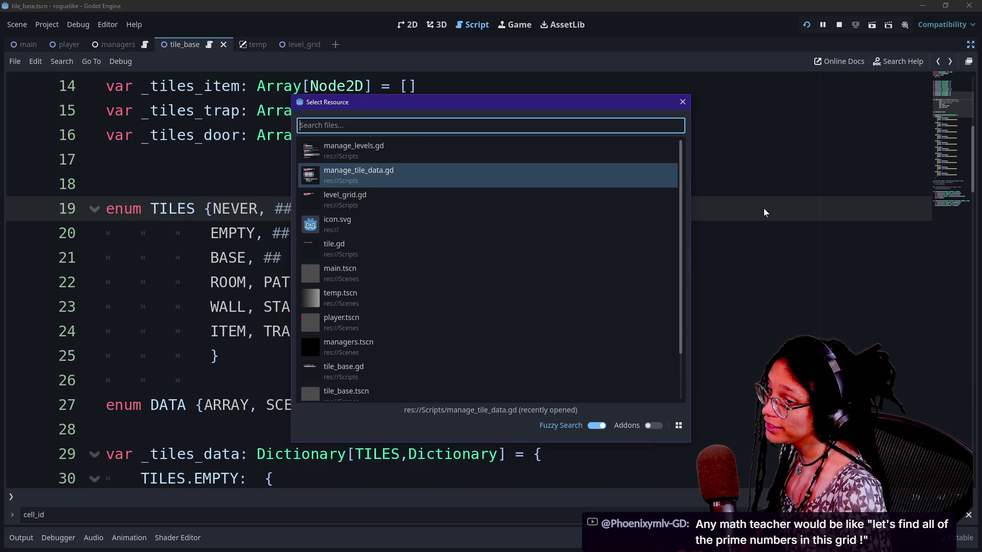
key(Down)
key(Up)
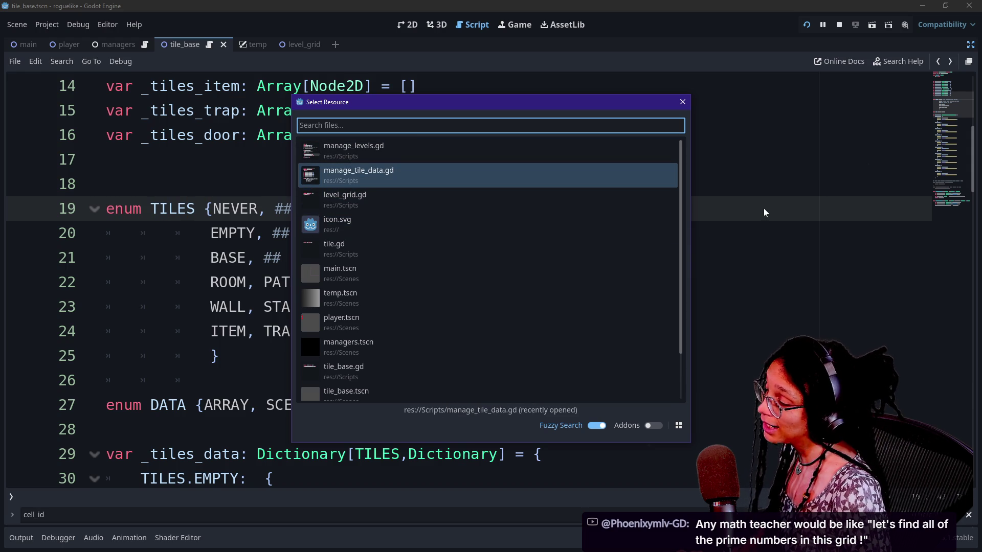
key(Down)
key(Up)
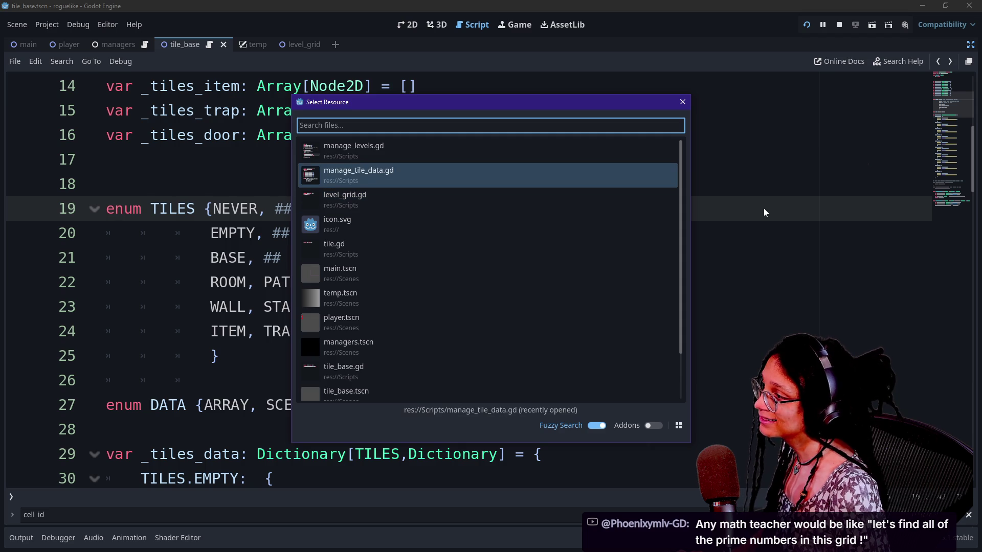
key(Down)
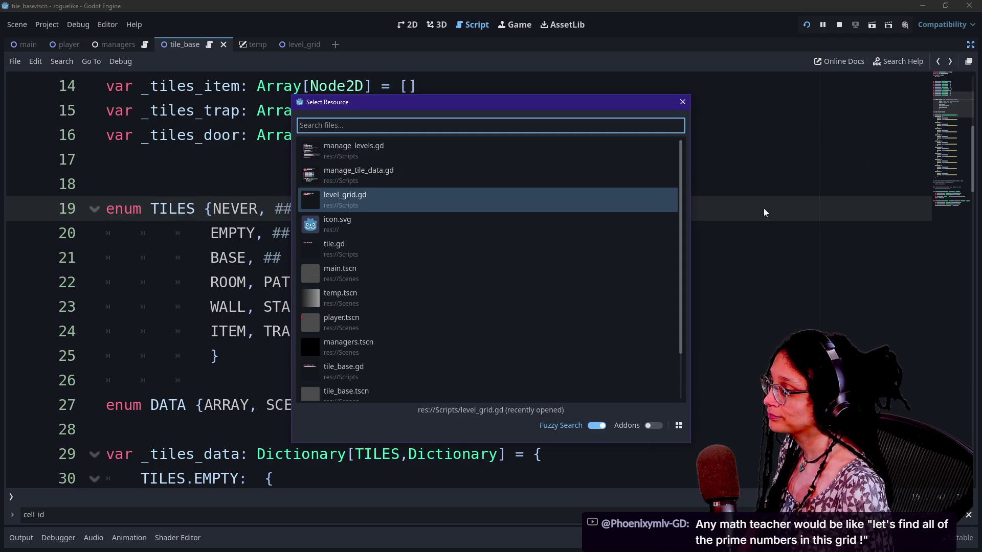
key(Up)
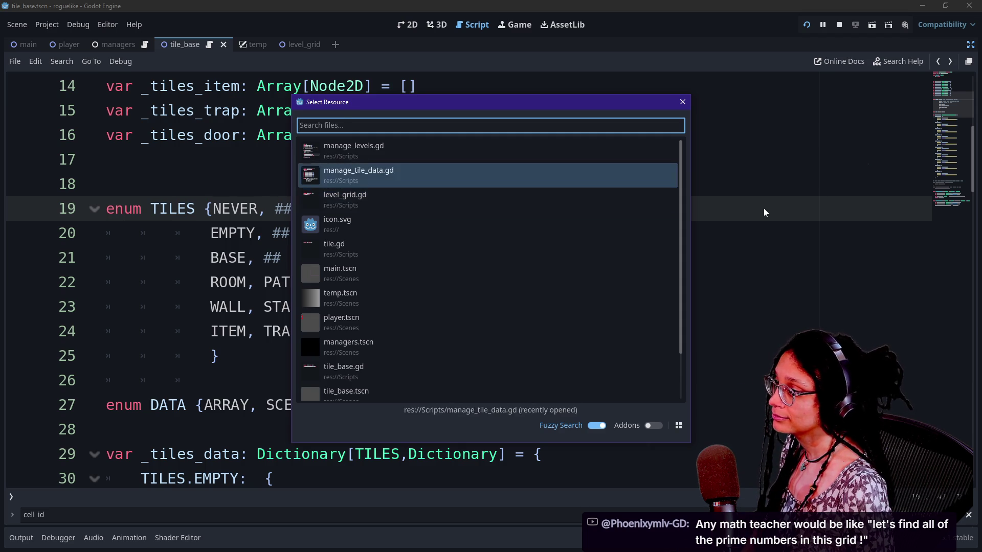
key(Return)
scroll(460, 281, down, 15)
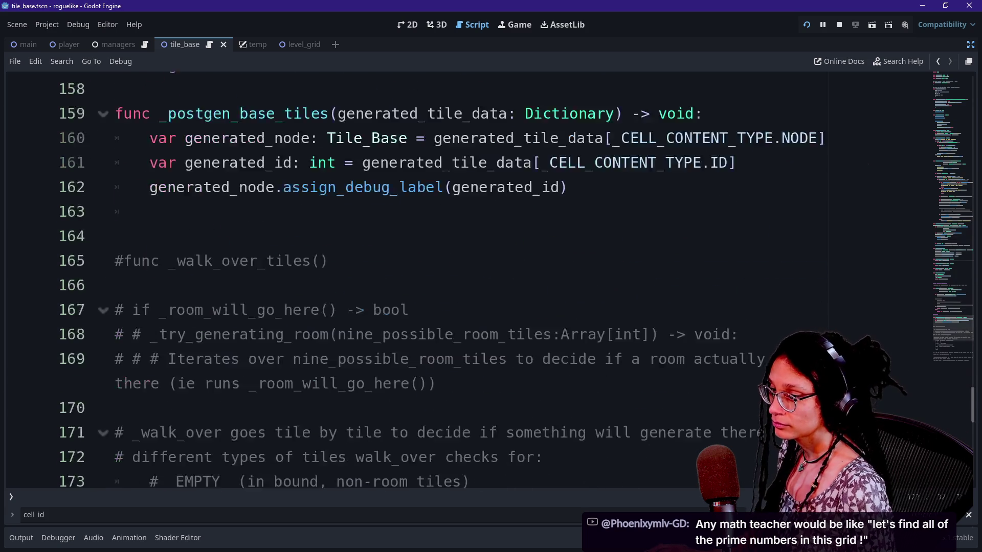
Delete the gap on line 119 to form cell_contents[_CELL_CONTENT_TYPE.ID].
scroll(950, 358, down, 3)
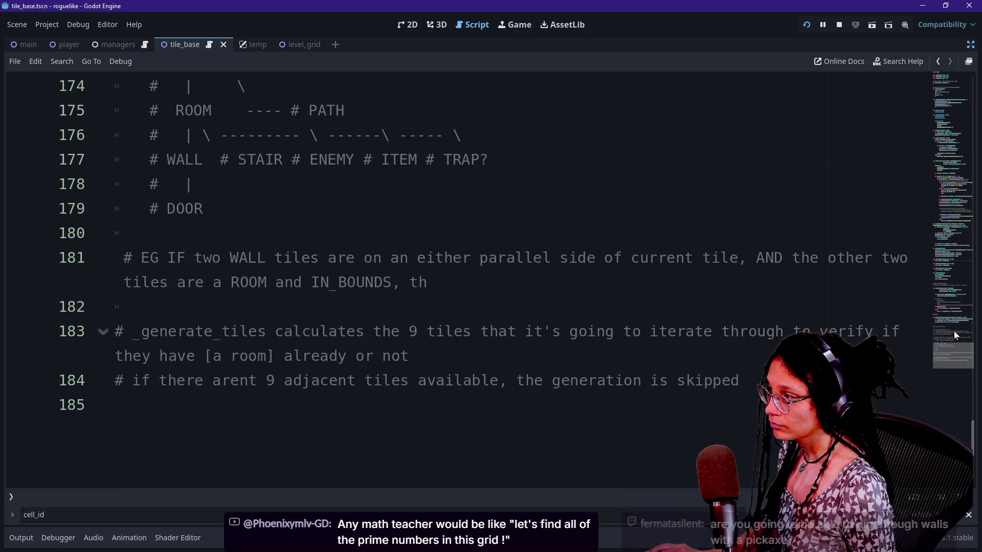
scroll(954, 333, up, 3)
scroll(952, 347, up, 3)
drag(952, 338, 953, 293)
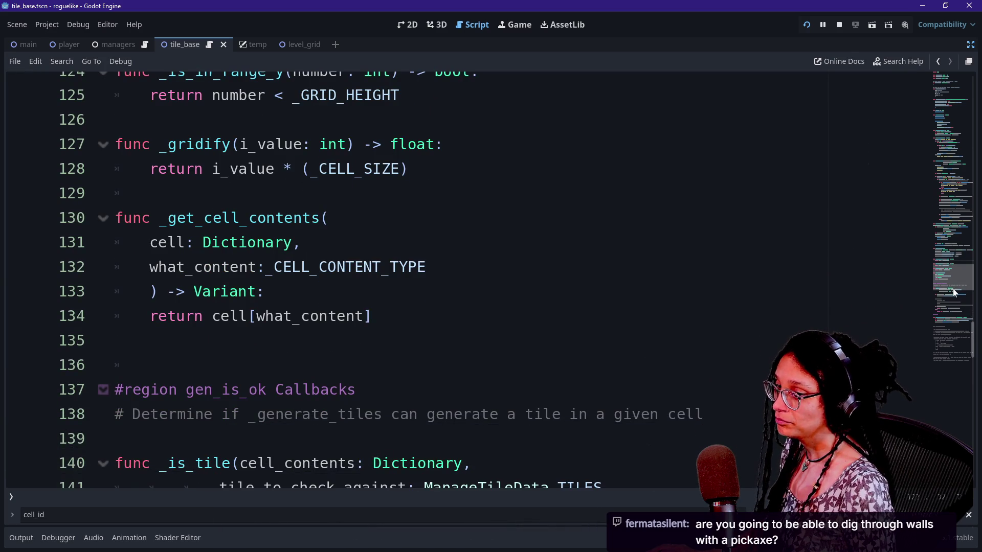
click(511, 267)
key(Down)
key(Down)
key(Down)
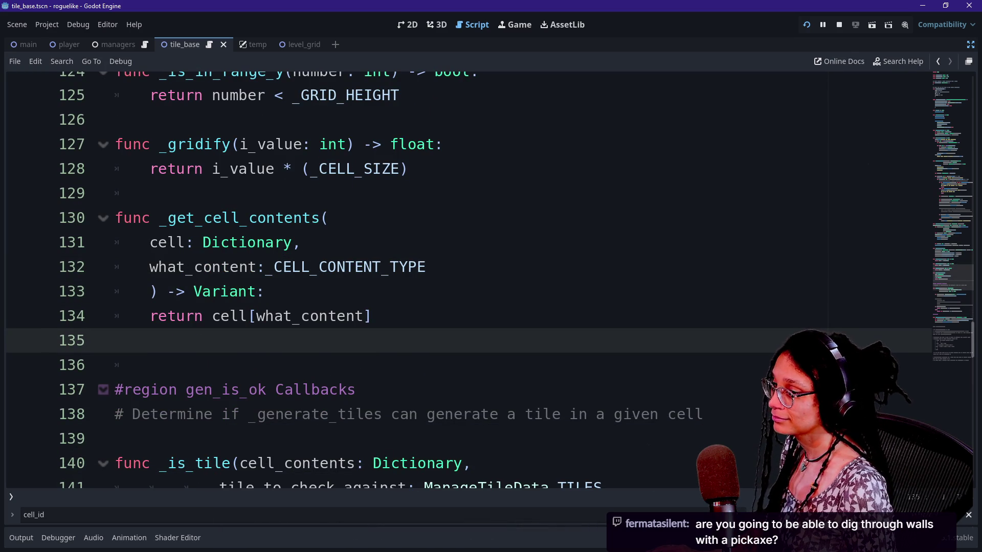
drag(932, 277, 932, 276)
click(264, 332)
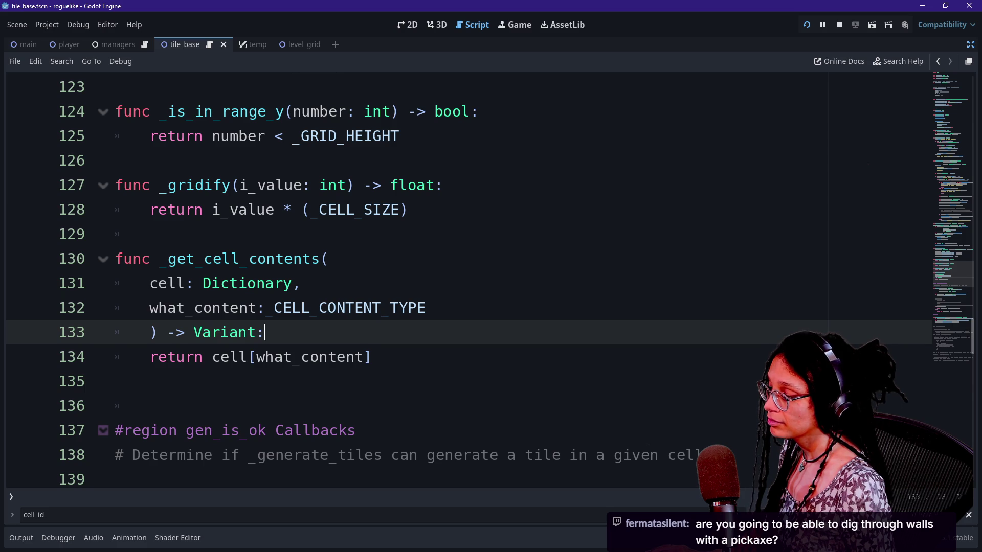
key(Up)
key(Up)
key(Up)
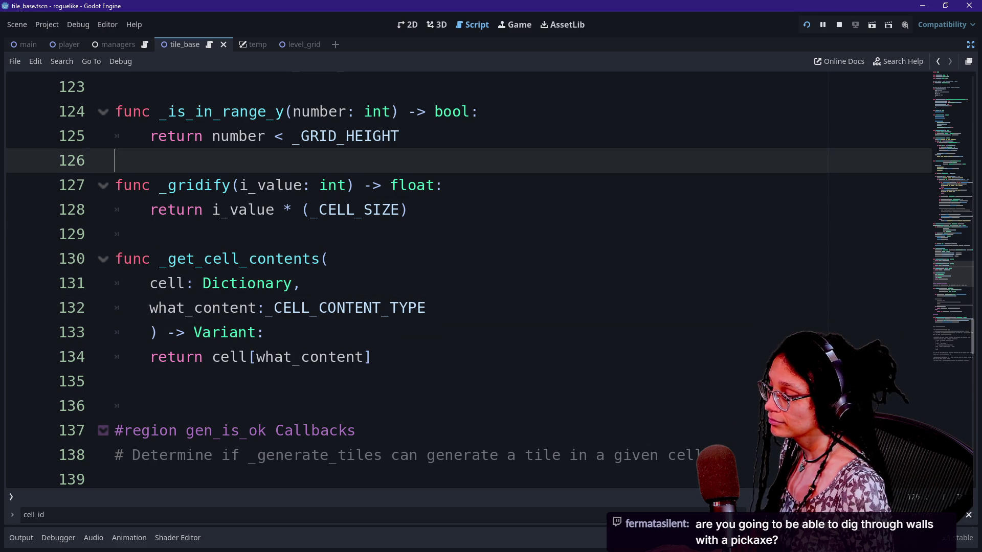
key(Up)
key(Up)
key(Up)
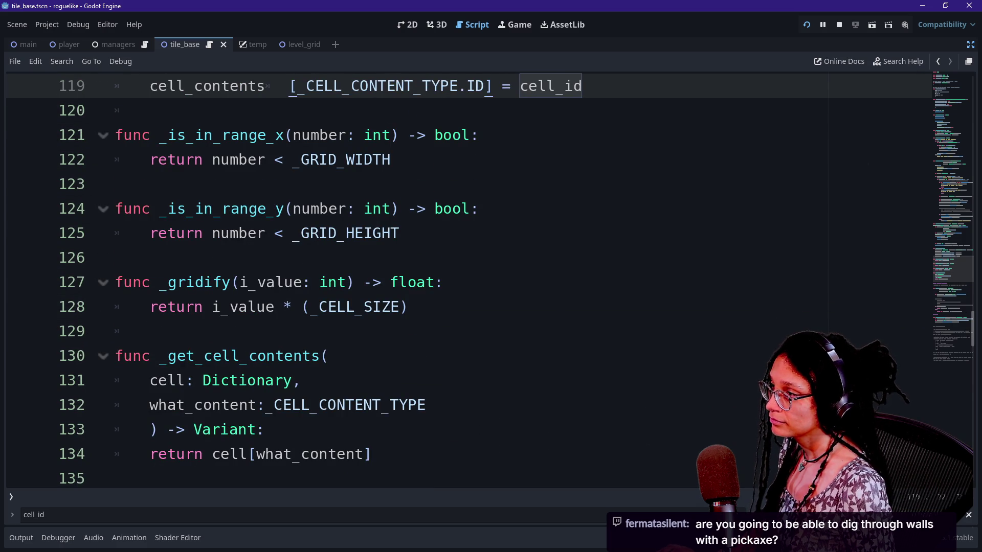
key(BackSpace)
key(alt+Tab)
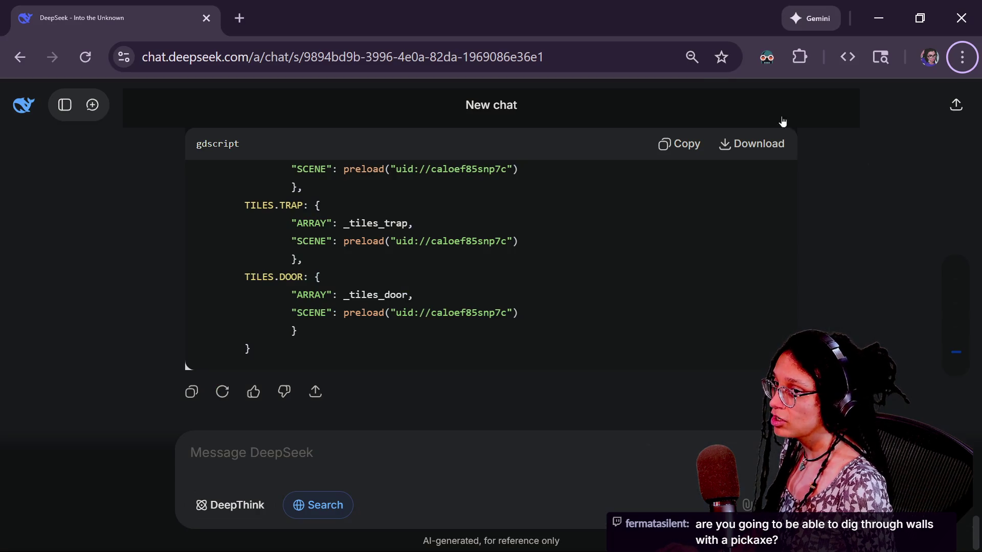
Search Startpage for 'caves msdos' and browse the image results.
click(248, 17)
text(caves )
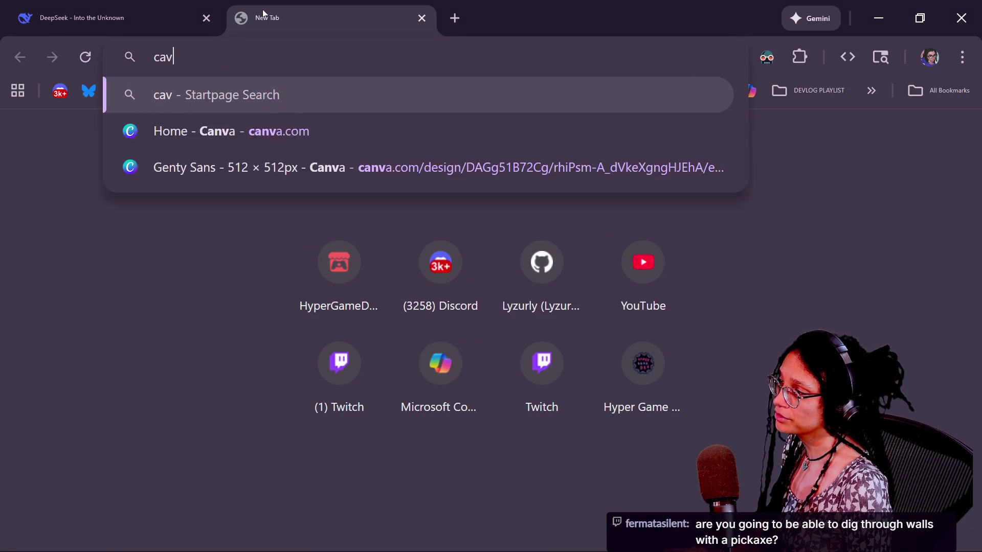
text(dos)
key(BackSpace)
key(BackSpace)
text(ms)
key(BackSpace)
key(BackSpace)
key(BackSpace)
text(msodos)
key(BackSpace)
key(BackSpace)
key(BackSpace)
key(BackSpace)
text(ds)
key(BackSpace)
text(os)
key(Return)
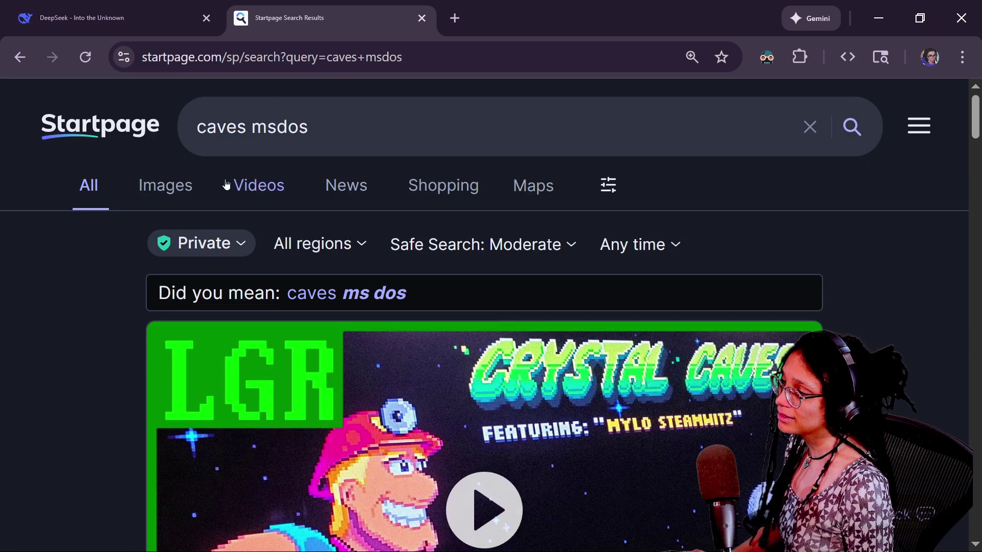
click(169, 185)
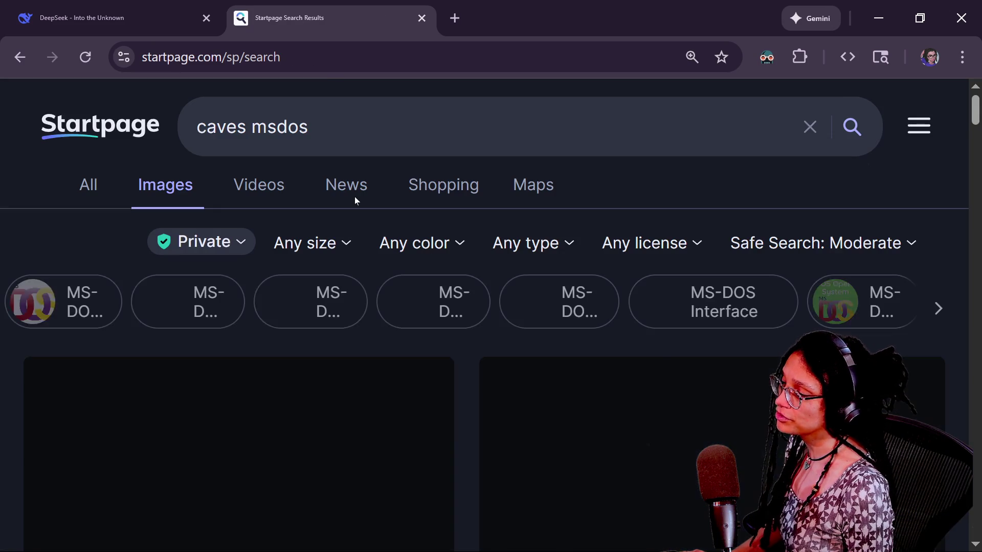
scroll(405, 287, down, 8)
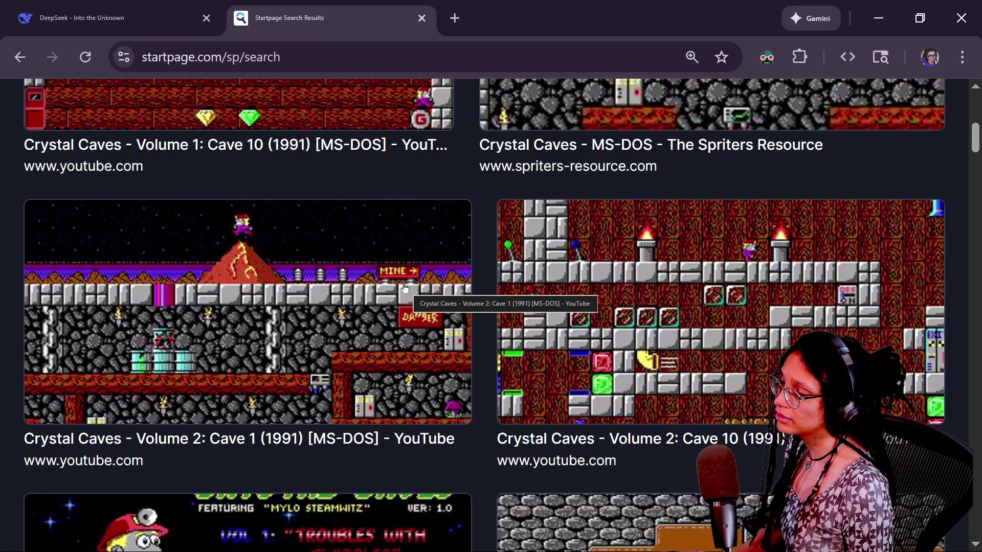
scroll(422, 229, up, 8)
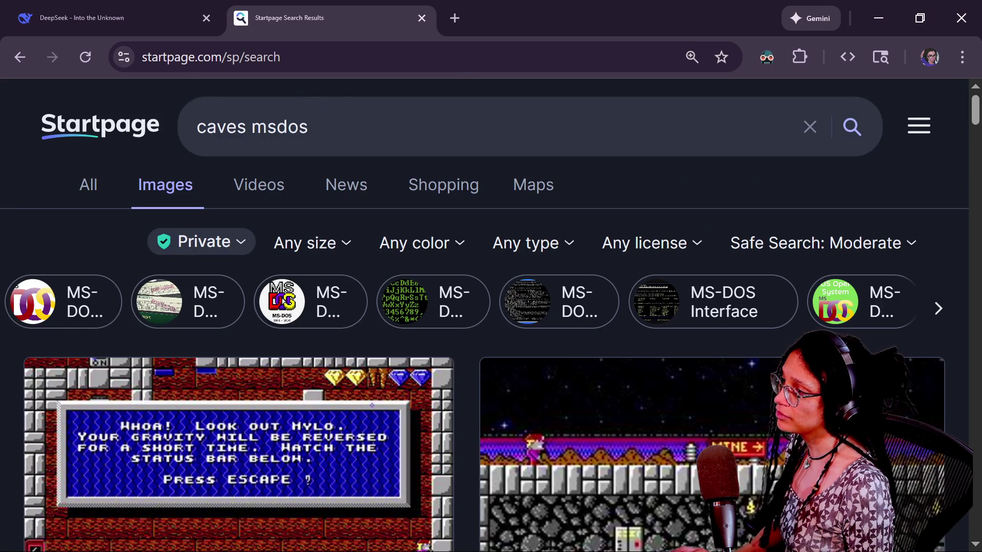
Replace the query with 'lemmings dig', browse its images, then return to the Godot script.
click(307, 126)
key(ctrl+a)
key(BackSpace)
text(lemmings di)
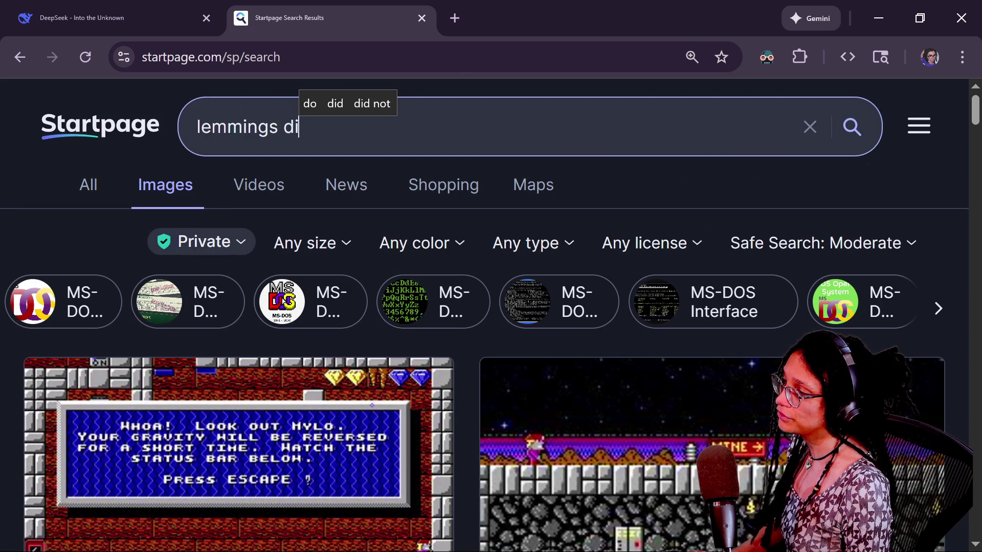
text(g)
key(Return)
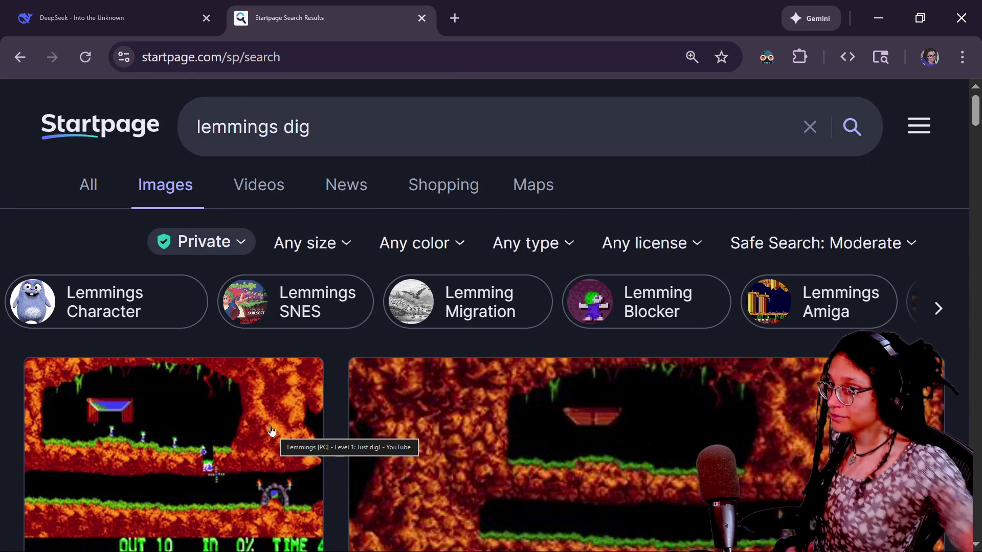
scroll(274, 444, down, 7)
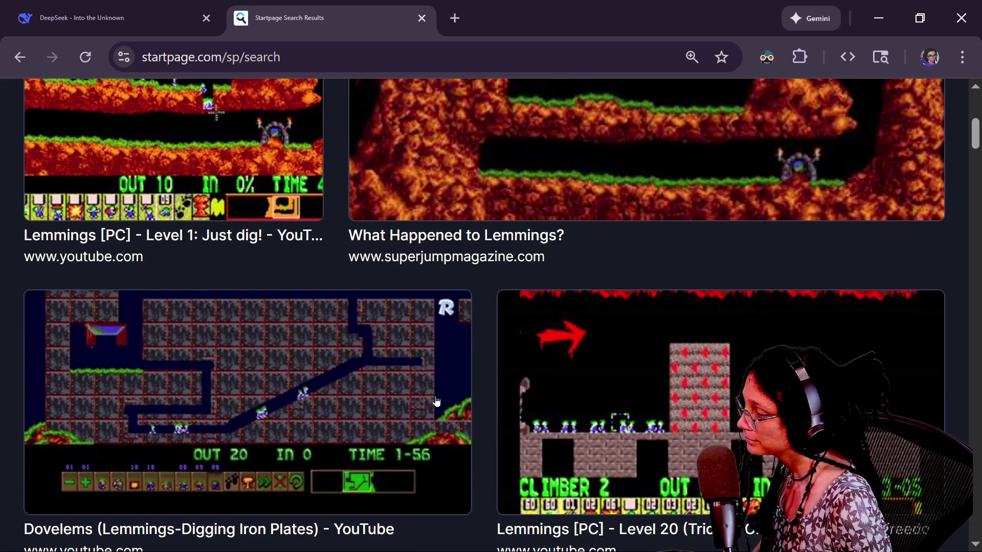
key(alt+Tab)
click(372, 233)
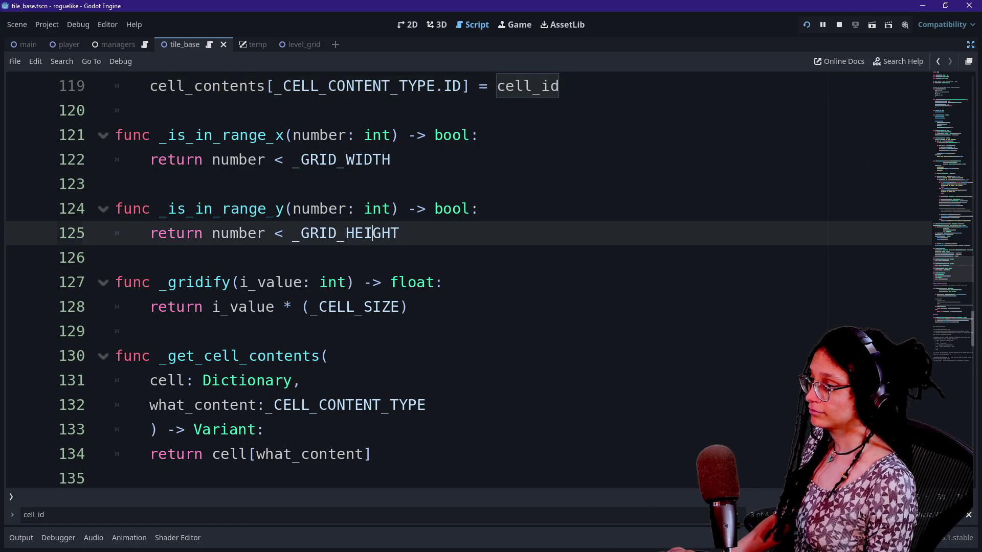
Move down to line 131 of tile_base, then bring back the Lemmings image results.
key(Down)
key(Down)
key(Down)
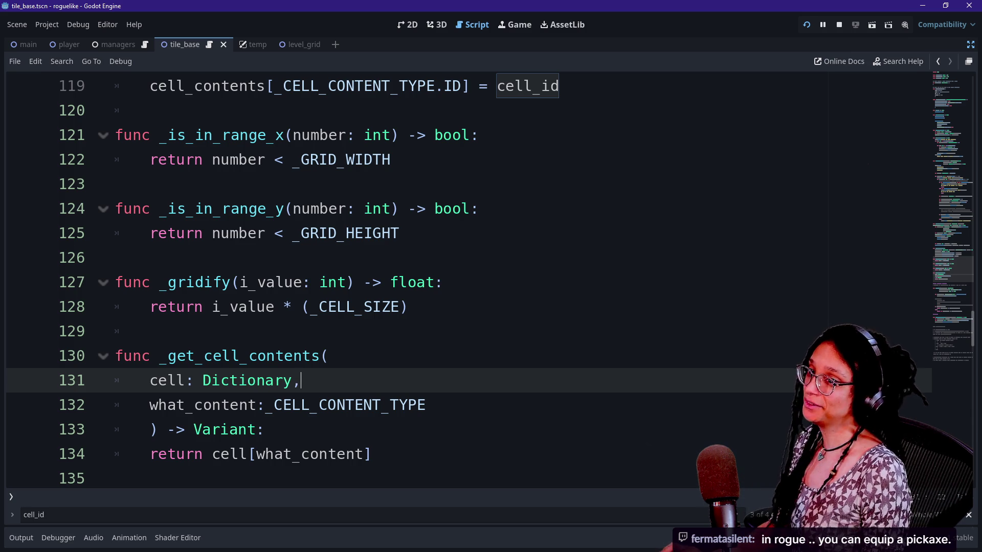
key(alt+Tab)
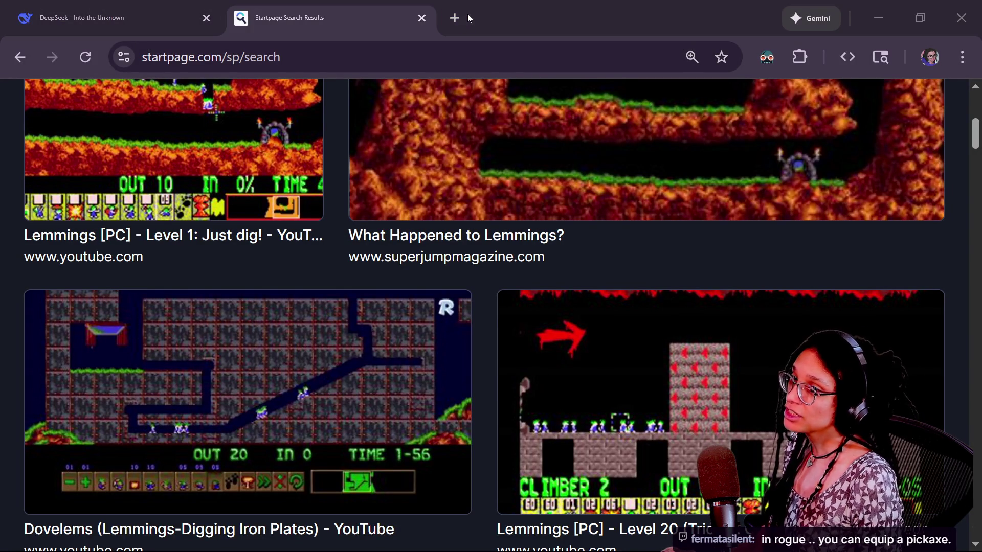
Open the Rogue-like jam page on itch.io and start its embedded Rogue game.
key(alt+Tab)
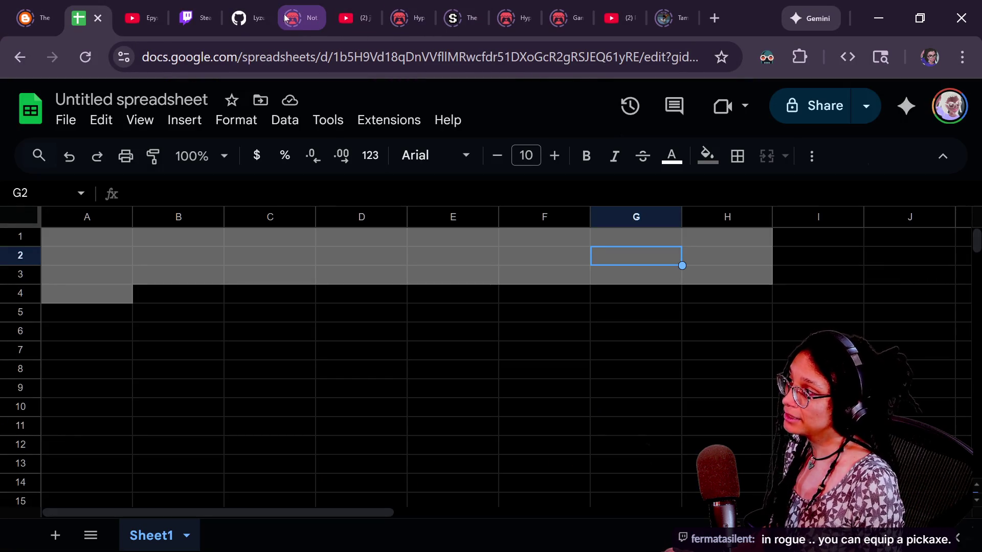
click(429, 8)
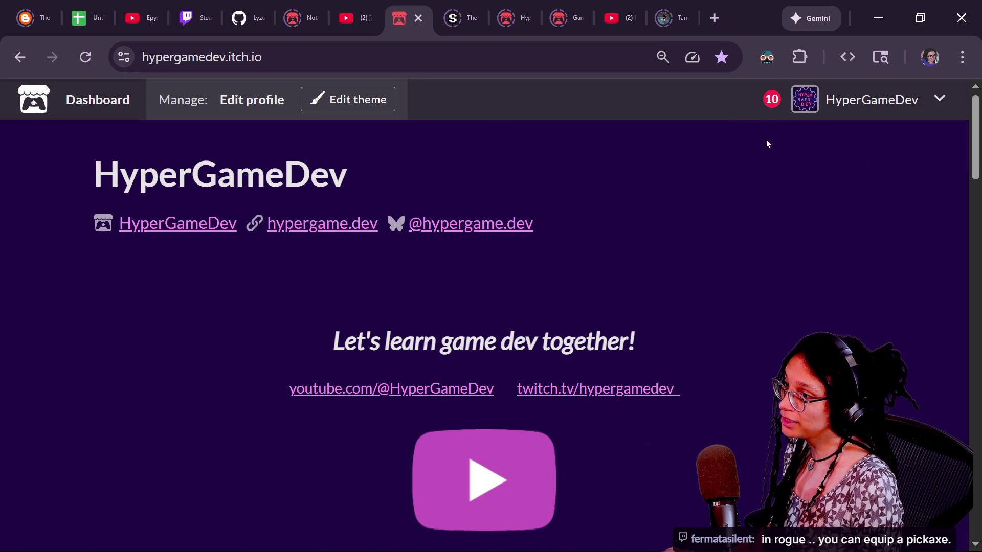
scroll(550, 263, down, 5)
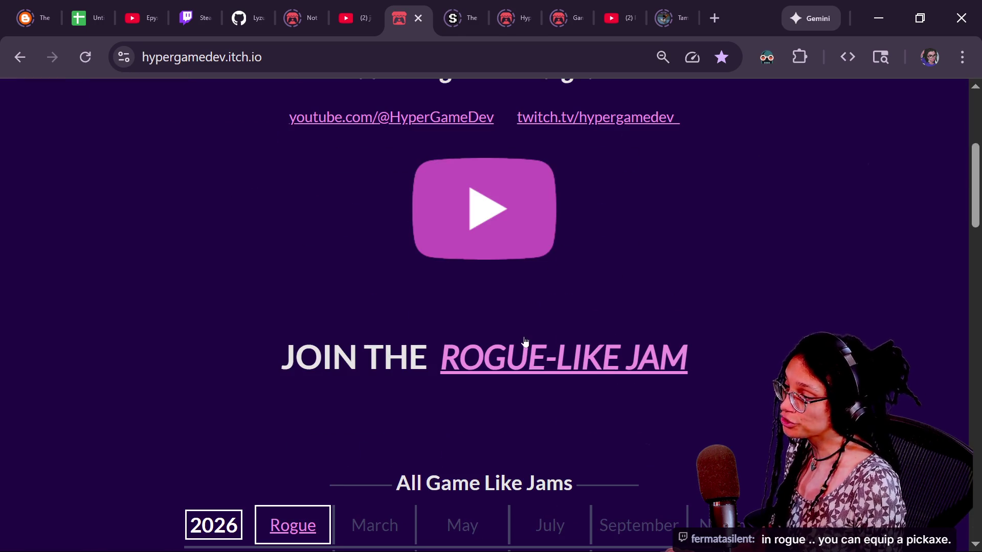
click(525, 341)
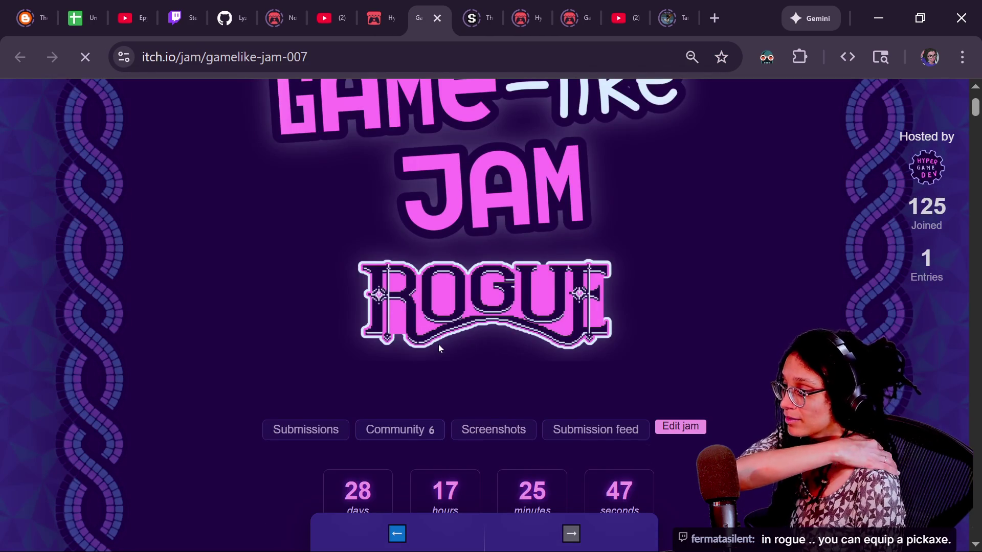
scroll(438, 345, down, 10)
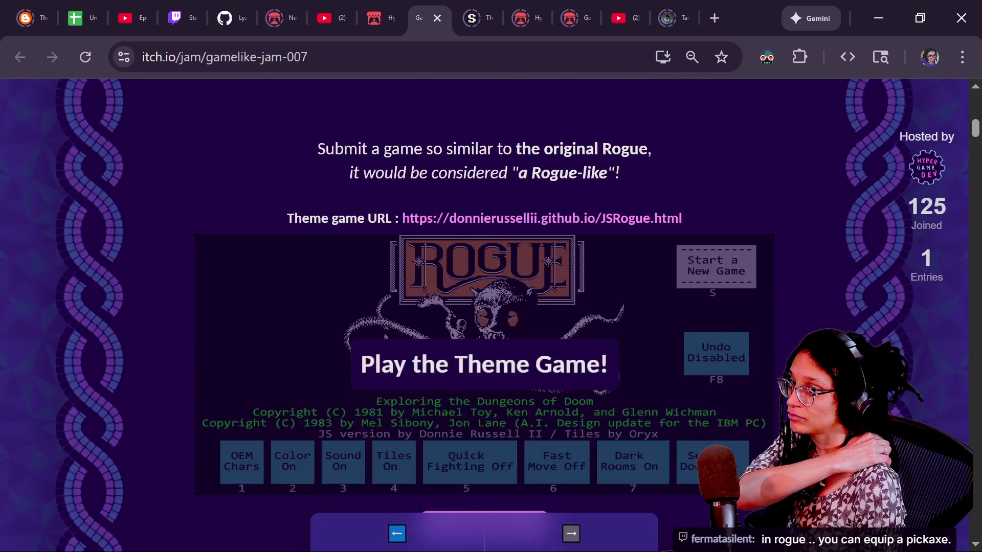
scroll(485, 315, down, 2)
click(692, 302)
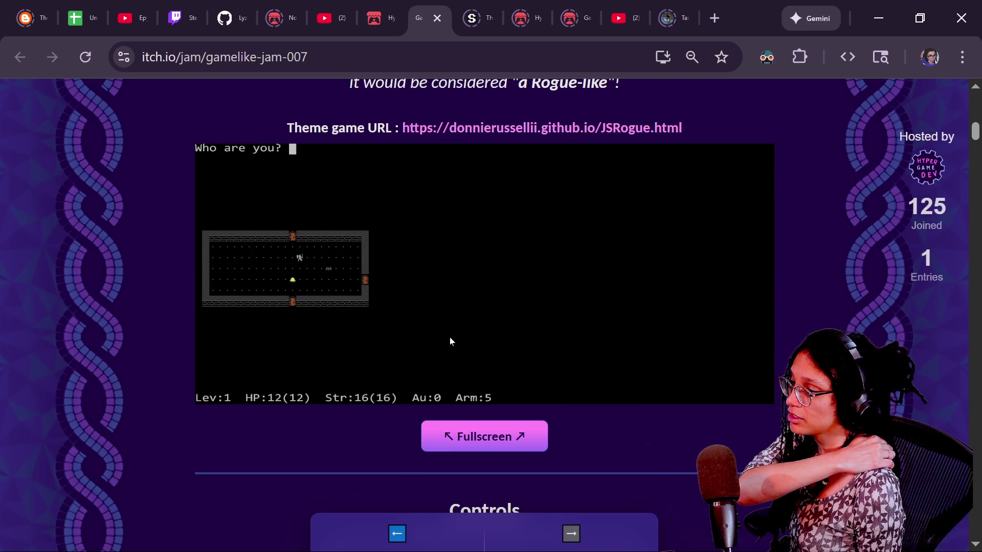
Open the rogue-manual.pdf game manual from the jam page.
scroll(453, 340, down, 5)
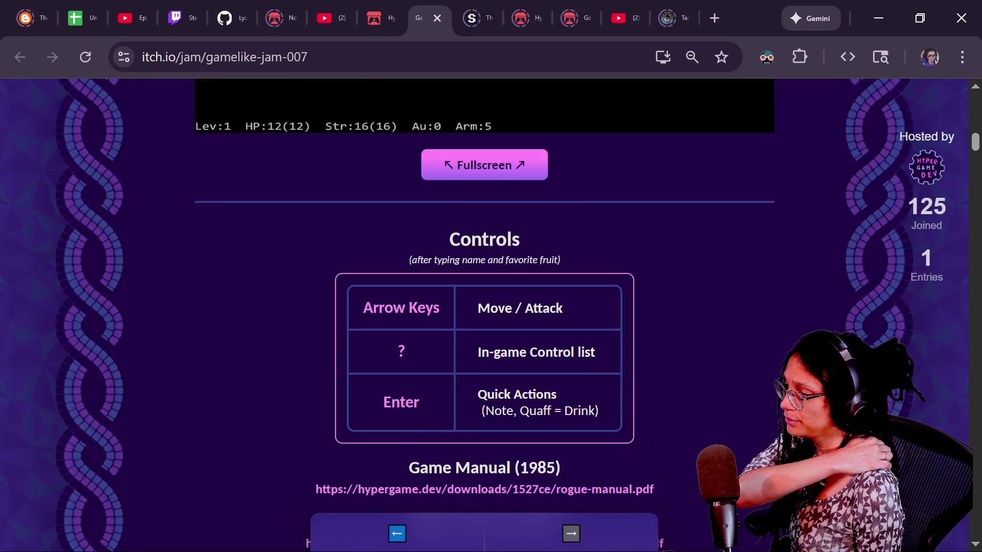
scroll(541, 287, down, 4)
click(556, 314)
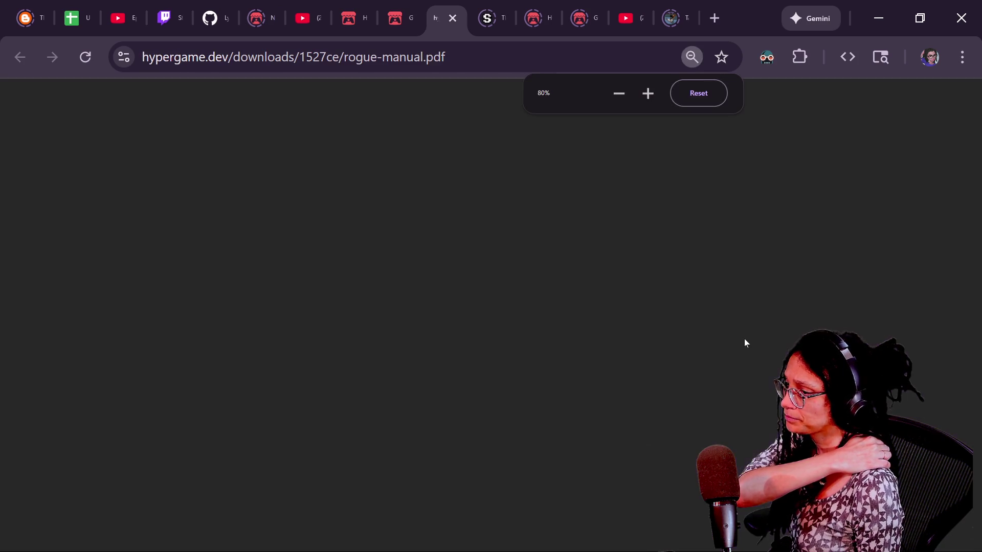
Search the Rogue manual for 'pickax', then for 'pick', stepping through its matches.
key(ctrl+f)
text(pick)
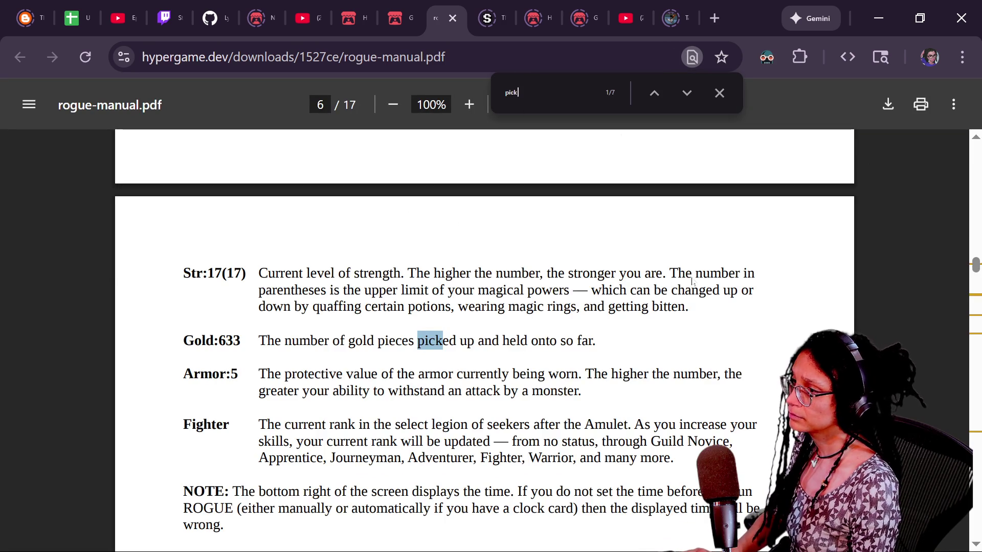
text(ax)
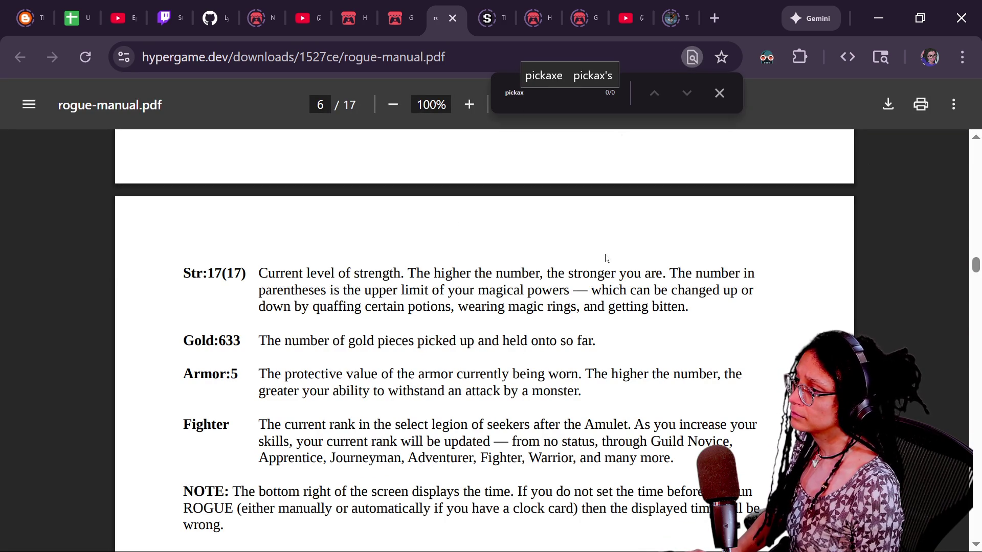
key(BackSpace)
key(BackSpace)
key(BackSpace)
text(a)
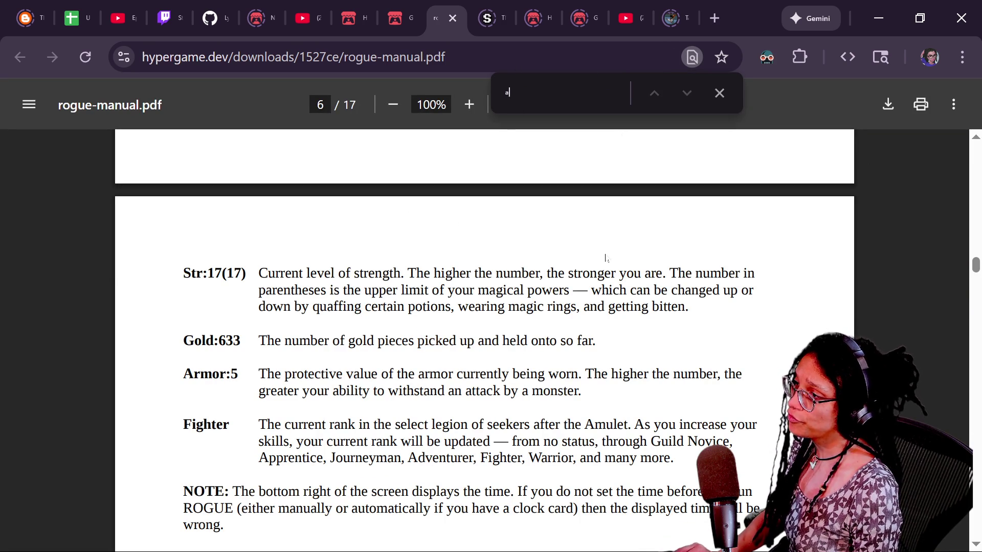
key(BackSpace)
text(pick)
key(Return)
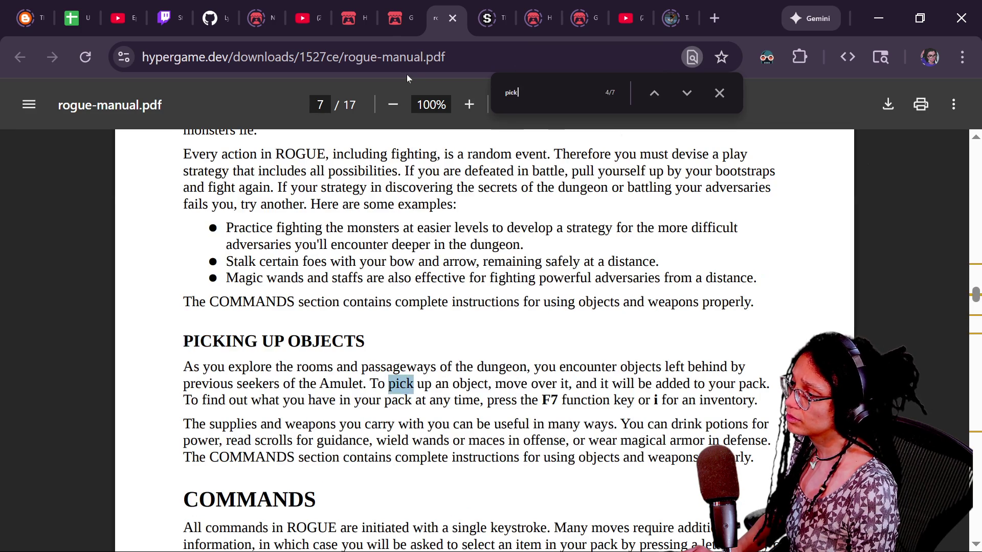
key(Return)
key(Return)
key(Return)
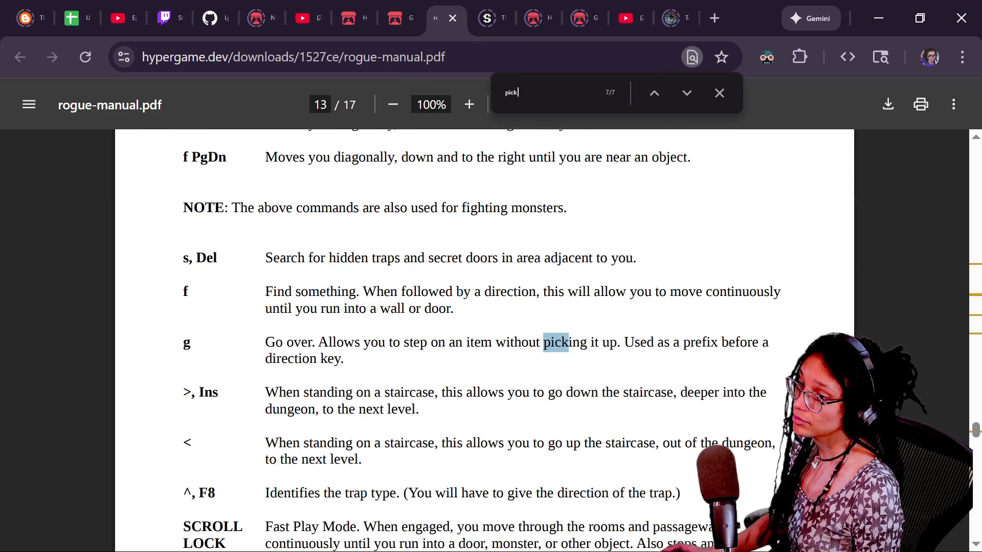
Return to the Godot script editor and move up toward the _gridify function.
key(alt+Tab)
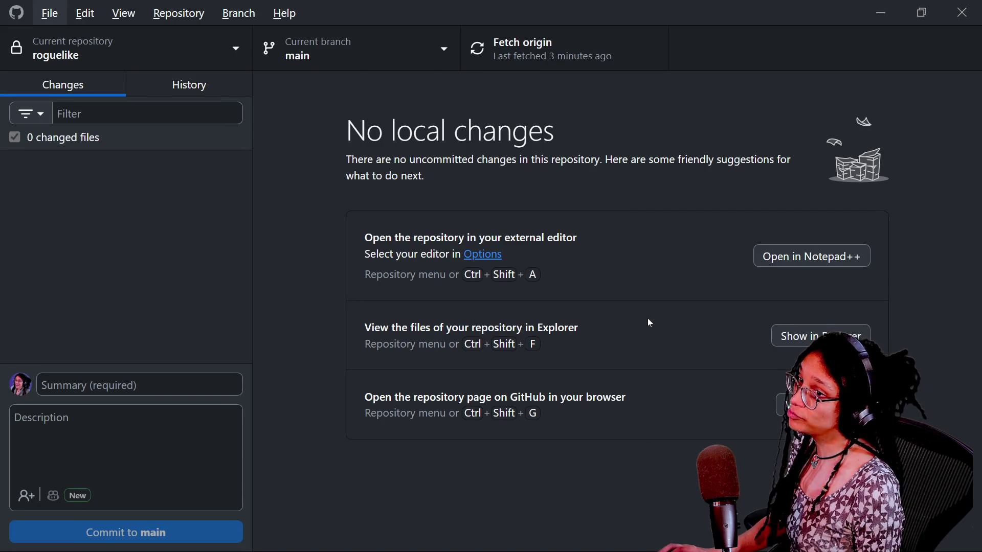
key(alt+Tab)
key(Up)
key(Up)
key(Up)
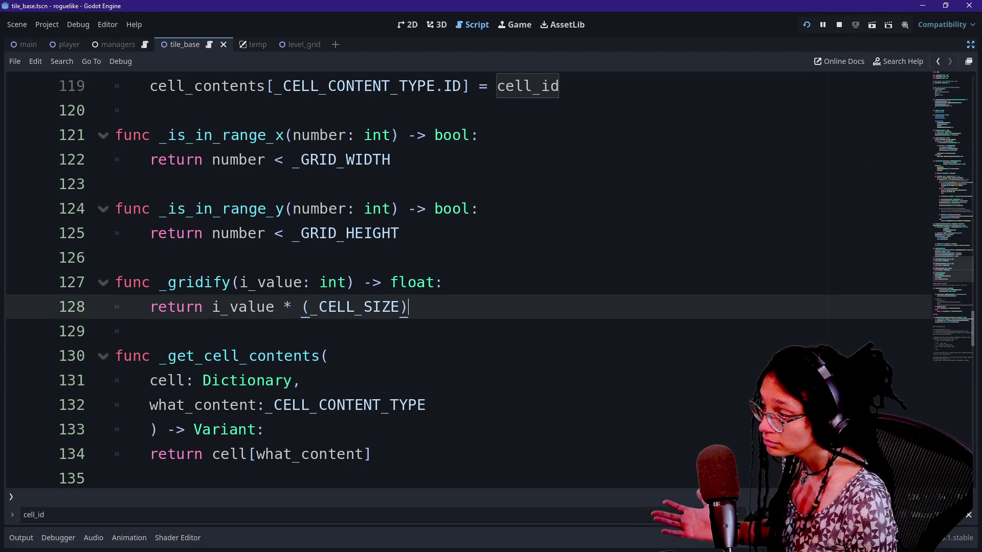
key(Down)
key(shift+Down)
key(shift+End)
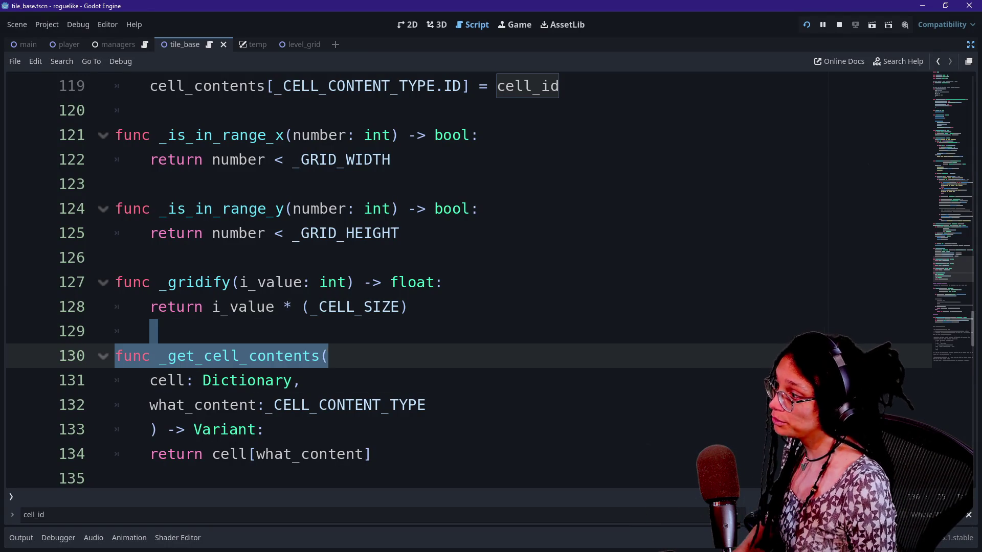
key(Down)
key(Down)
key(Up)
key(Up)
scroll(460, 282, up, 20)
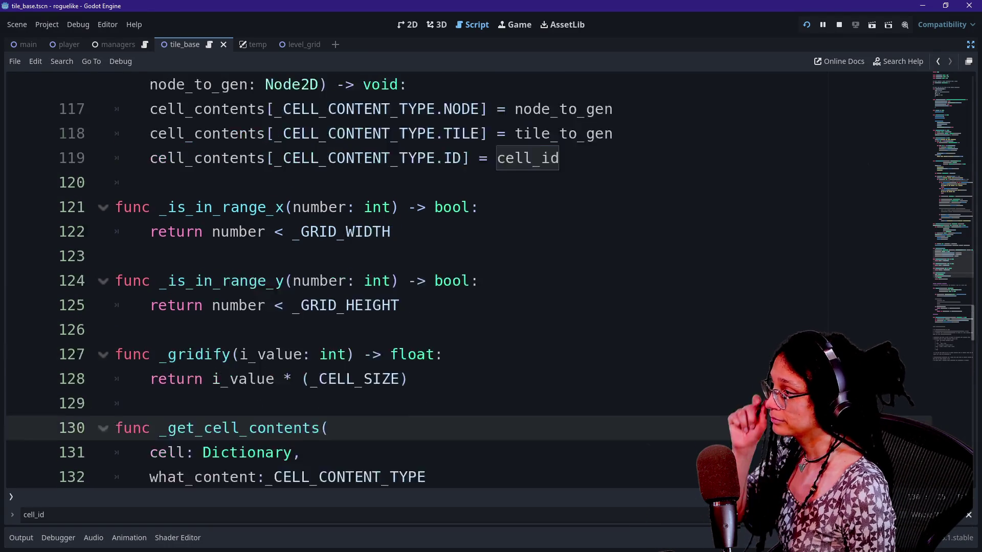
scroll(460, 281, up, 9)
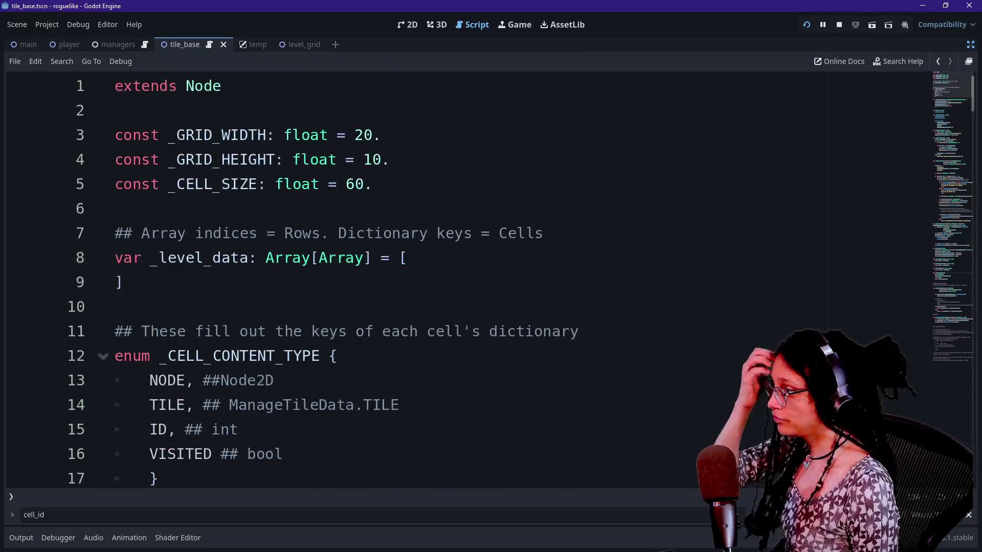
scroll(460, 281, down, 3)
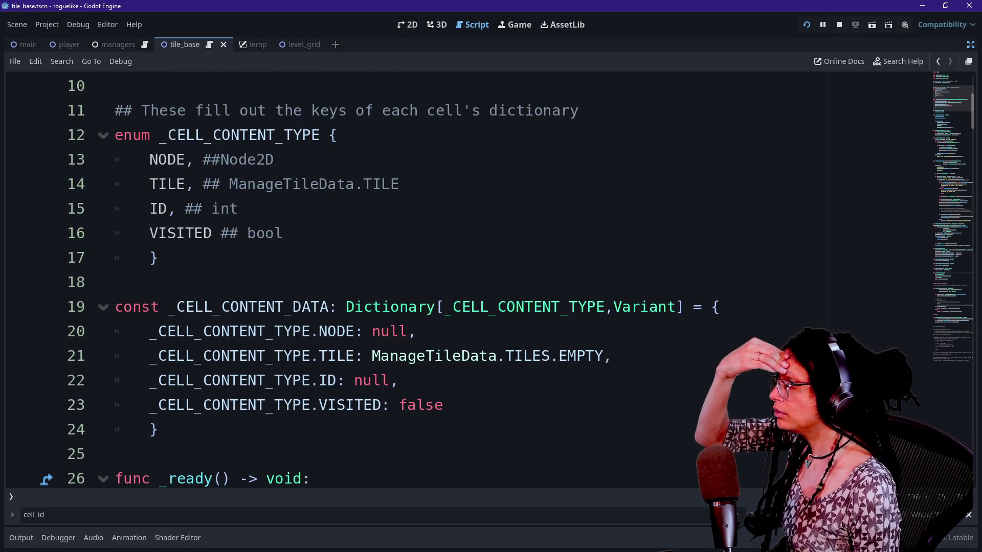
scroll(460, 281, down, 1)
scroll(460, 281, up, 2)
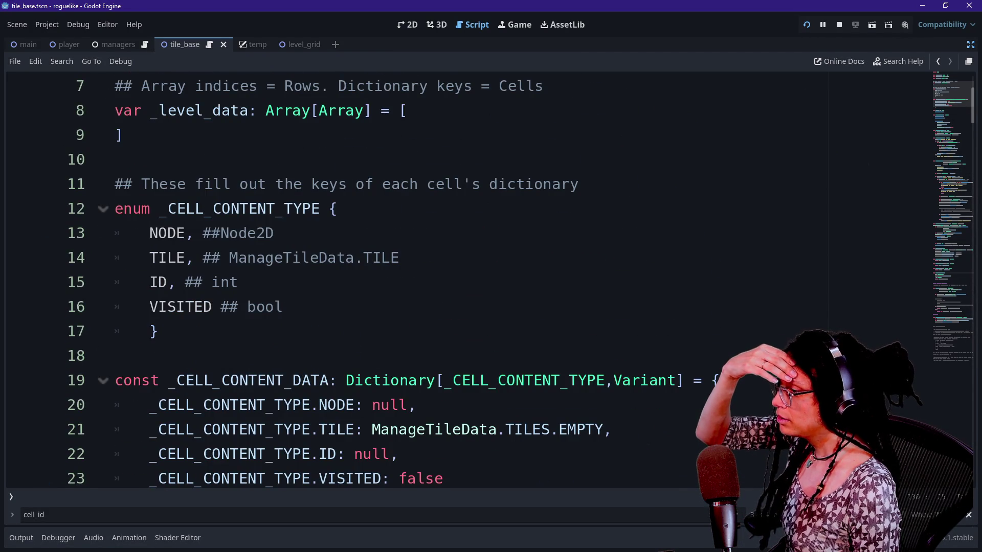
scroll(460, 281, down, 5)
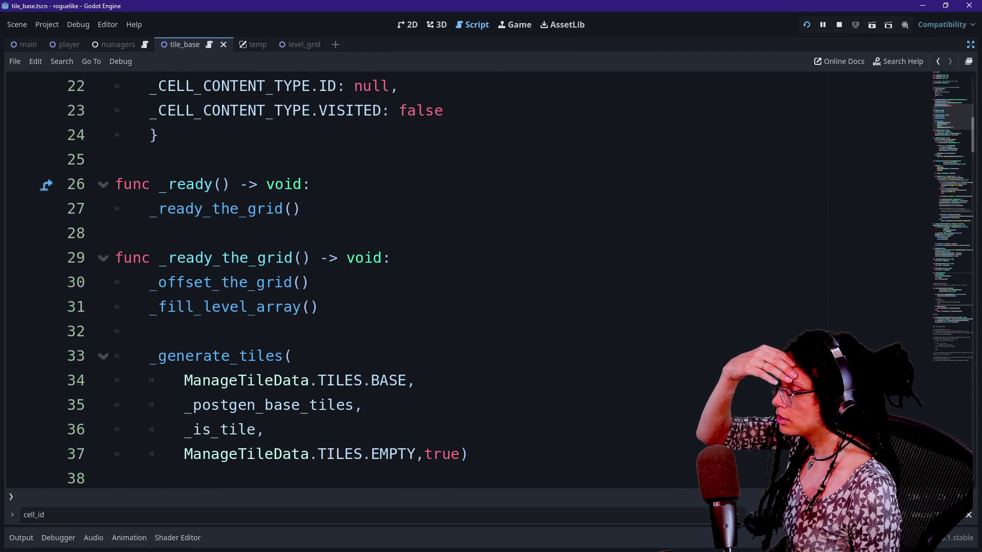
mouse_move(953, 118)
mouse_down()
mouse_move(950, 377)
mouse_move(910, 352)
mouse_move(897, 318)
mouse_move(900, 341)
mouse_move(903, 307)
mouse_move(903, 337)
mouse_move(908, 322)
mouse_up()
click(818, 393)
Delete the extra blank line 163 after the _postgen_base_tiles body.
key(Down)
key(Up)
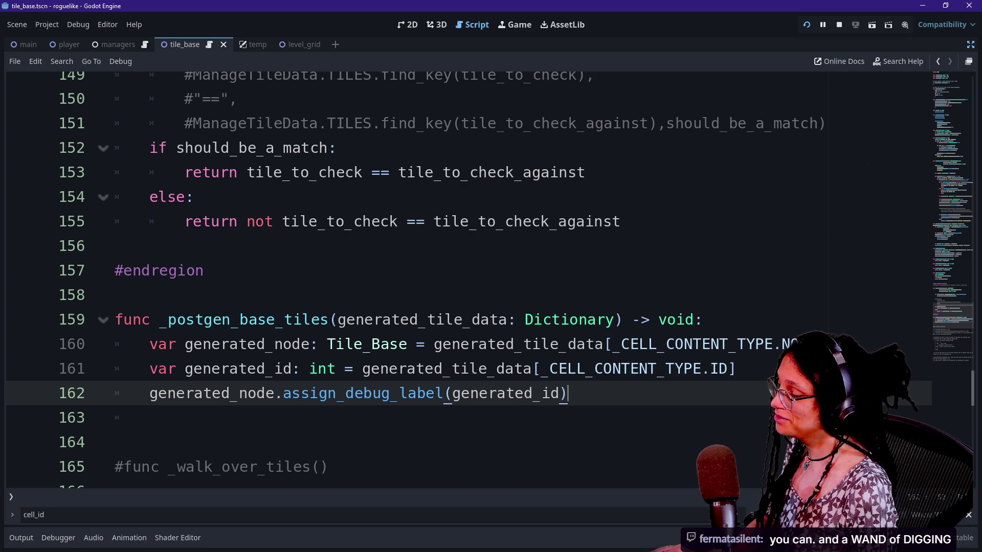
click(736, 368)
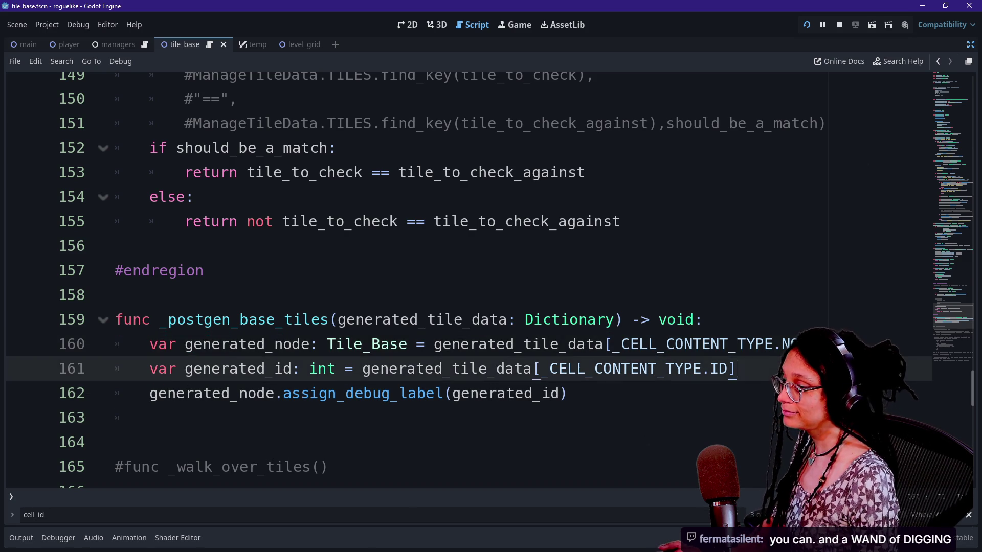
click(567, 393)
click(736, 344)
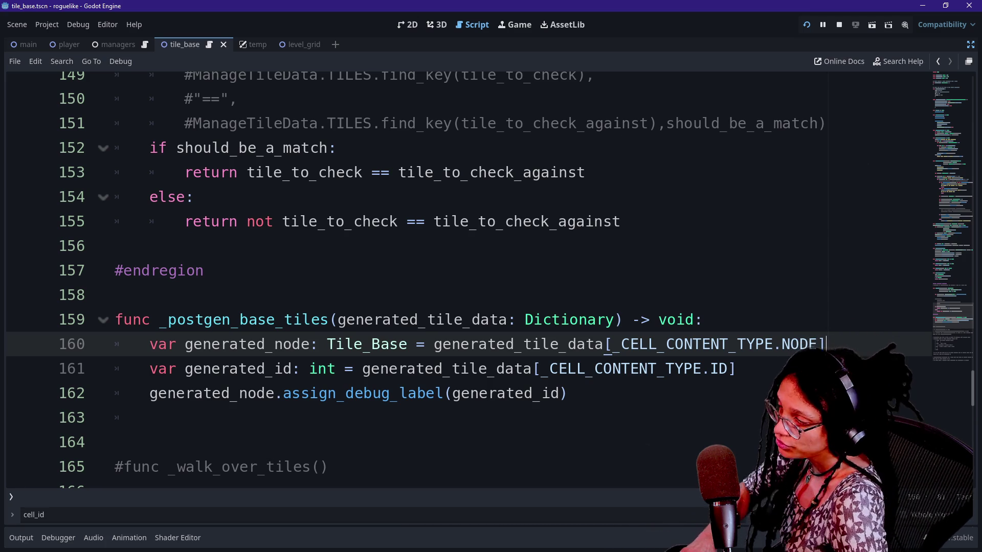
click(149, 417)
click(567, 393)
click(150, 418)
key(Down)
key(Down)
key(Down)
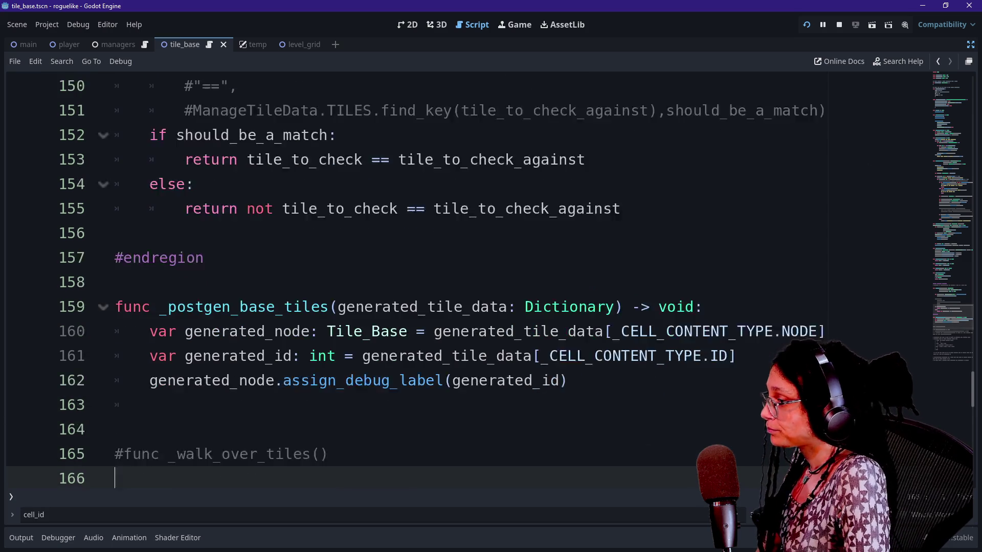
key(Up)
key(Up)
key(Up)
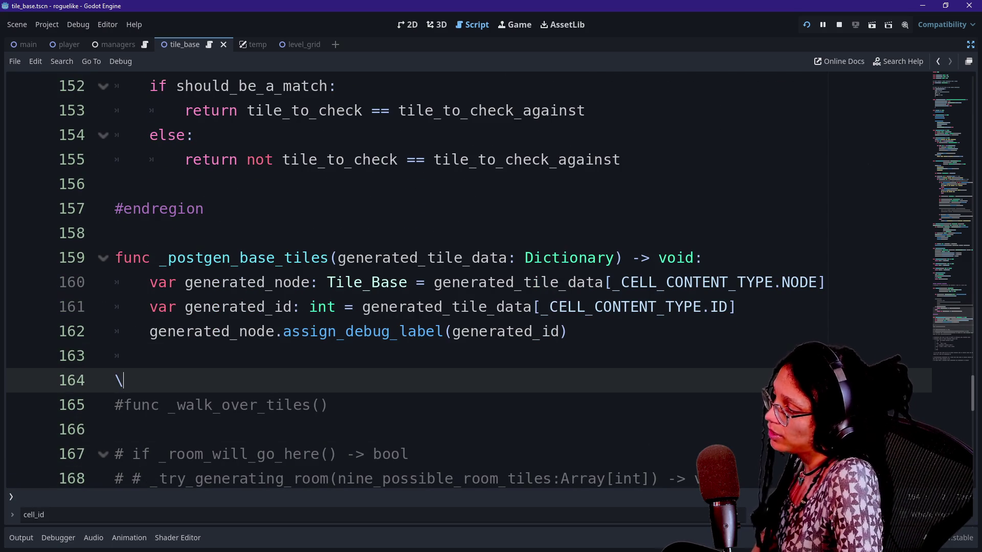
key(BackSpace)
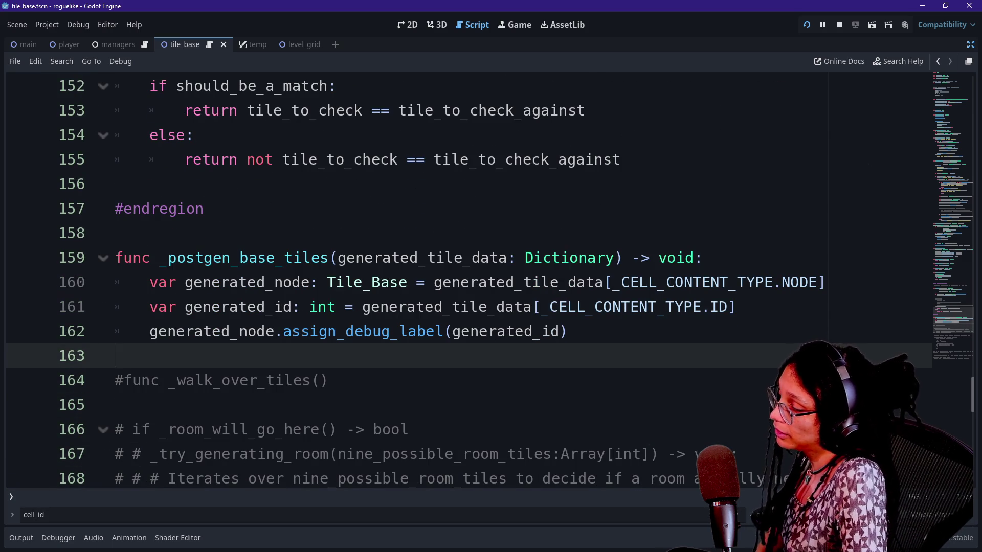
Put the caret at the end of line 118 in _log_cell_contents.
key(Down)
key(Down)
key(Down)
key(Up)
click(613, 283)
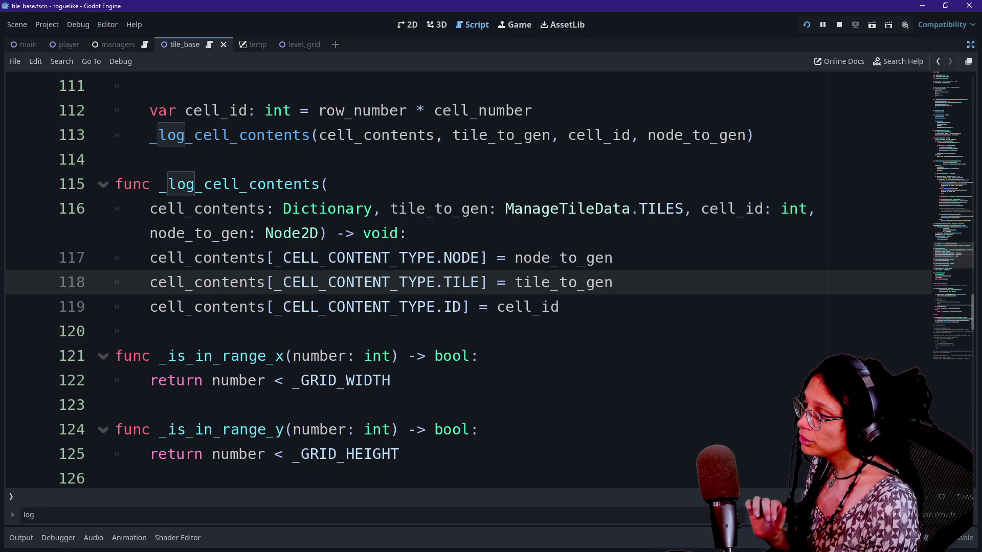
Add line 119 reading ManageTileData.DATA.ARRAY using autocomplete.
key(Return)
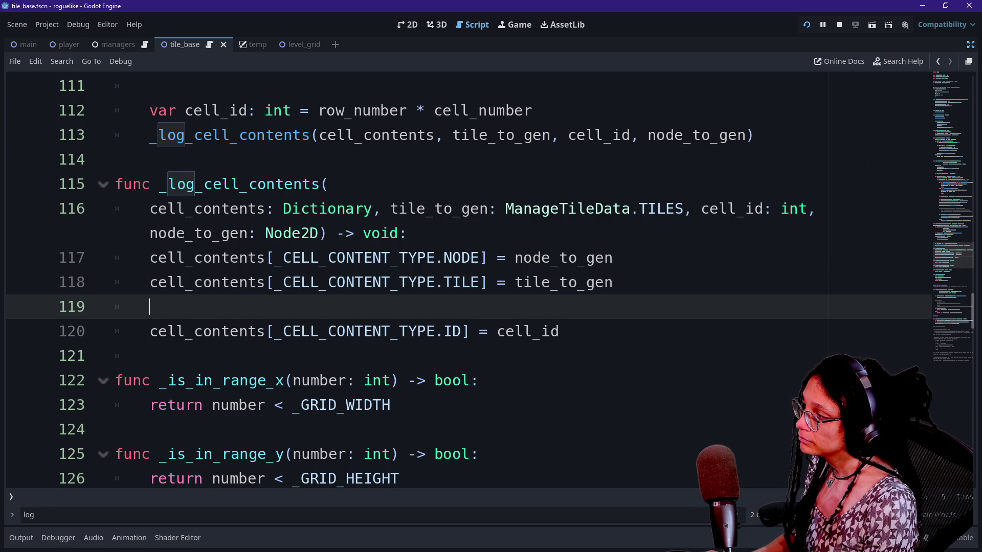
text(Nabage)
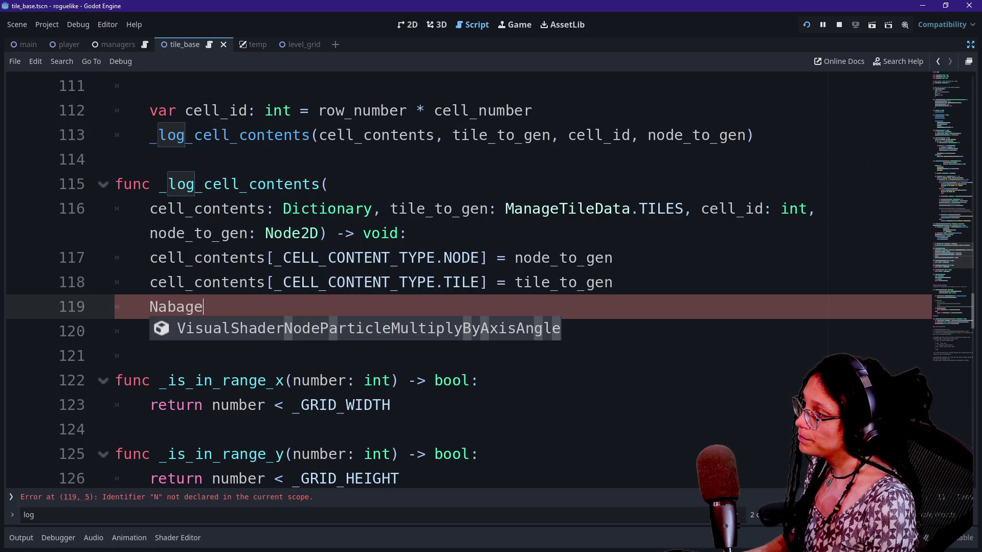
key(BackSpace)
key(BackSpace)
key(BackSpace)
key(BackSpace)
key(BackSpace)
text(Manage)
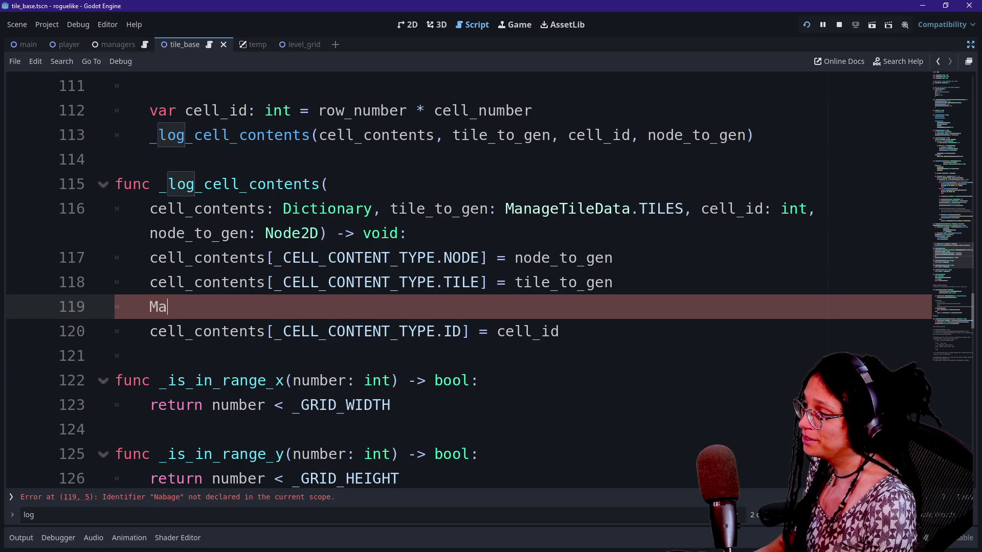
key(Return)
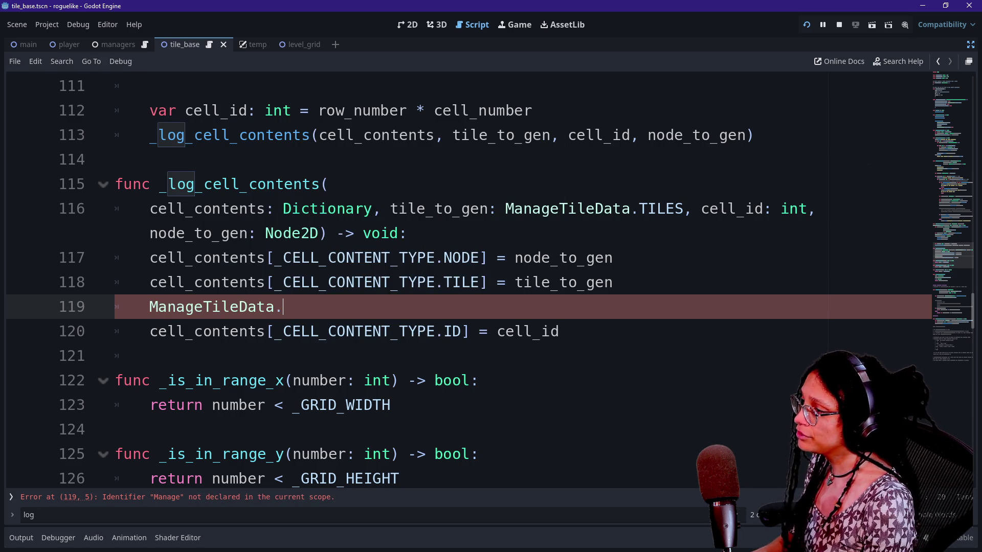
key(Down)
key(Down)
key(Down)
key(Up)
key(Up)
key(Up)
key(Return)
text(.)
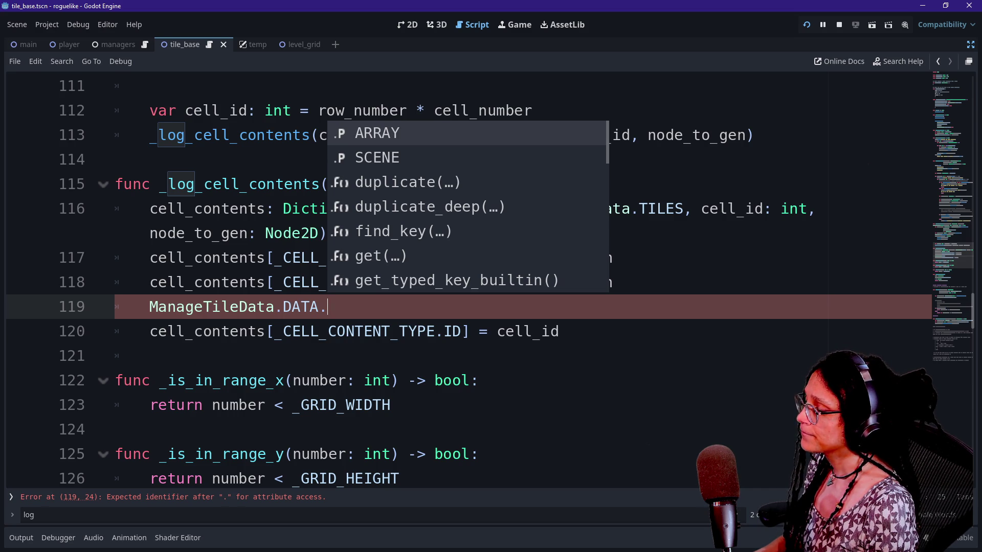
key(Return)
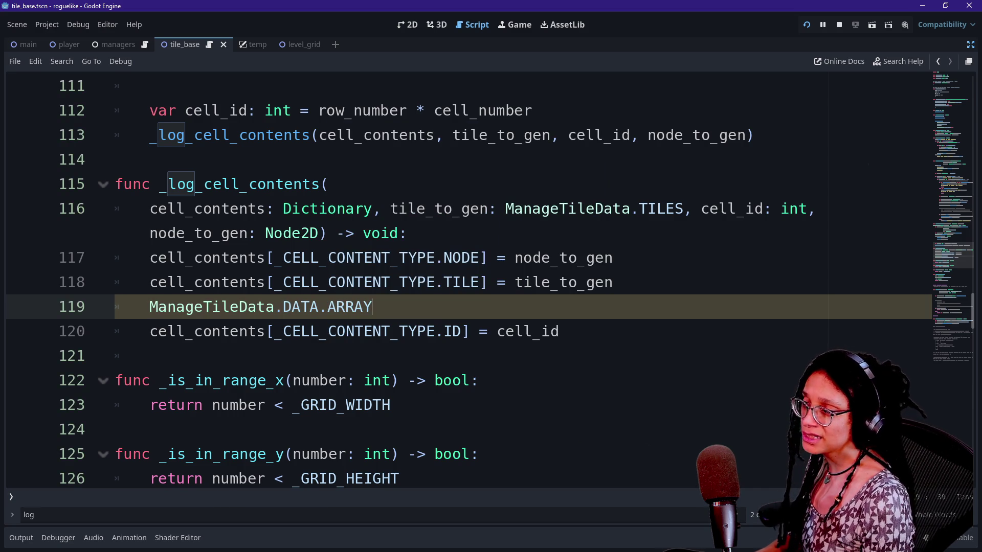
Inspect the DATA enum in the ManageTileData definition, then return to line 119.
ctrl+click(225, 310)
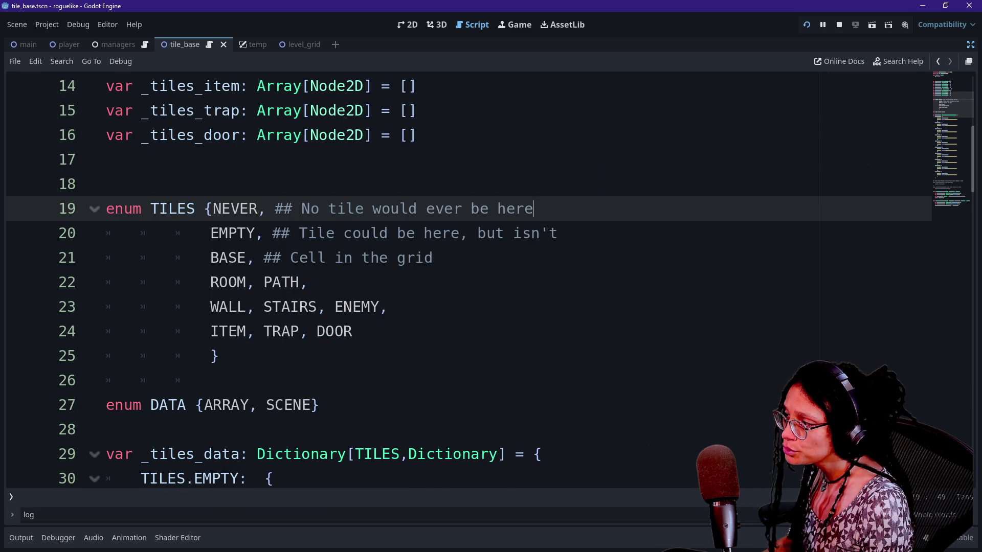
scroll(460, 281, down, 2)
click(938, 62)
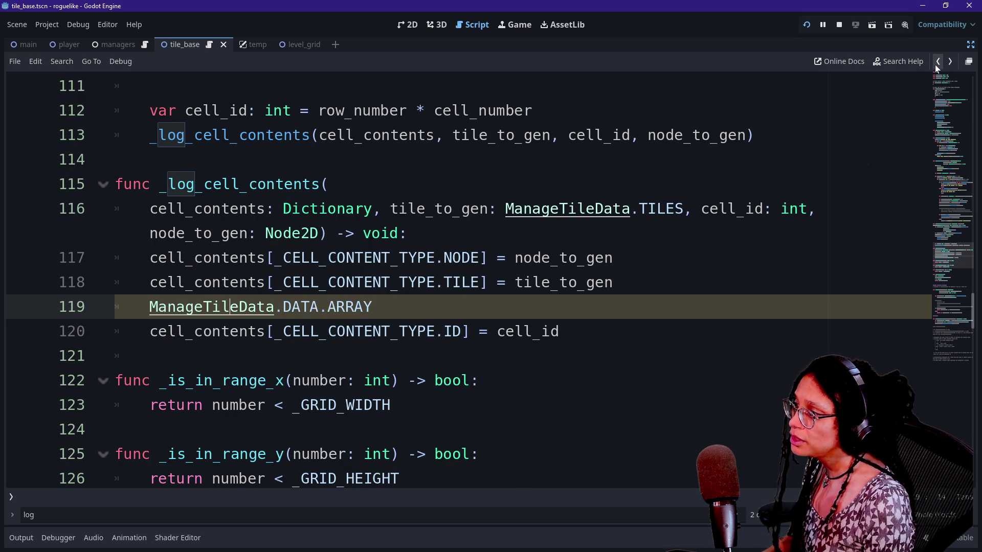
click(949, 61)
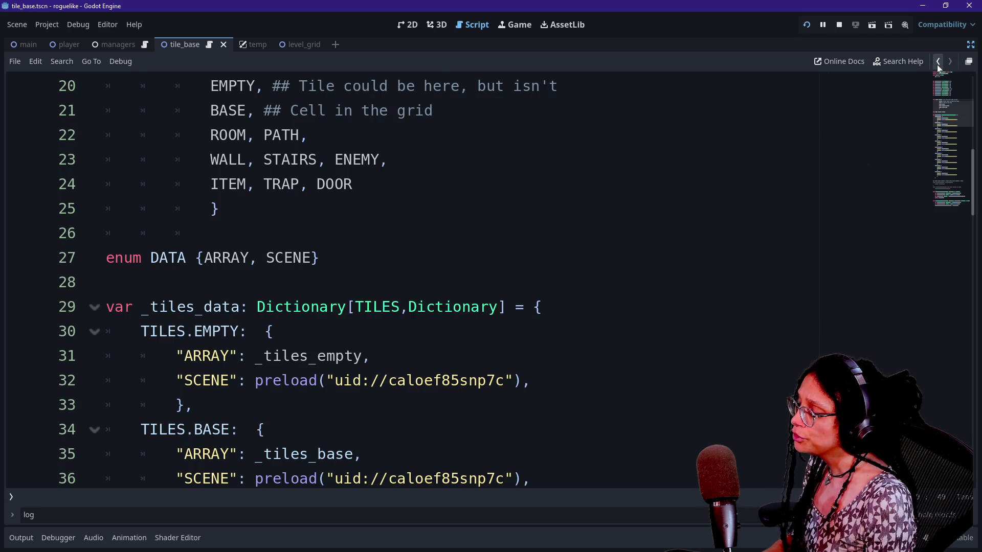
click(937, 62)
key(ctrl+shift+Left)
Change line 119 to ManageTileData.ref.get_tile_data(tile_to_gen, ManageTileData.DATA.ARRAY).
key(BackSpace)
key(BackSpace)
key(BackSpace)
text(ref.)
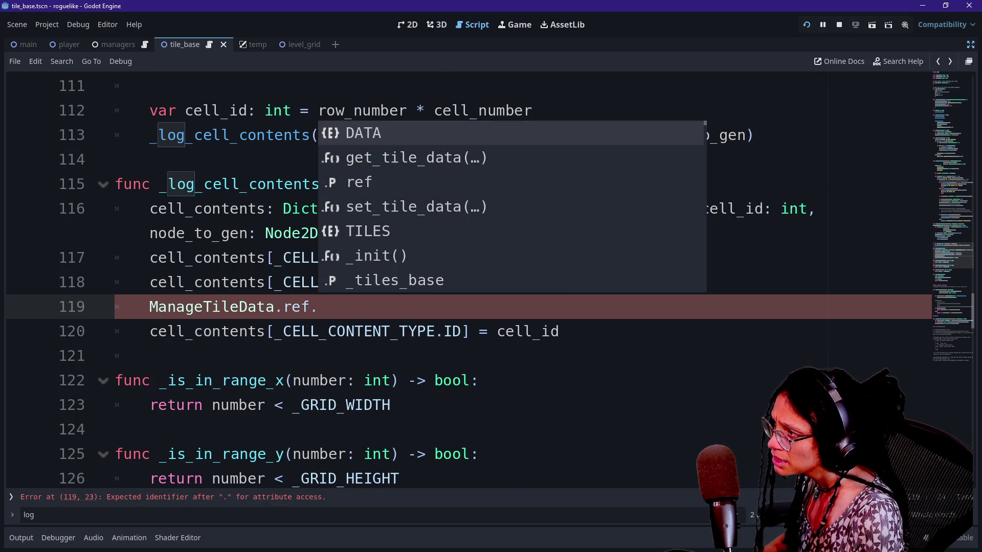
key(Down)
key(Return)
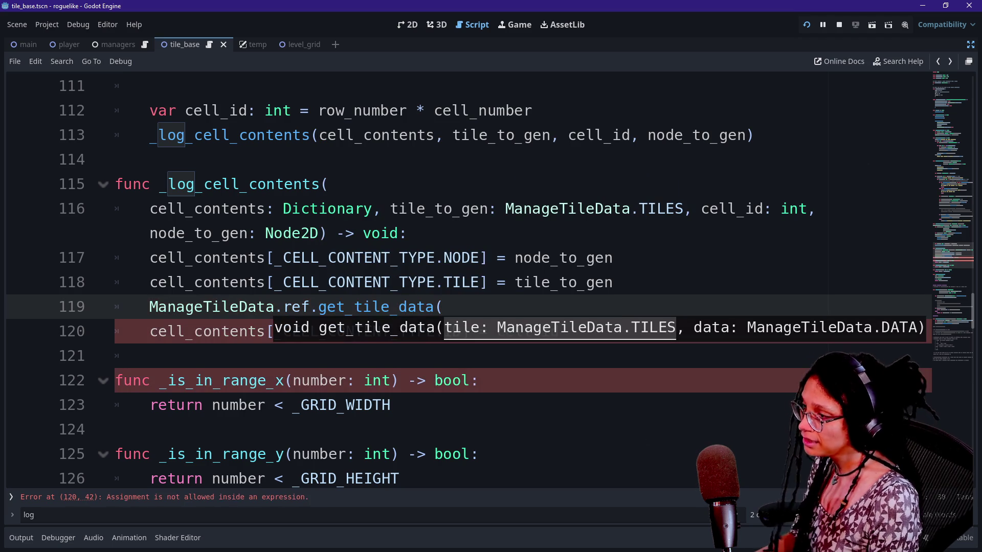
text(Manage)
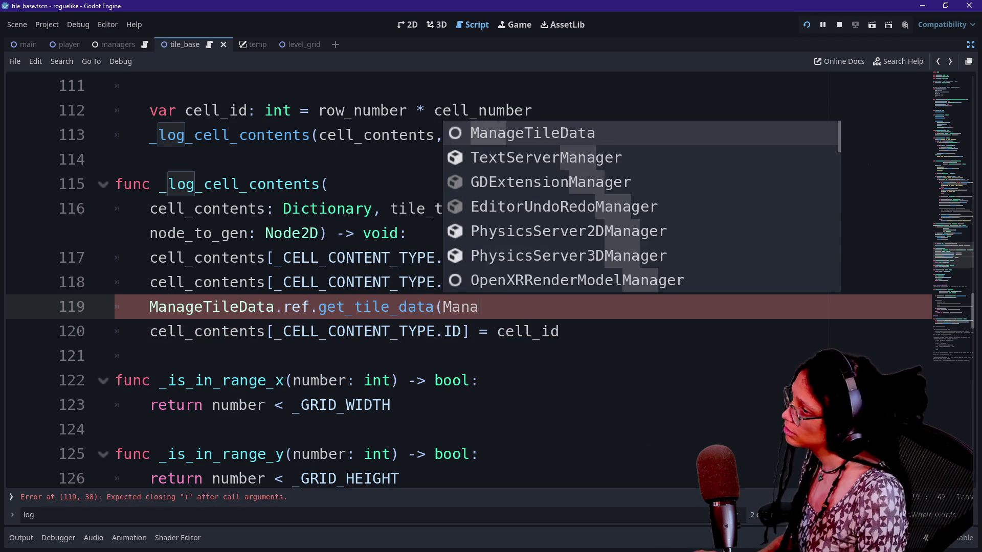
key(Return)
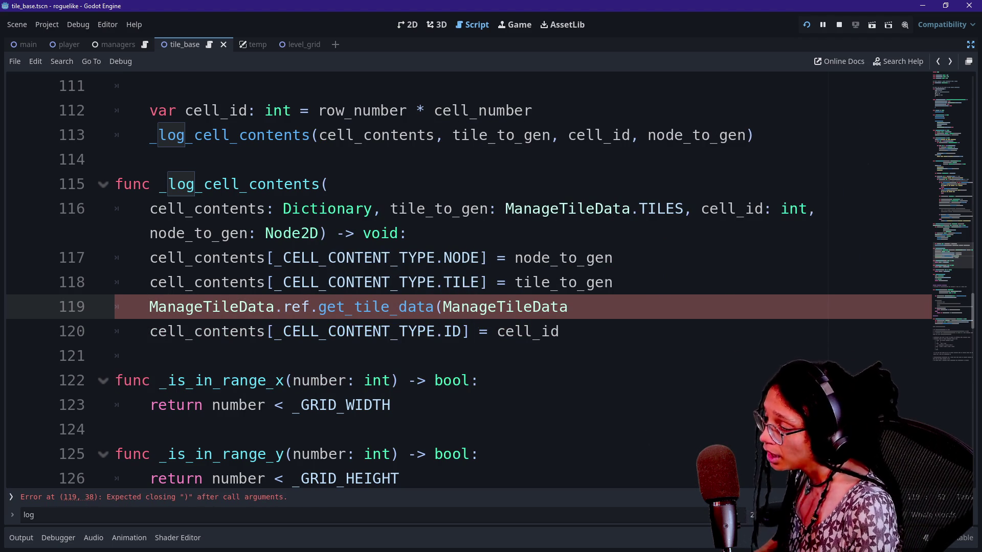
key(Down)
key(Down)
key(Down)
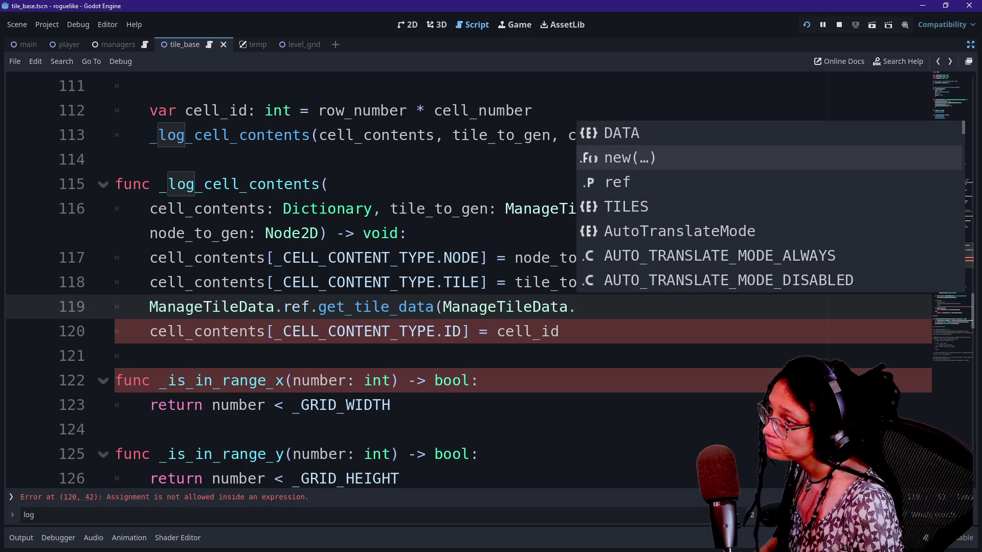
key(BackSpace)
key(BackSpace)
key(BackSpace)
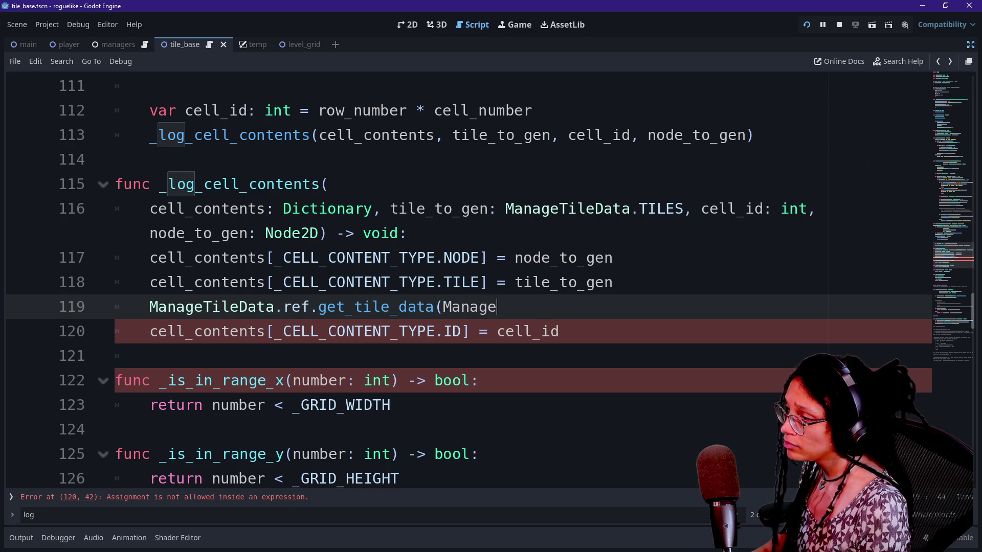
text(tile_ti_gen)
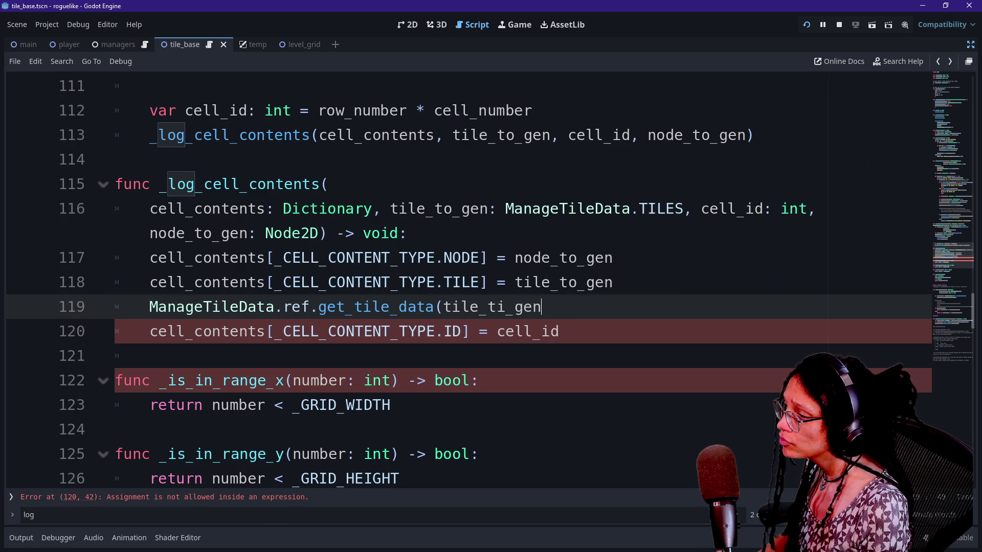
key(BackSpace)
key(BackSpace)
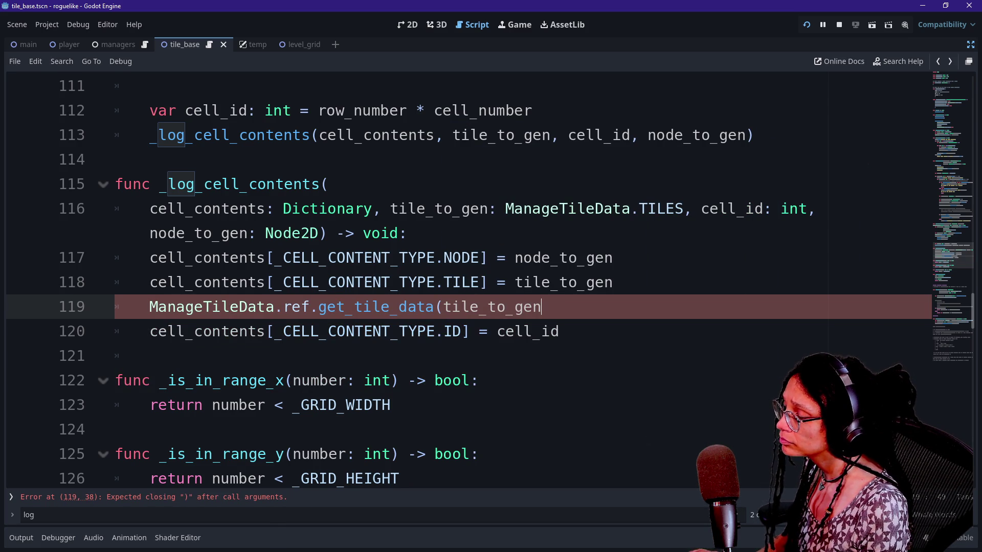
text(o)
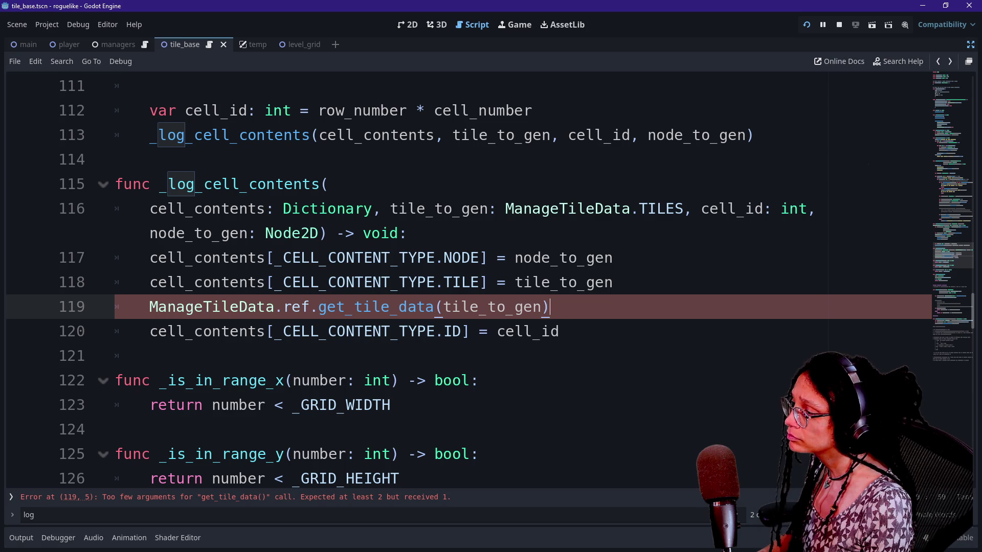
text(,)
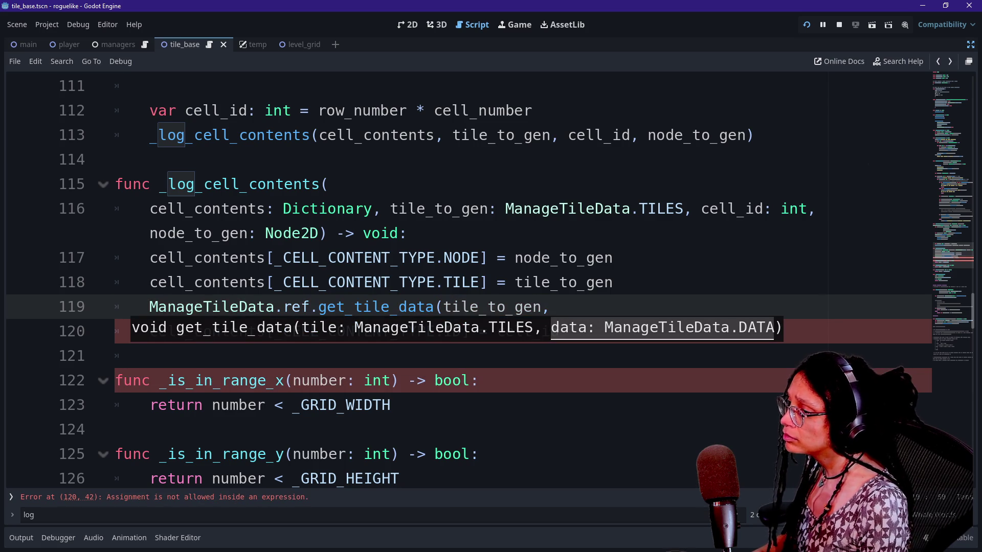
text(Manage)
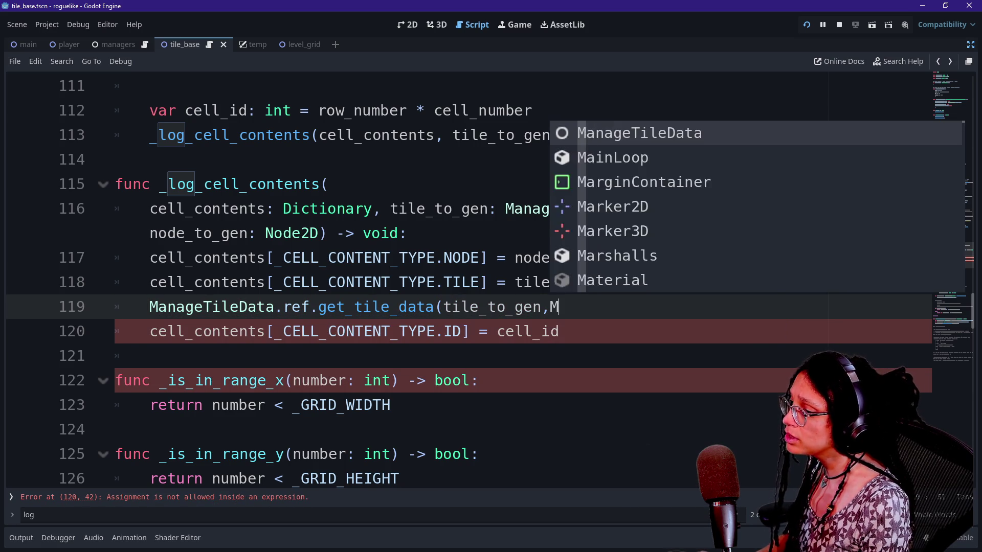
key(Return)
text(.)
text(DATA,)
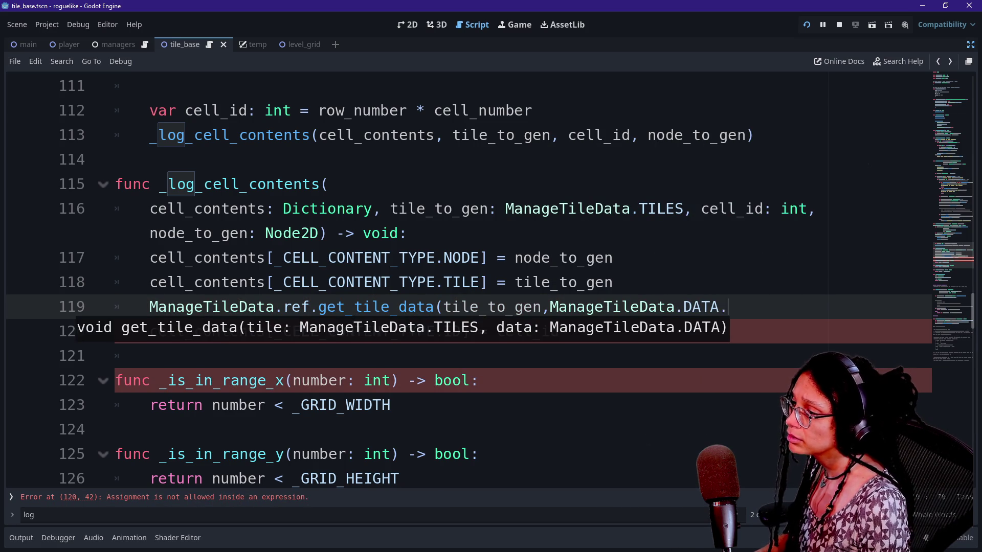
text(A)
key(Return)
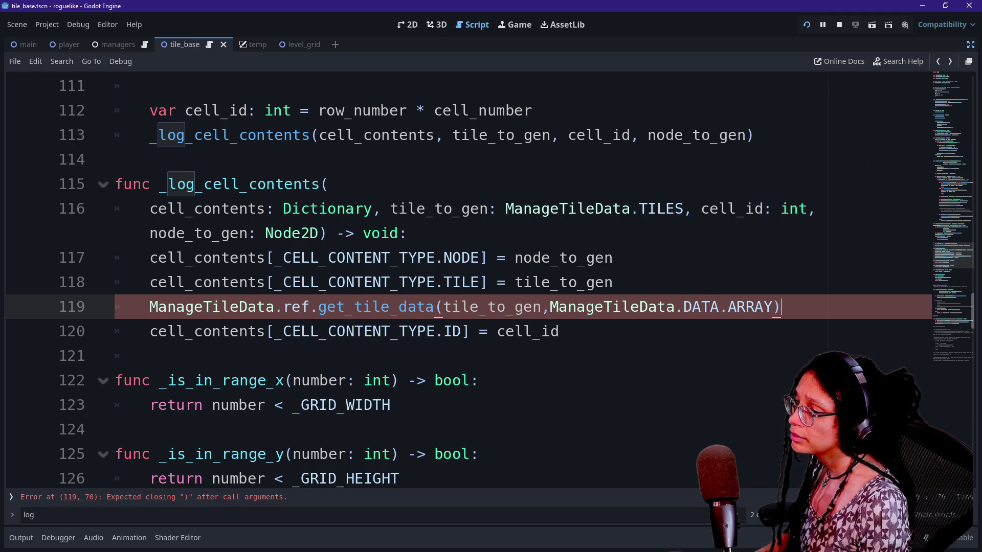
Prefix line 119 with a 'var tile_array: Array[Dictionary' declaration.
key(Home)
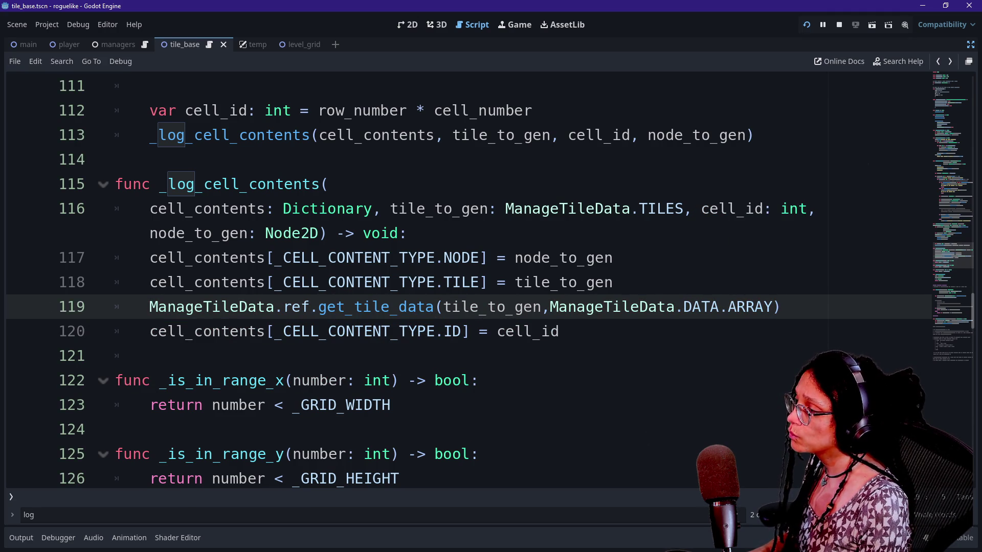
text(var tile_array: Array])
text(Dictionary)
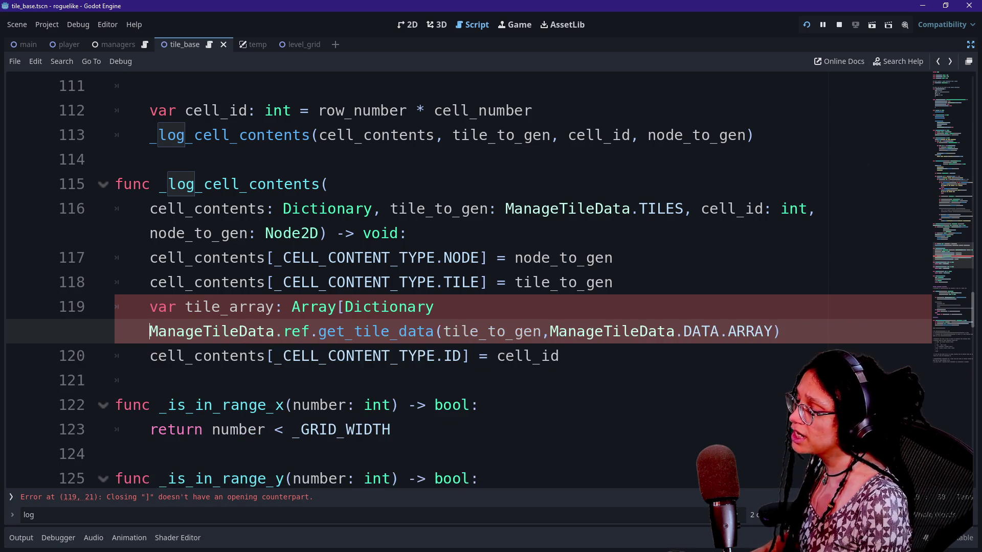
key(BackSpace)
ctrl+click(272, 327)
Retype the Node2D tile arrays on lines 7–16 of ManageTileData as Dictionary.
scroll(460, 281, up, 6)
click(346, 234)
key(ctrl+d)
key(ctrl+d)
key(ctrl+d)
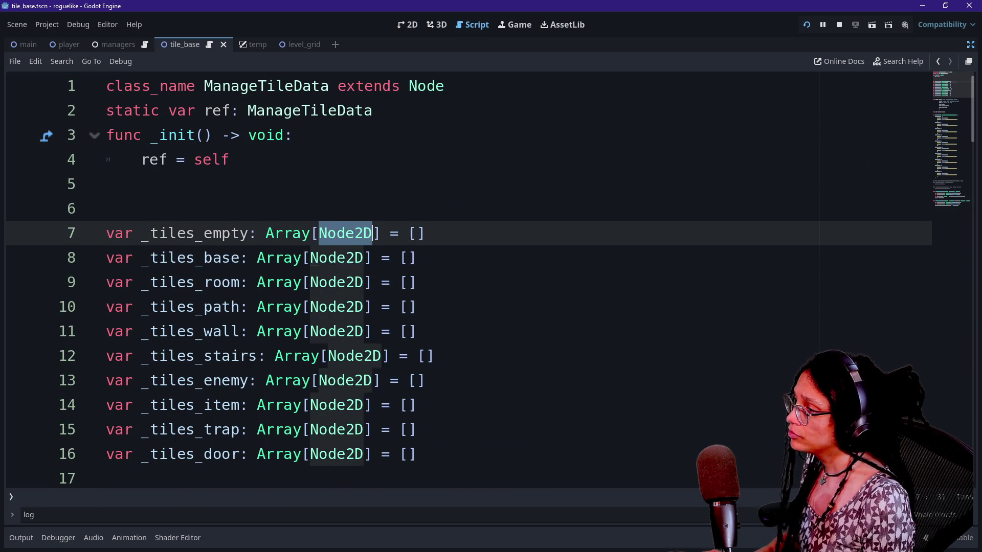
text(Dictionary)
click(230, 160)
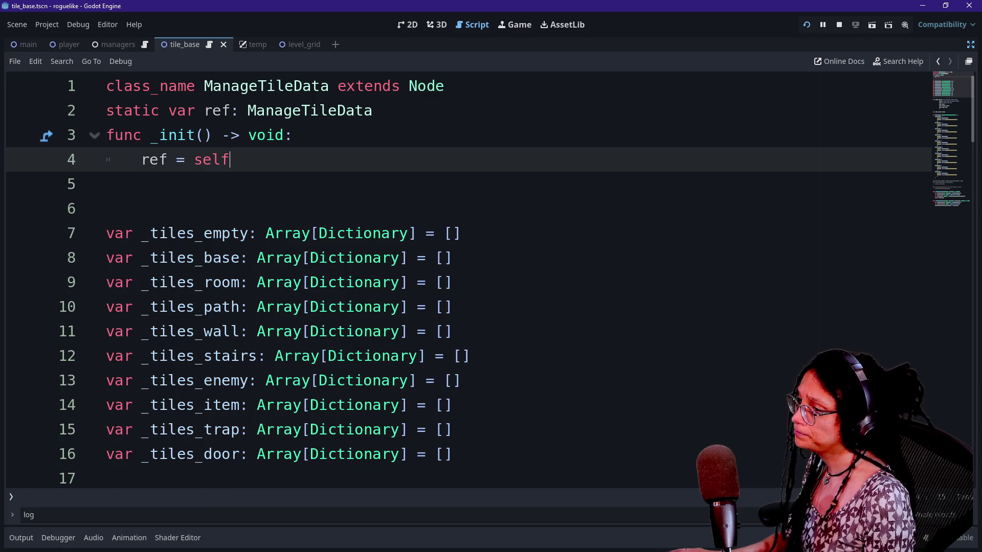
Return to line 119 in tile_base and check the tile_to_gen argument's type.
click(940, 63)
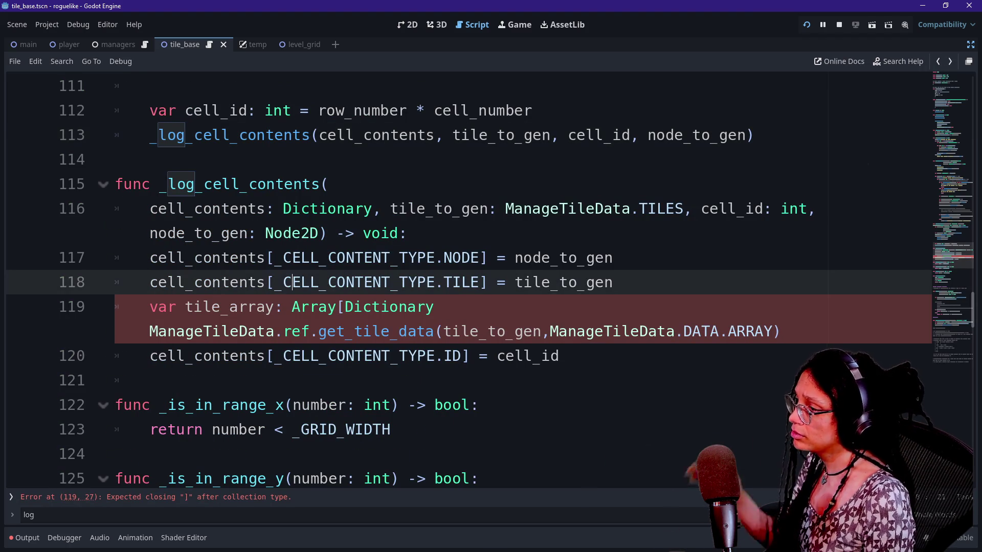
click(149, 331)
click(434, 307)
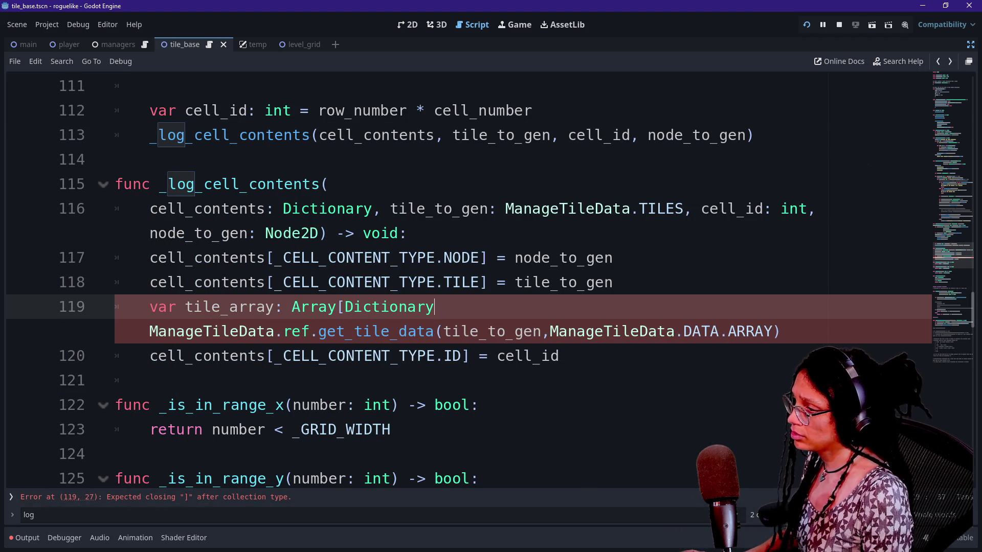
click(523, 332)
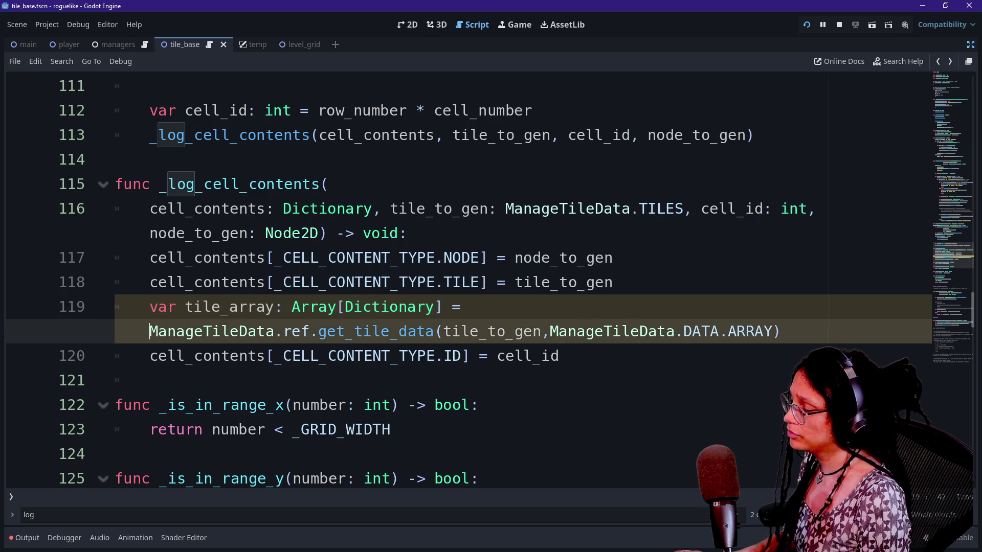